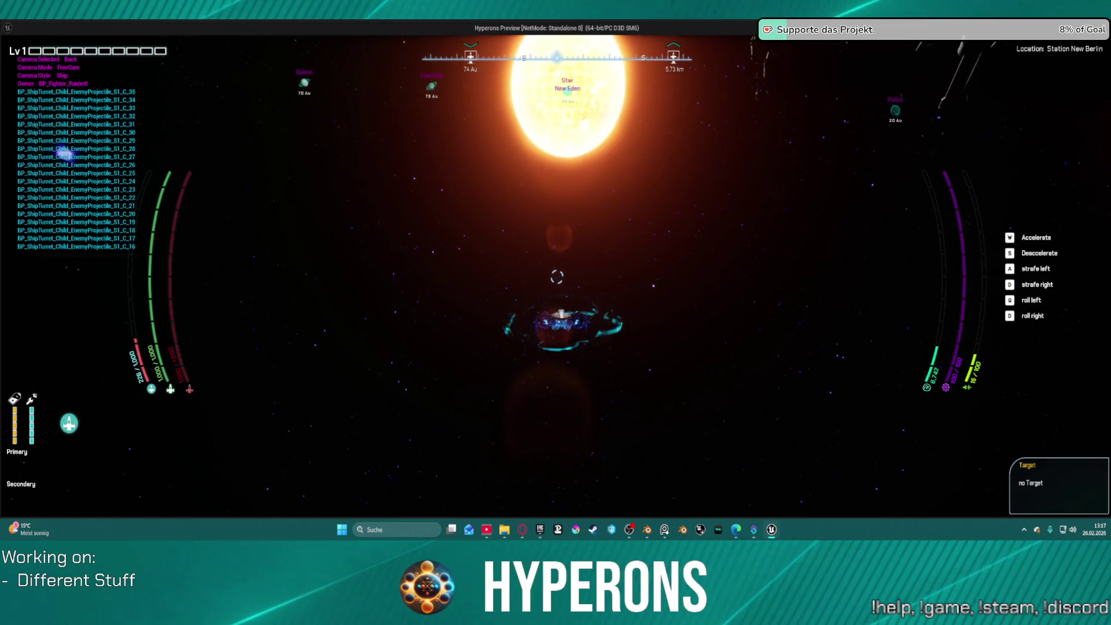
Step: Switch the ship camera between left and right views, then stop the preview
key("Left")
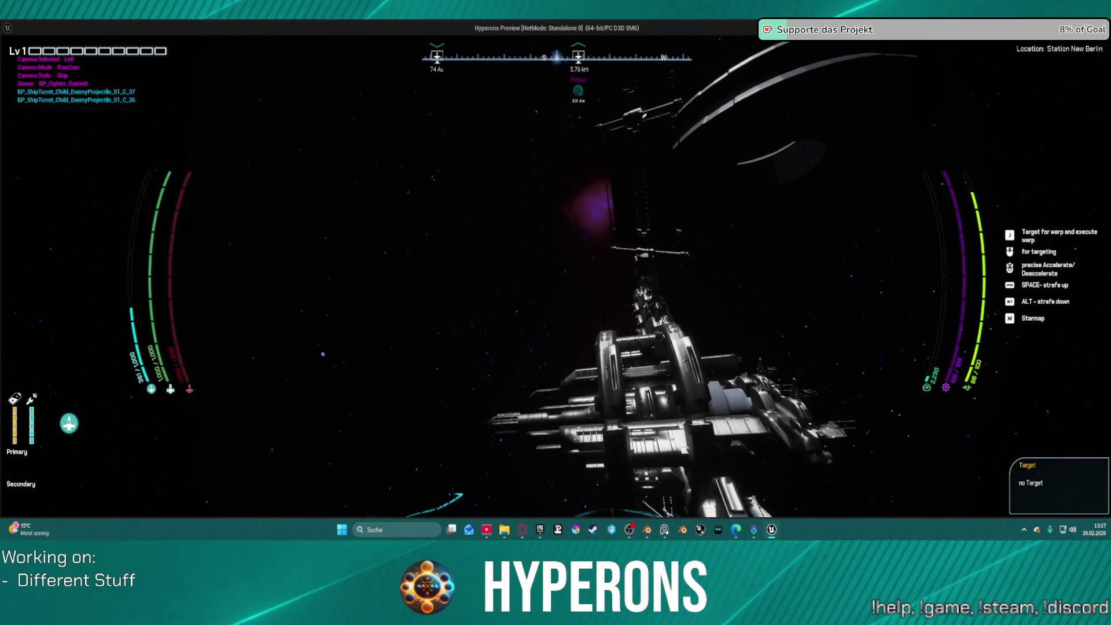
key("c")
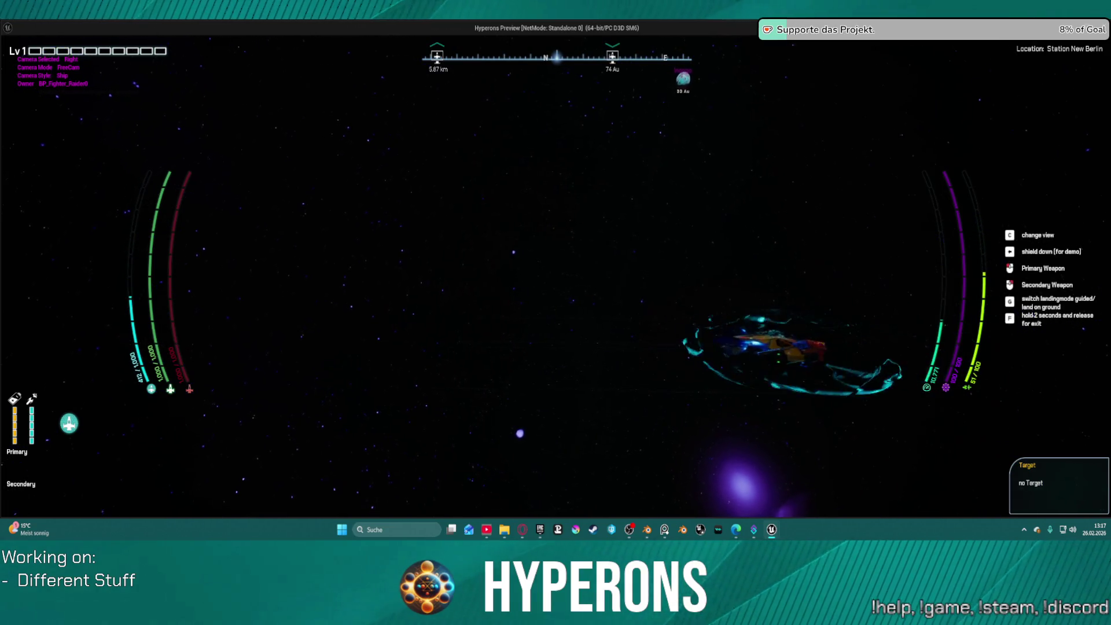
key("Escape")
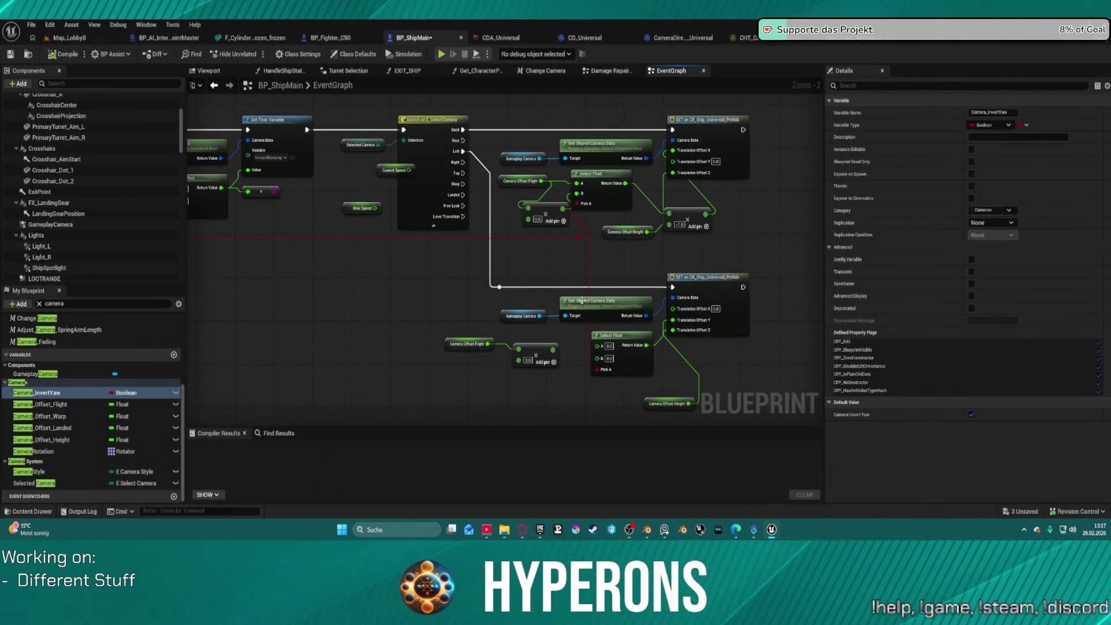
Step: Move the lower SET node aside and delete the old Select Float nodes, undoing to the earlier layout
left_click_drag(654, 350, 645, 272)
mouse_move(711, 220)
left_mouse_down()
mouse_move(784, 220)
mouse_move(800, 234)
mouse_move(769, 245)
left_mouse_up()
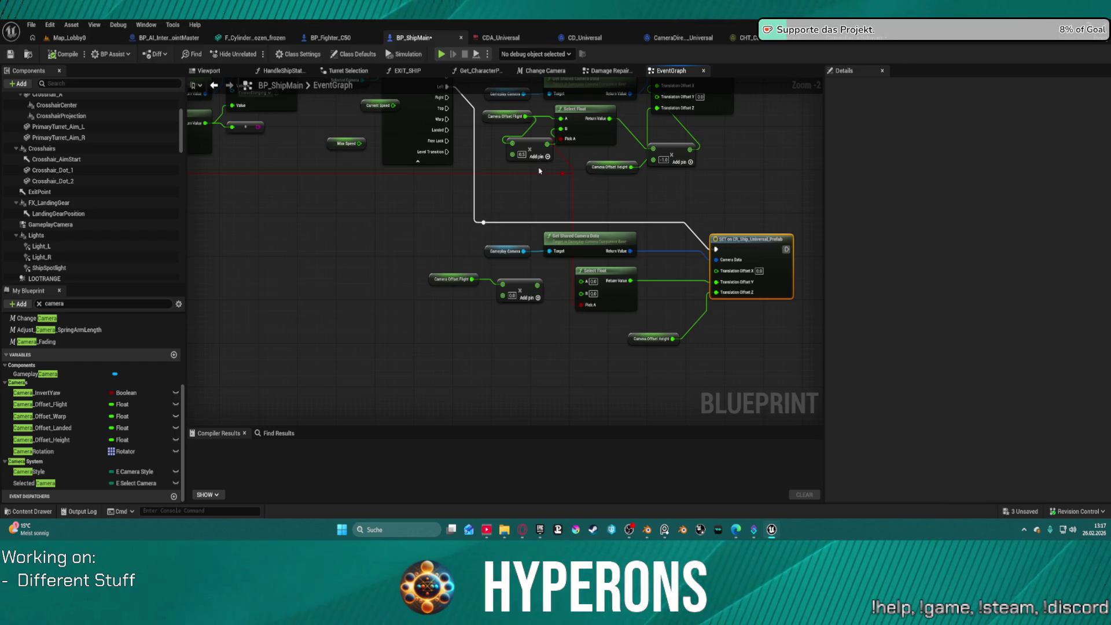
left_click(610, 115)
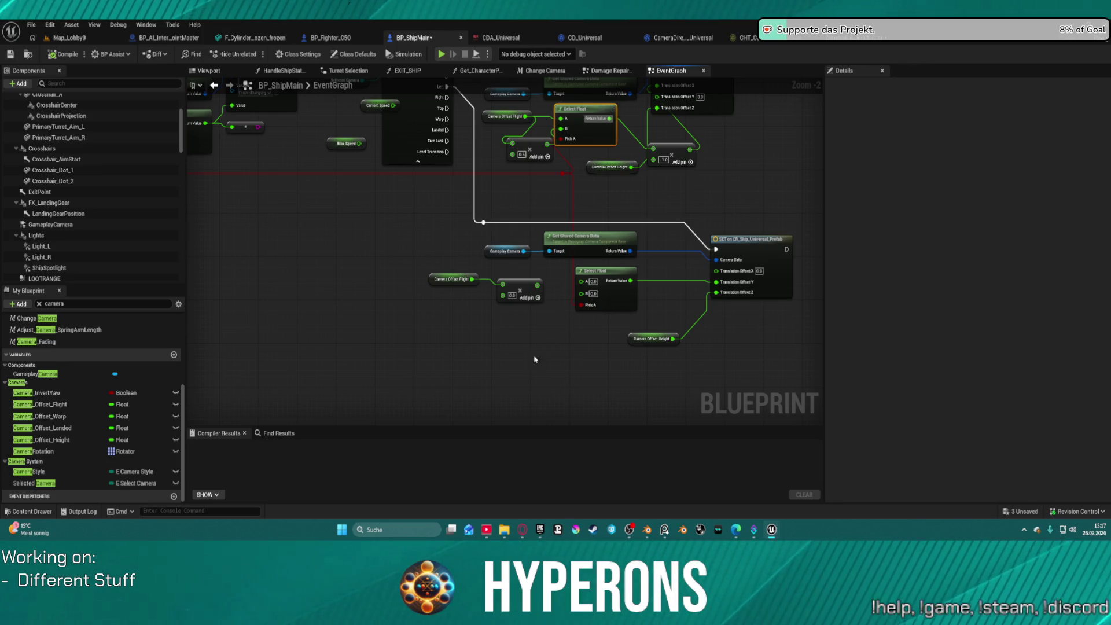
key("ctrl+v")
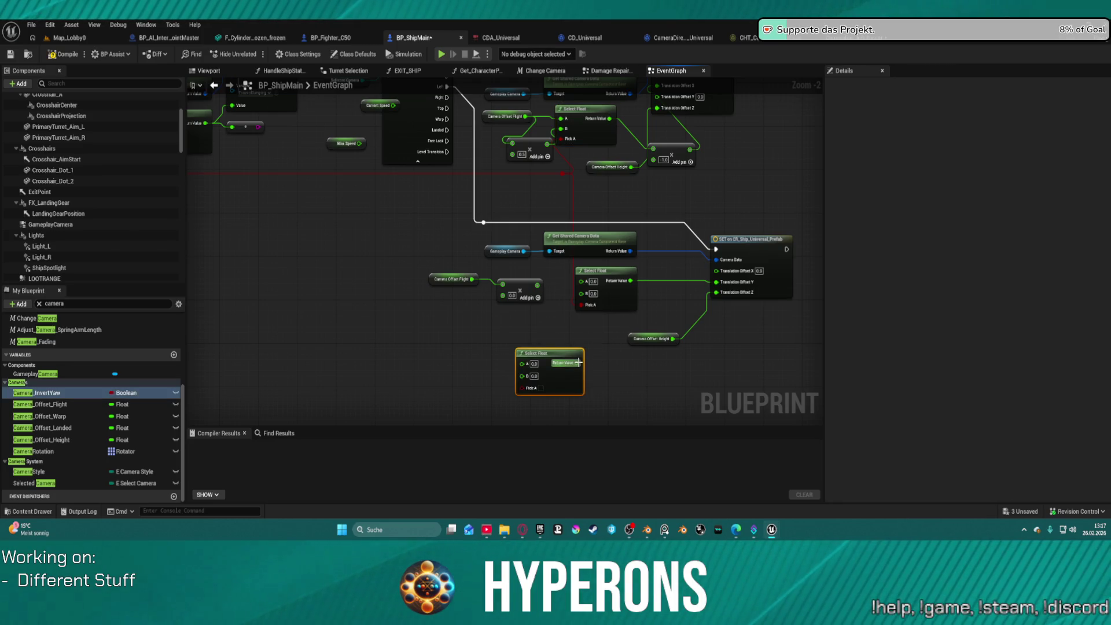
left_click(558, 342)
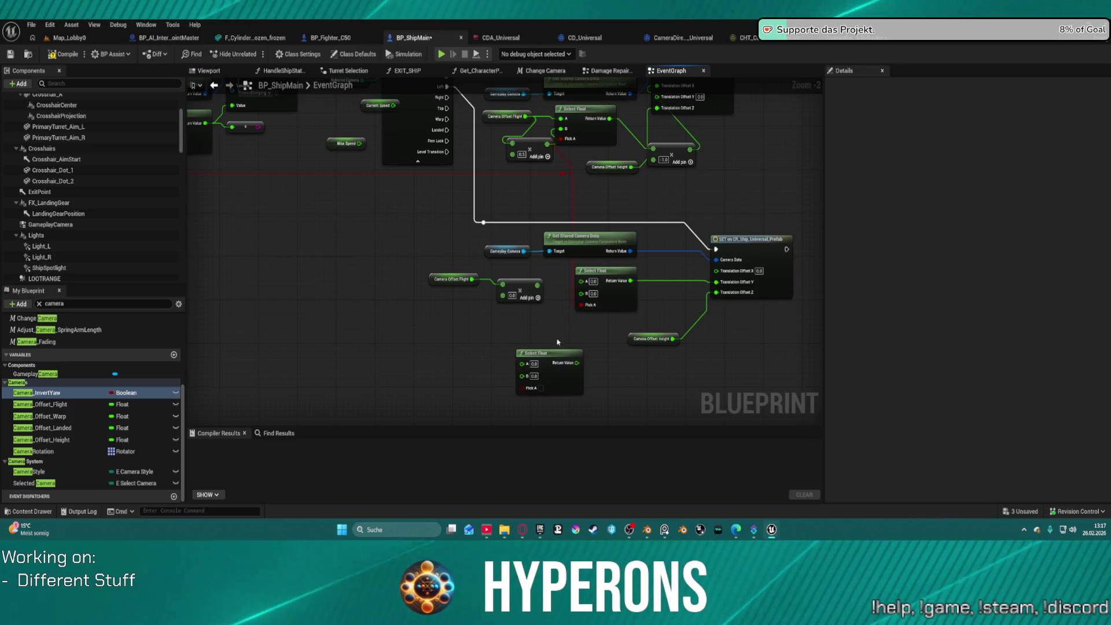
key("Delete")
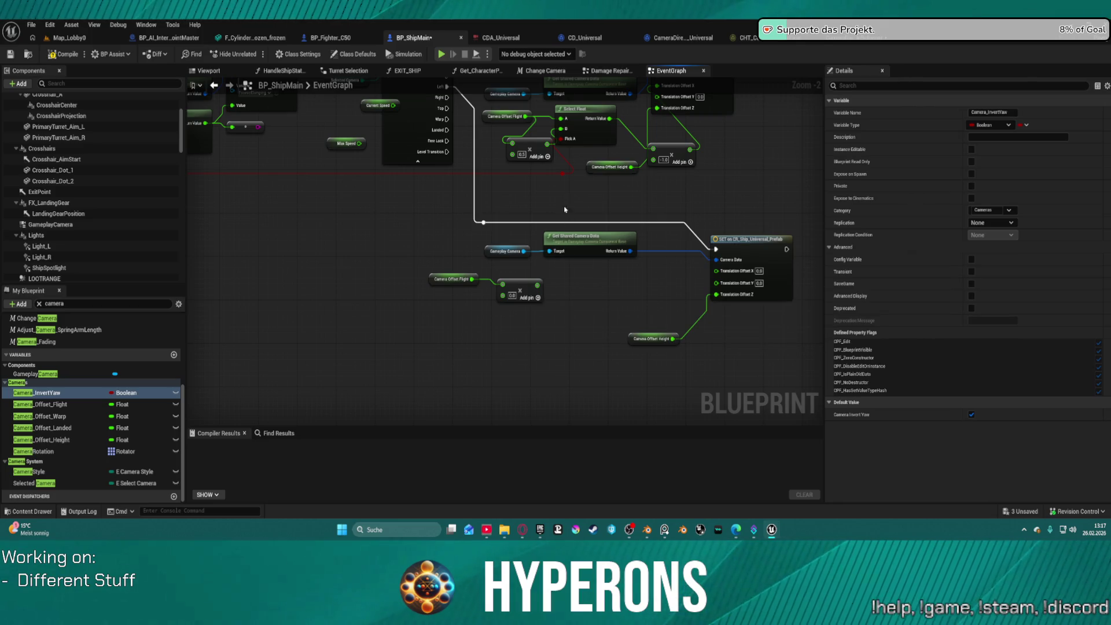
left_click(574, 256)
key("ctrl+z")
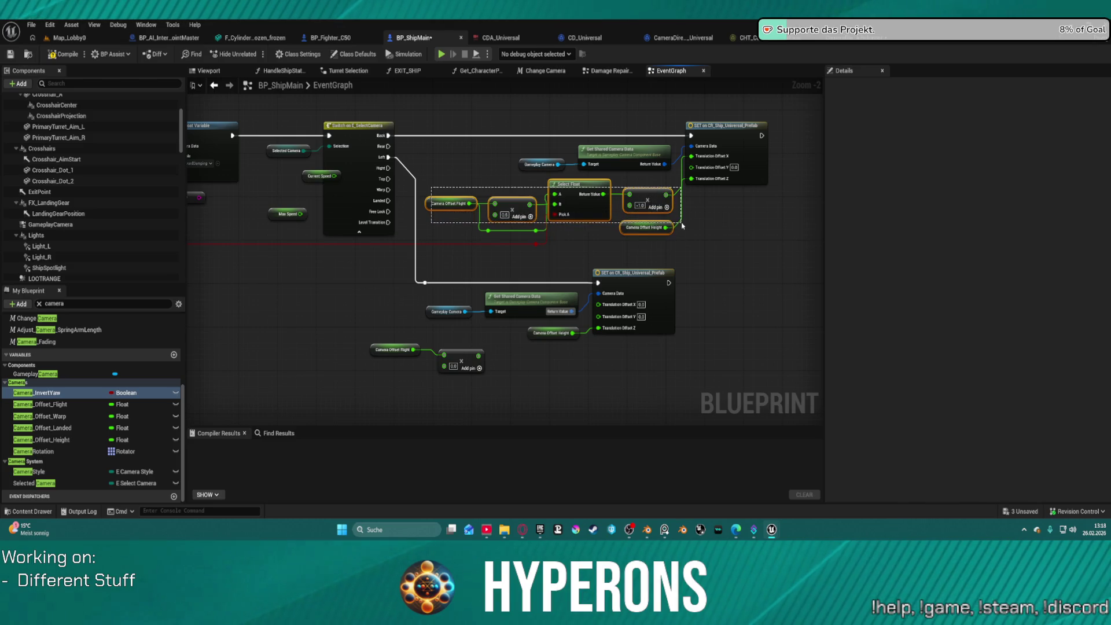
Step: Paste a copy of the upper camera-offset nodes below and wire it onward, then compile and launch the preview
left_click_drag(684, 220, 683, 234)
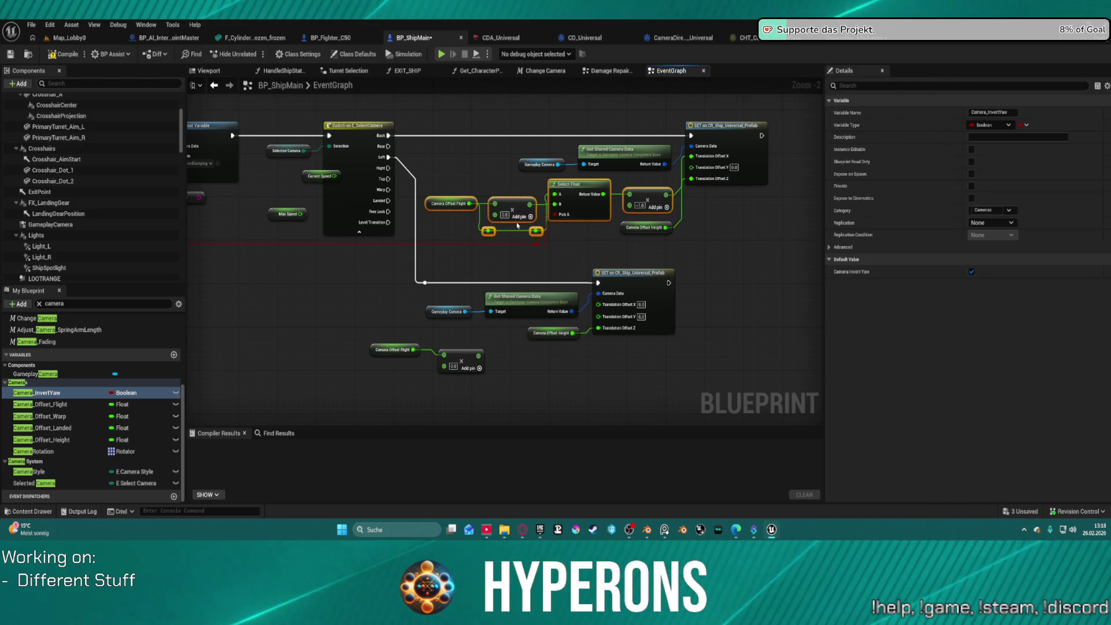
left_click(532, 386)
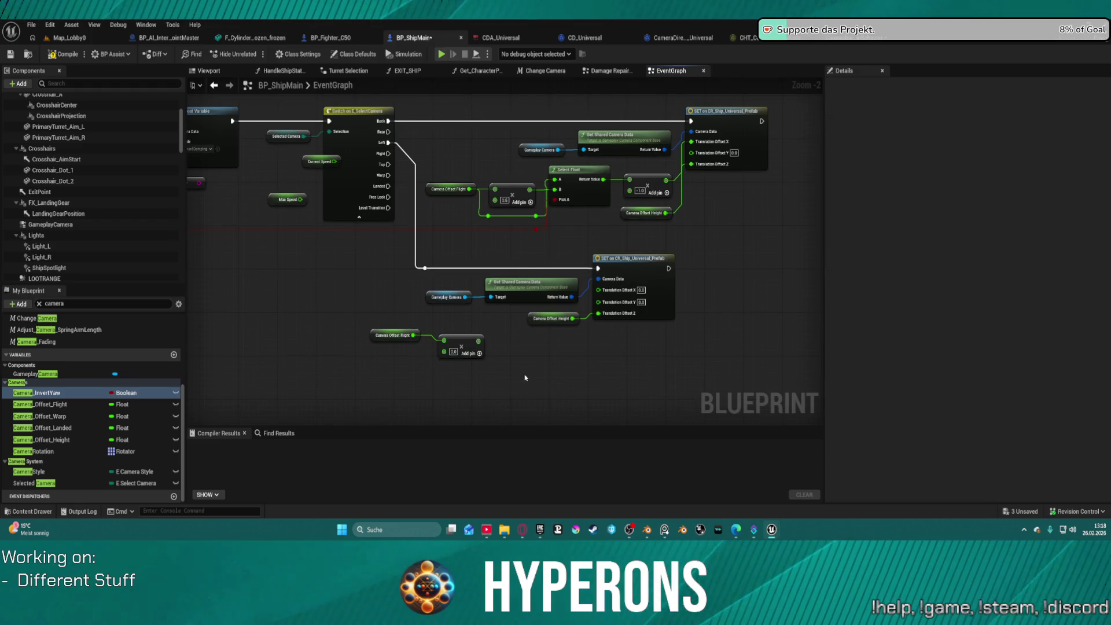
key("ctrl+v")
mouse_move(675, 371)
left_mouse_down()
mouse_move(646, 327)
mouse_move(606, 307)
left_mouse_up()
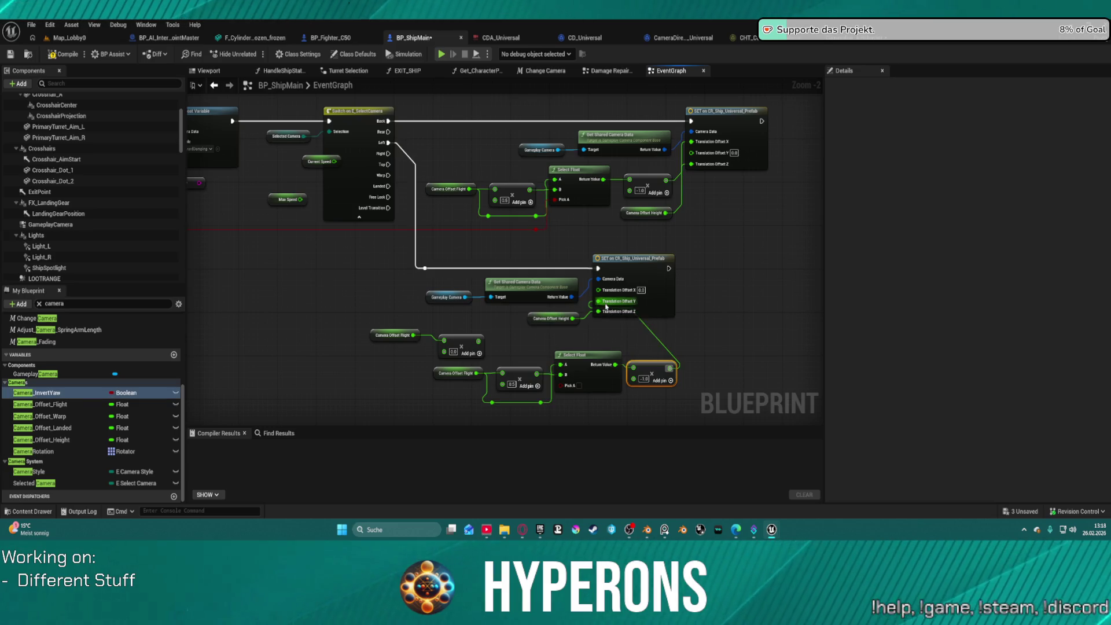
key("ctrl+z")
key("ctrl+z")
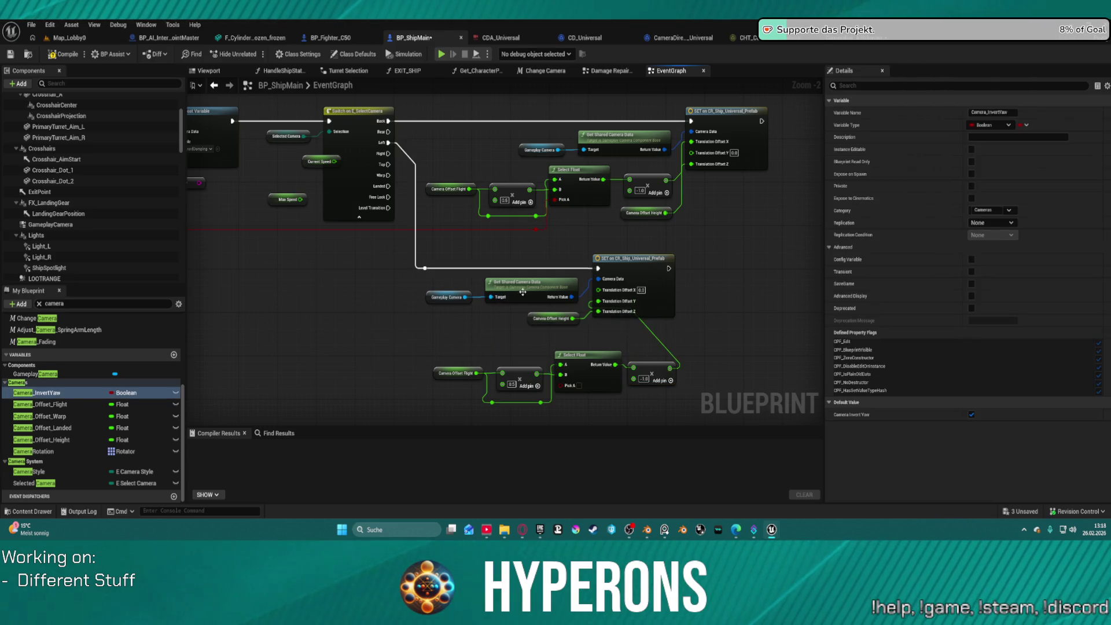
left_click(308, 152)
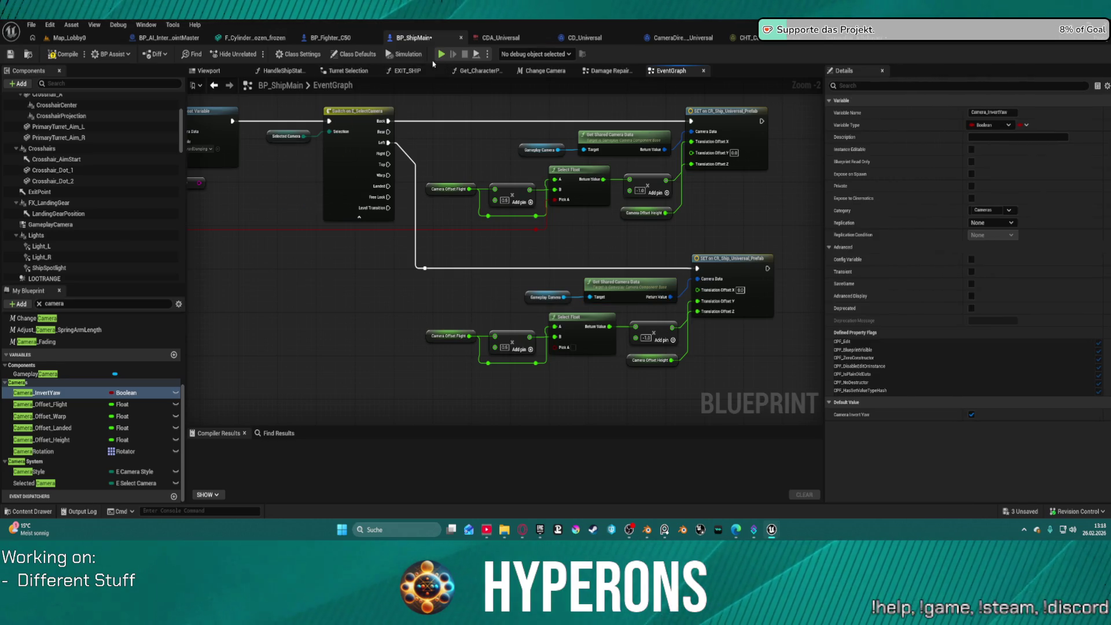
key("F7")
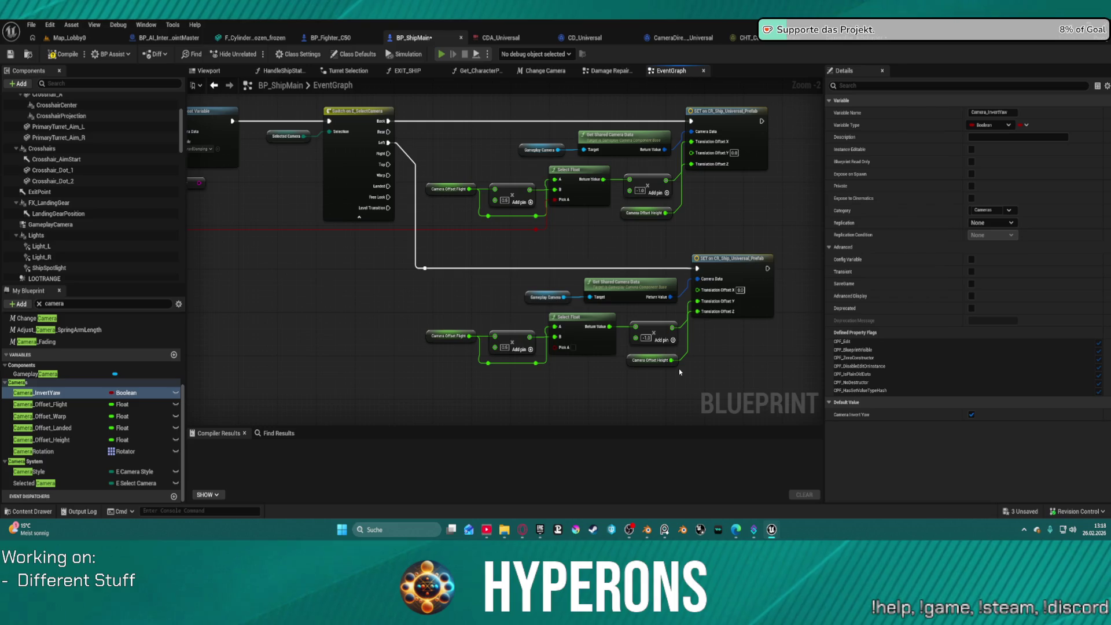
key("alt+p")
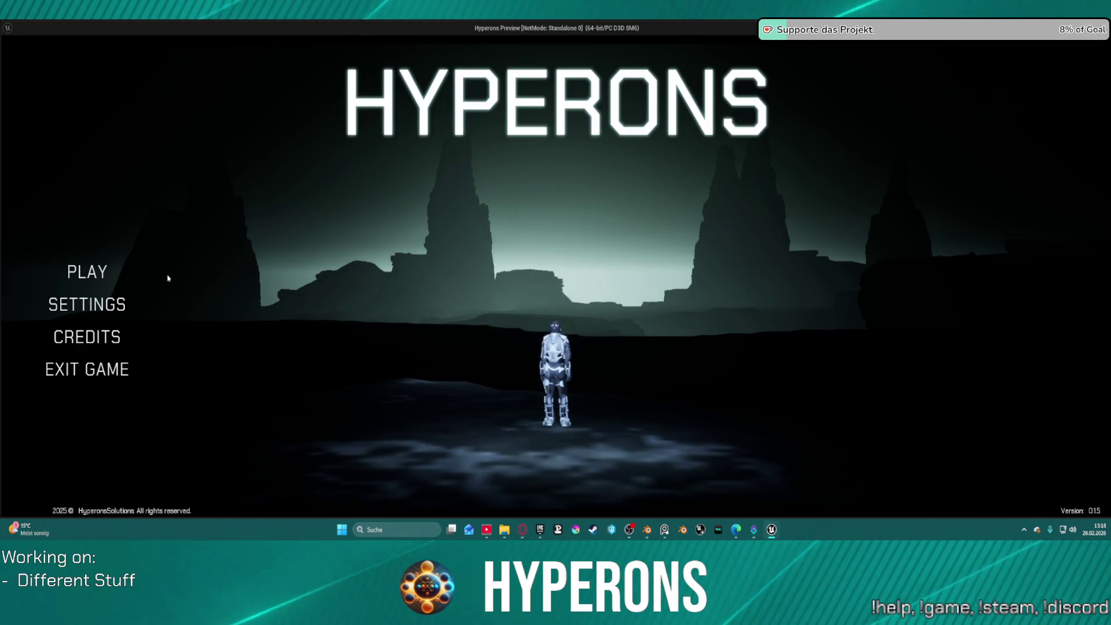
Step: Start Hyperons as TE_ST, exit New Berlin station in the ship, then stop the preview
left_click(89, 268)
left_click(436, 327)
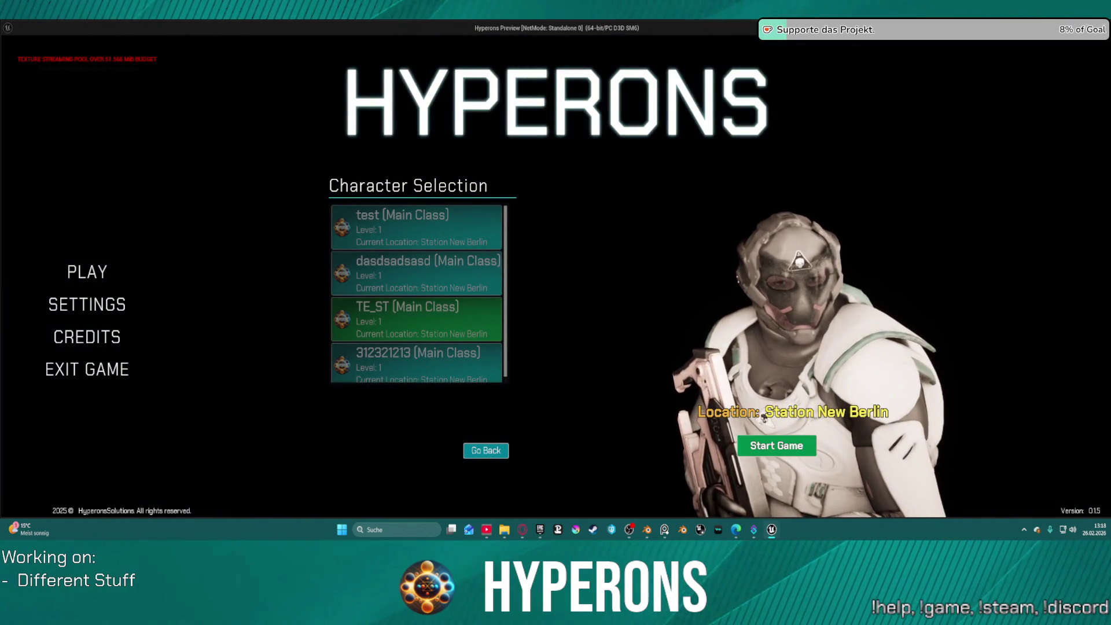
left_click(764, 441)
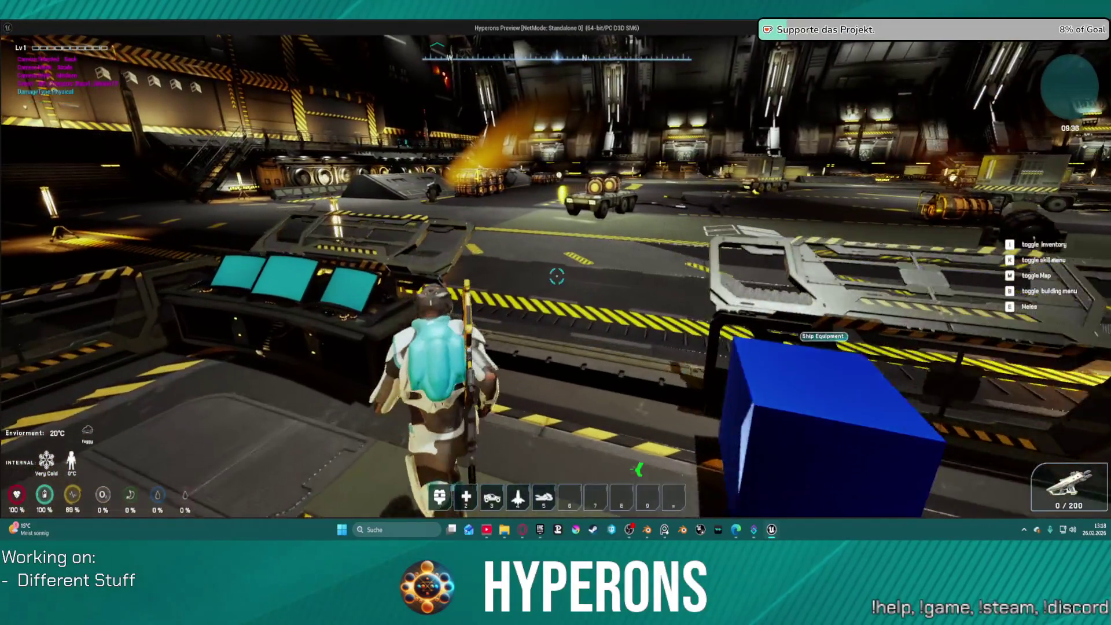
key("f")
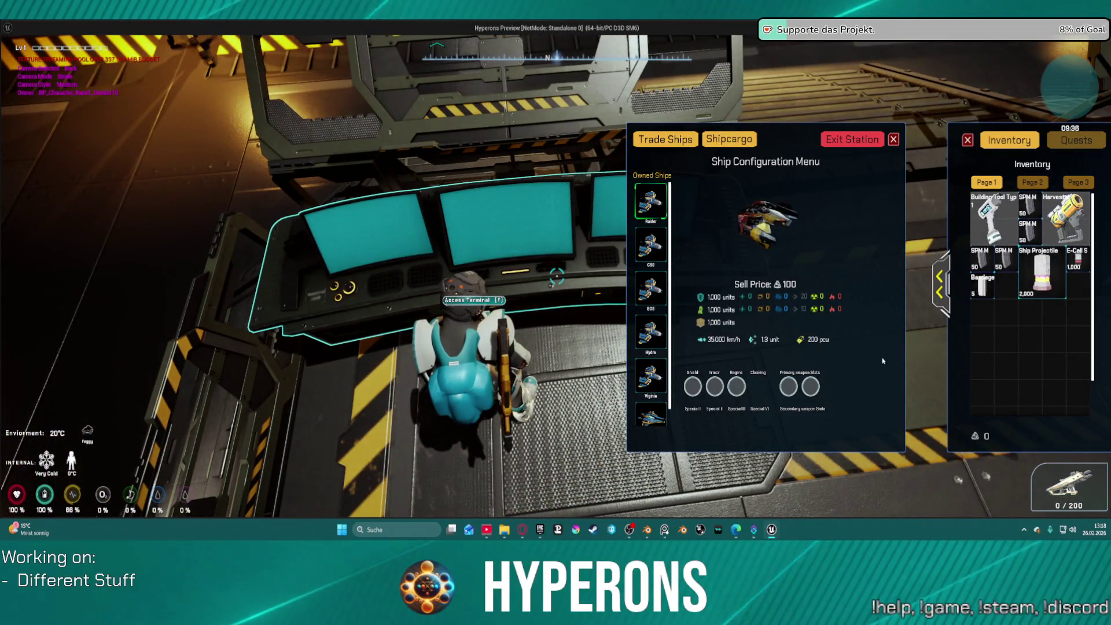
left_click(837, 141)
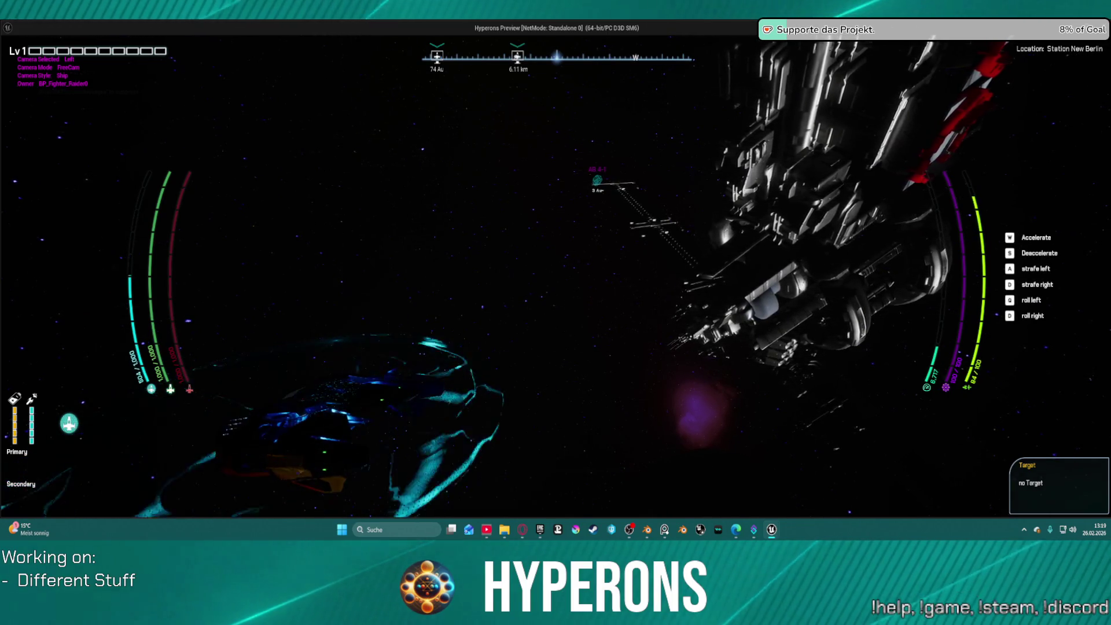
key("Escape")
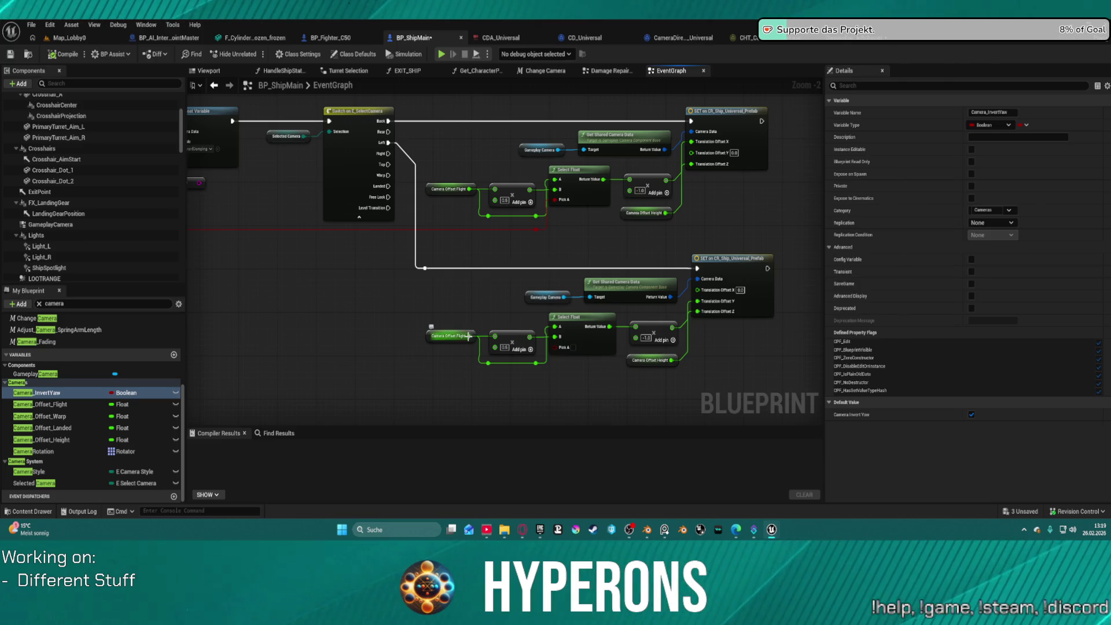
Step: Connect Camera Offset Flight to the lower SET's Translation Offset X, recompile, and relaunch to character selection
left_click_drag(468, 335, 513, 299)
left_click_drag(703, 290, 701, 289)
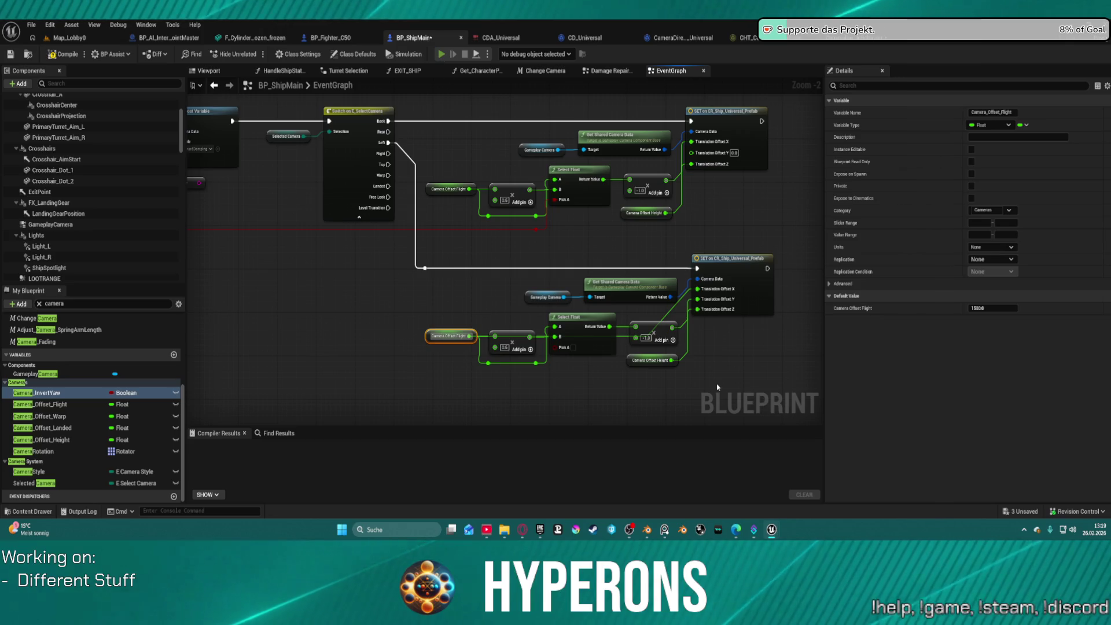
key("F7")
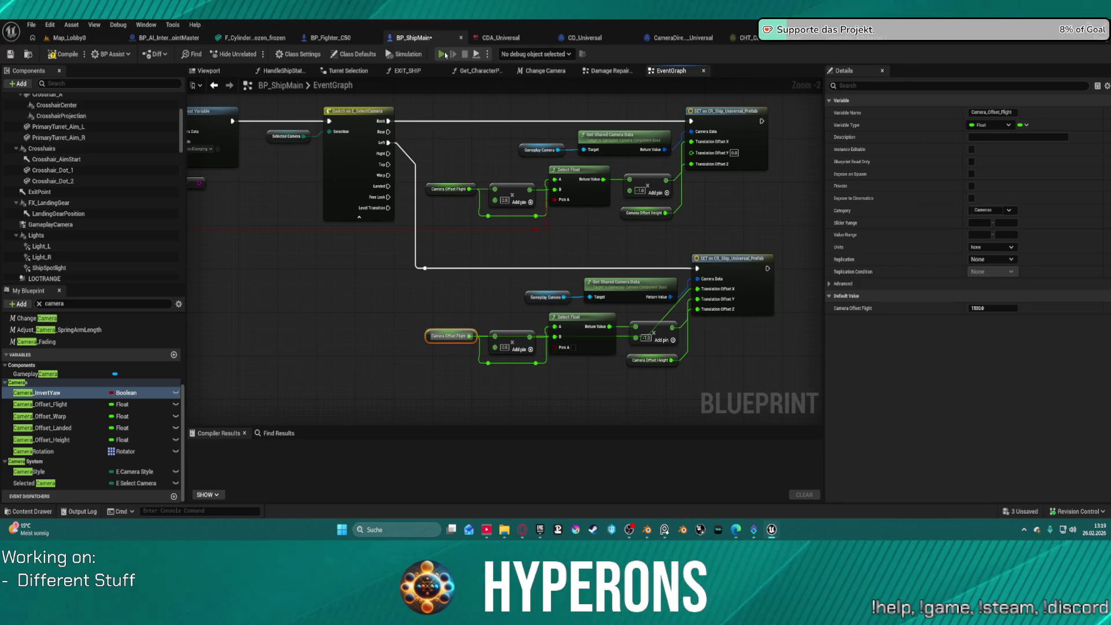
left_click(443, 54)
left_click(87, 272)
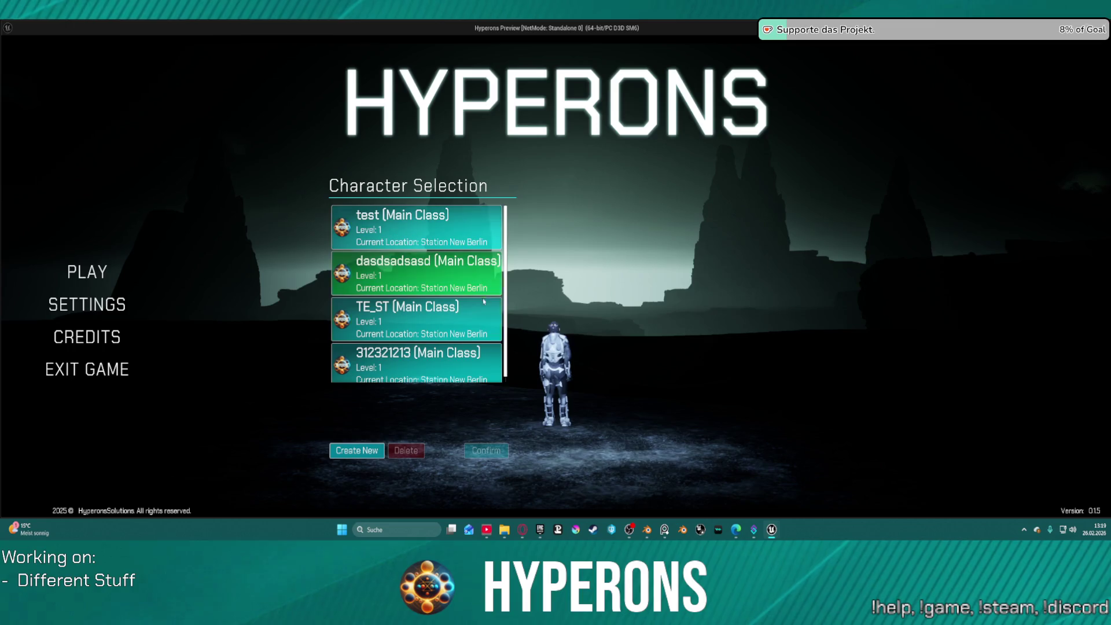
Step: Start as TE_ST and choose to leave New Berlin from the ship terminal
left_click(484, 303)
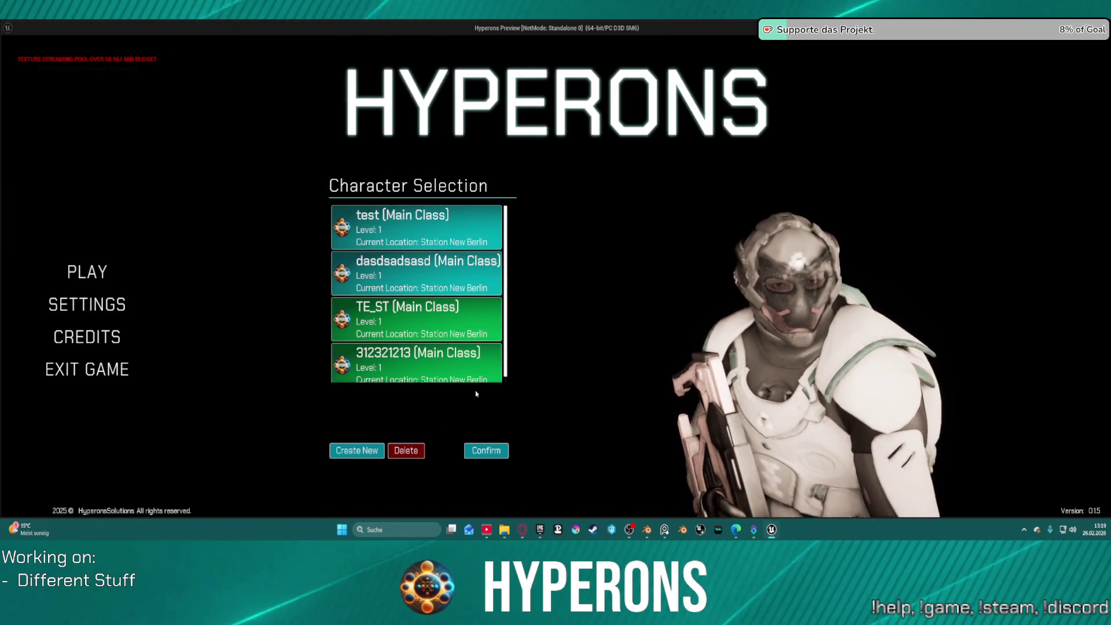
left_click(488, 451)
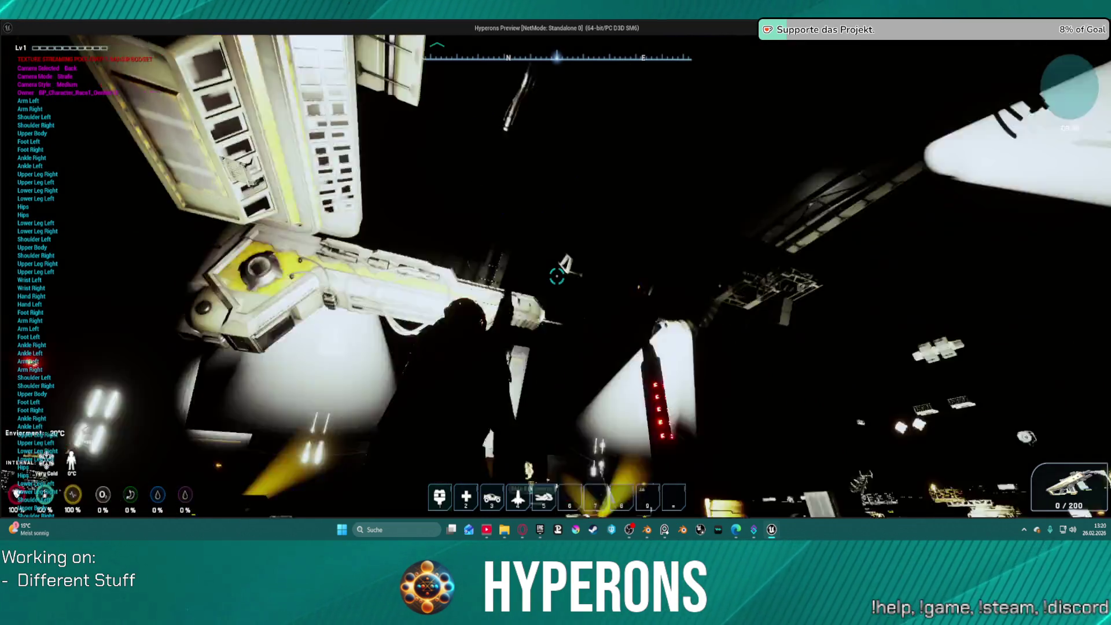
key("w")
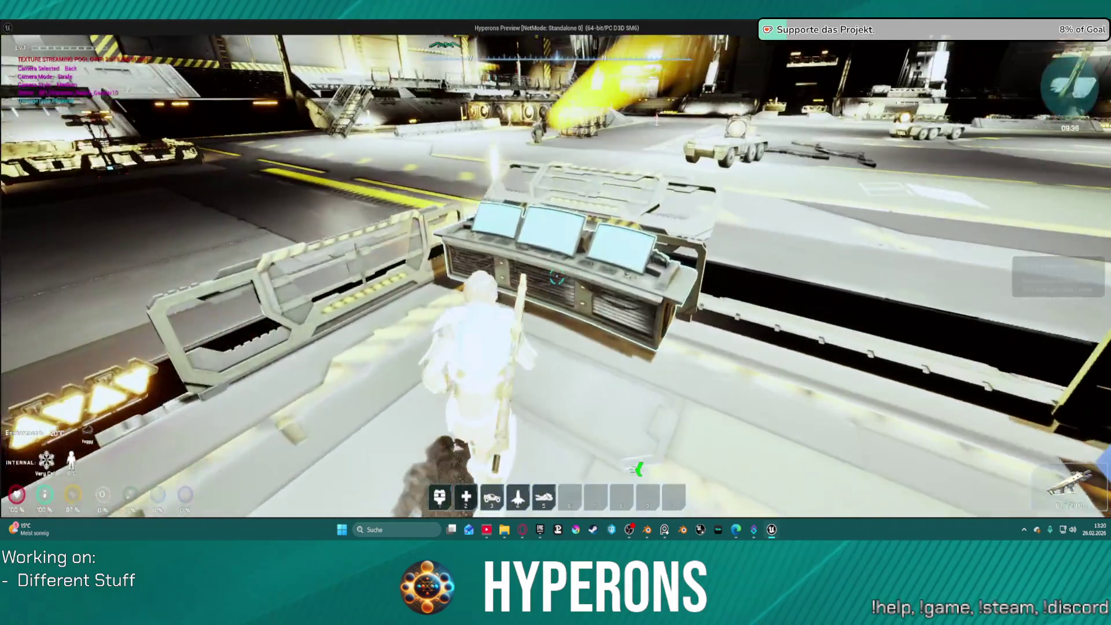
key("e")
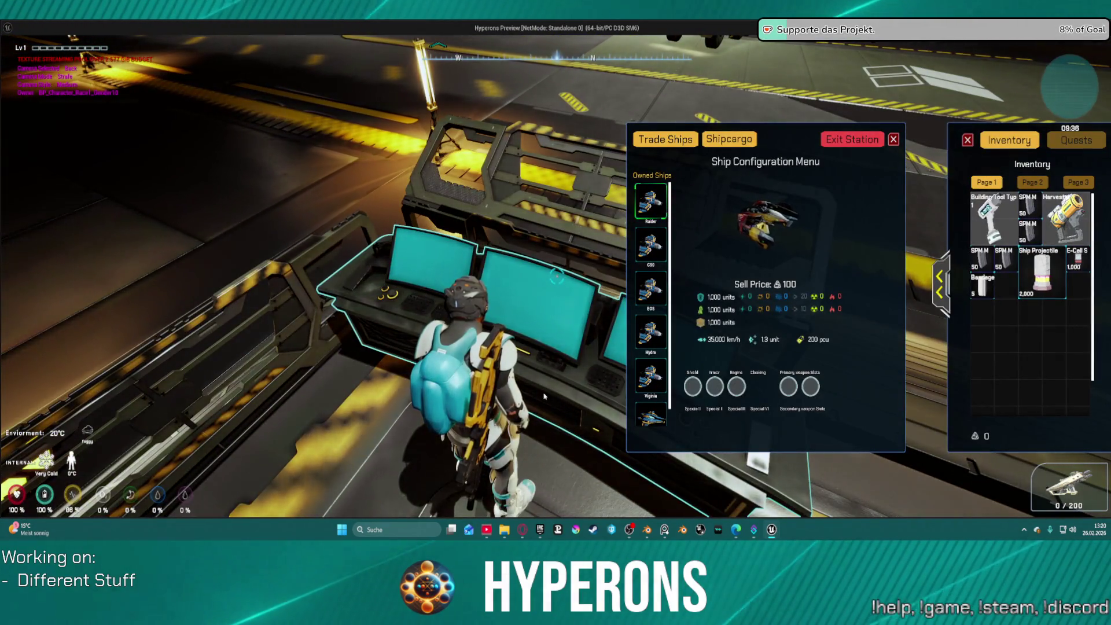
left_click(862, 143)
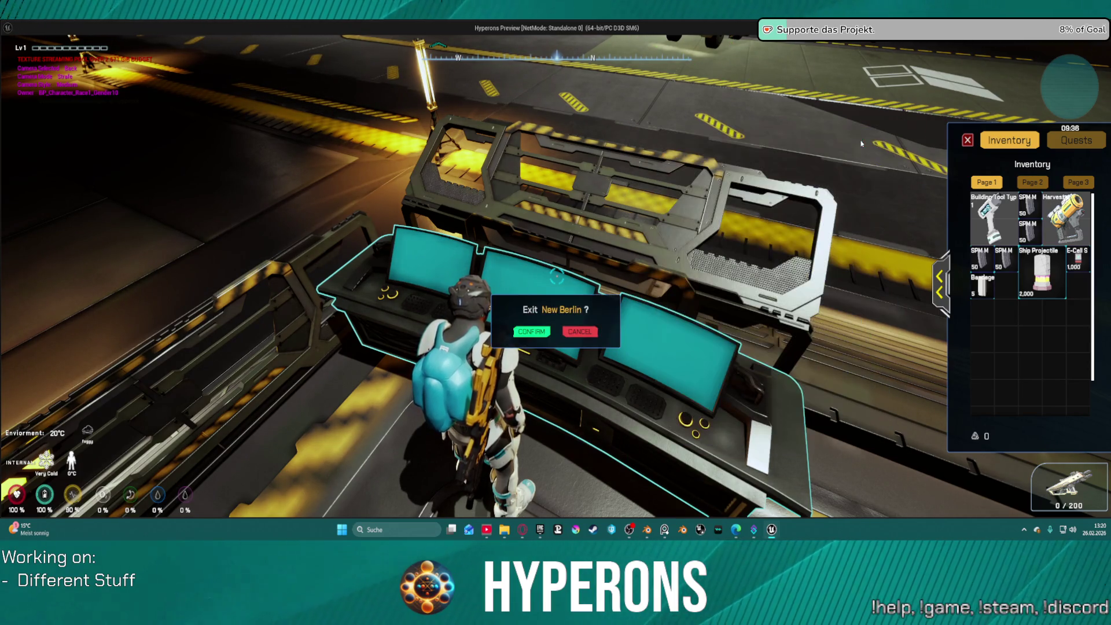
left_click(540, 331)
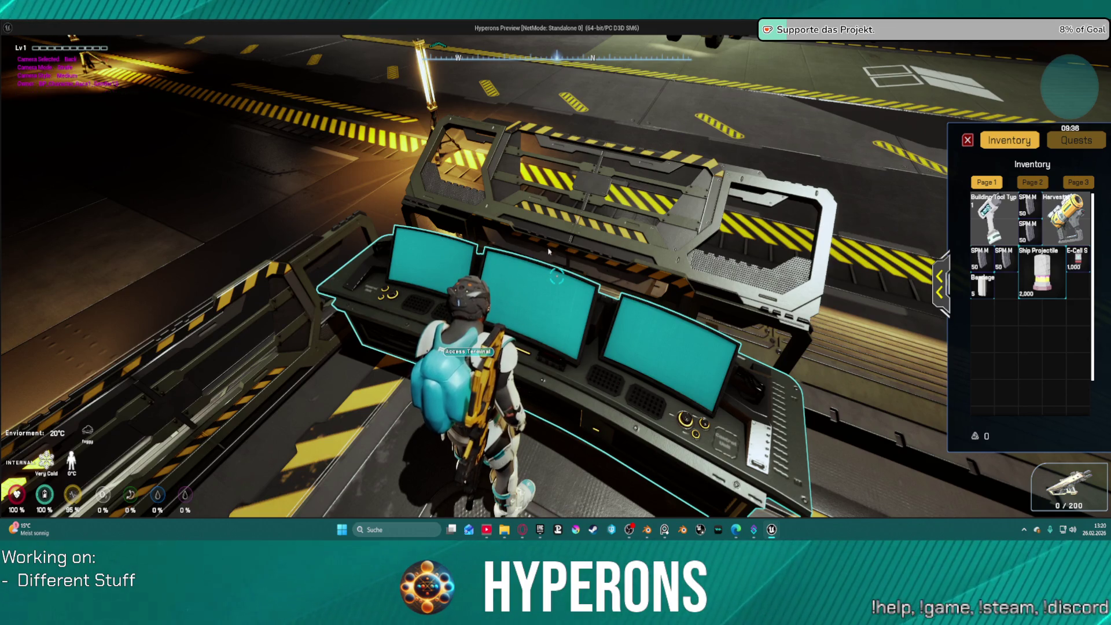
Step: Walk around the terminal and jetpack over the hangar, landing on the walkway
key("i")
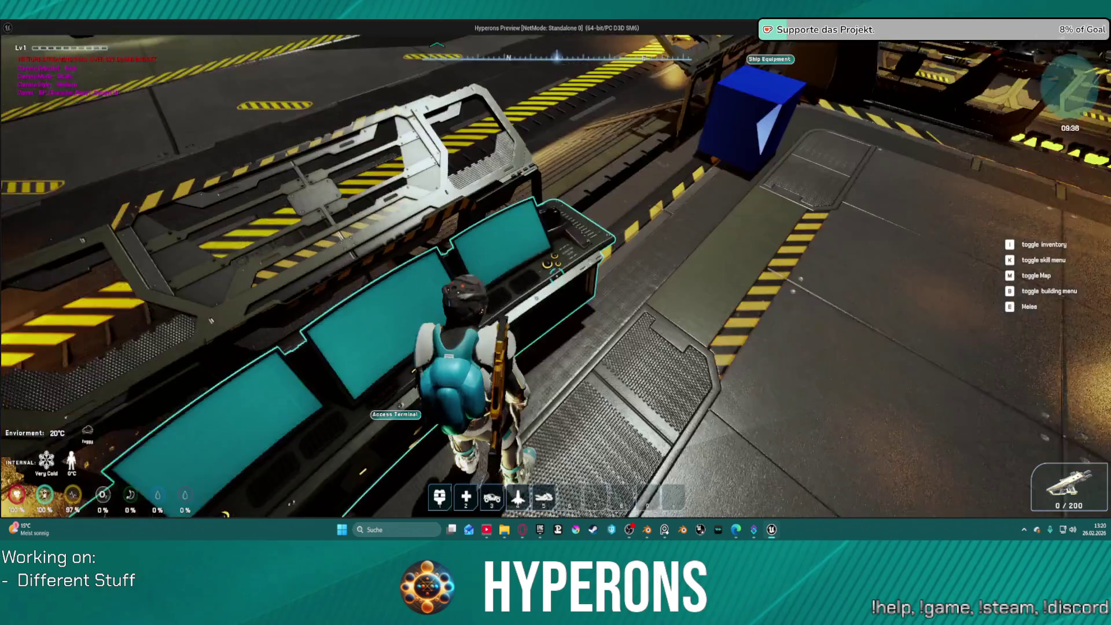
key("i")
key("i")
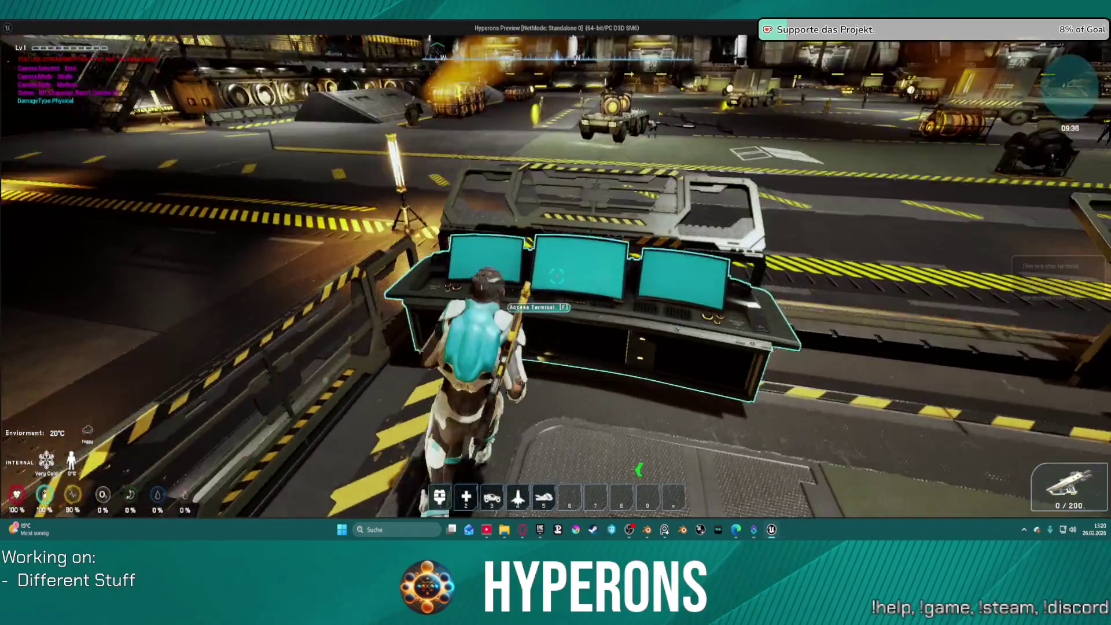
key("space")
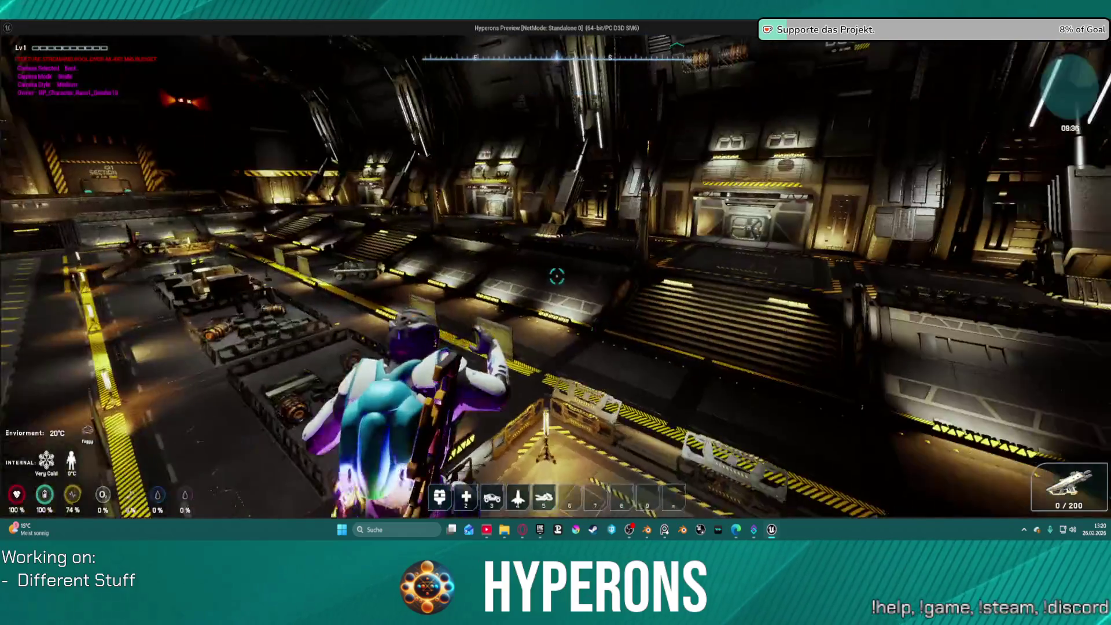
key("w")
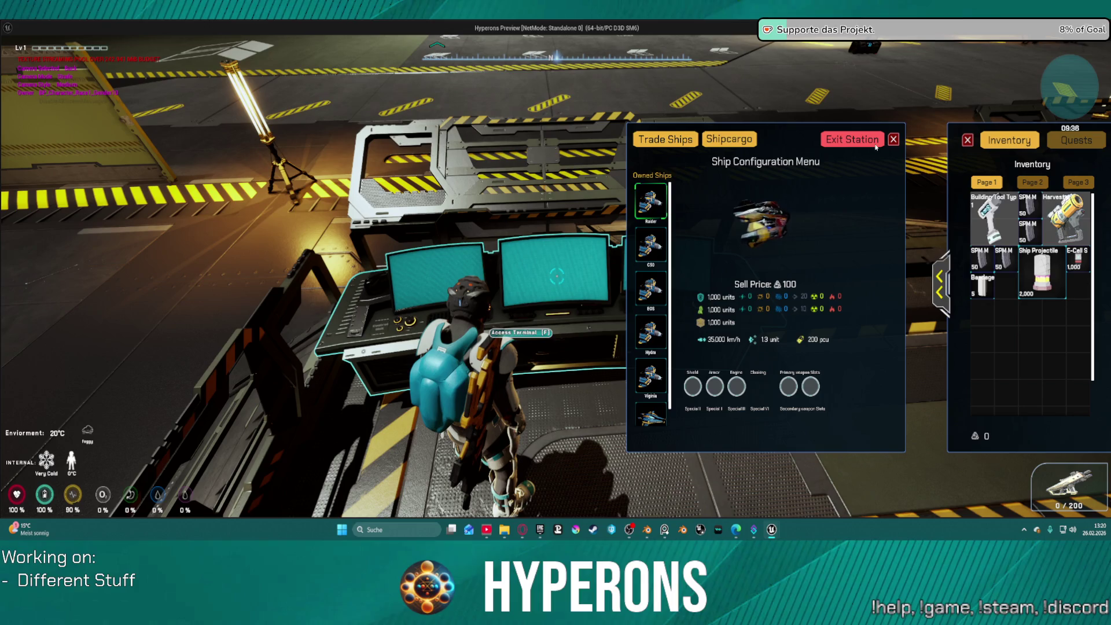
Step: Exit Station New Berlin, fly briefly in space, and quit back to the editor
left_click(840, 146)
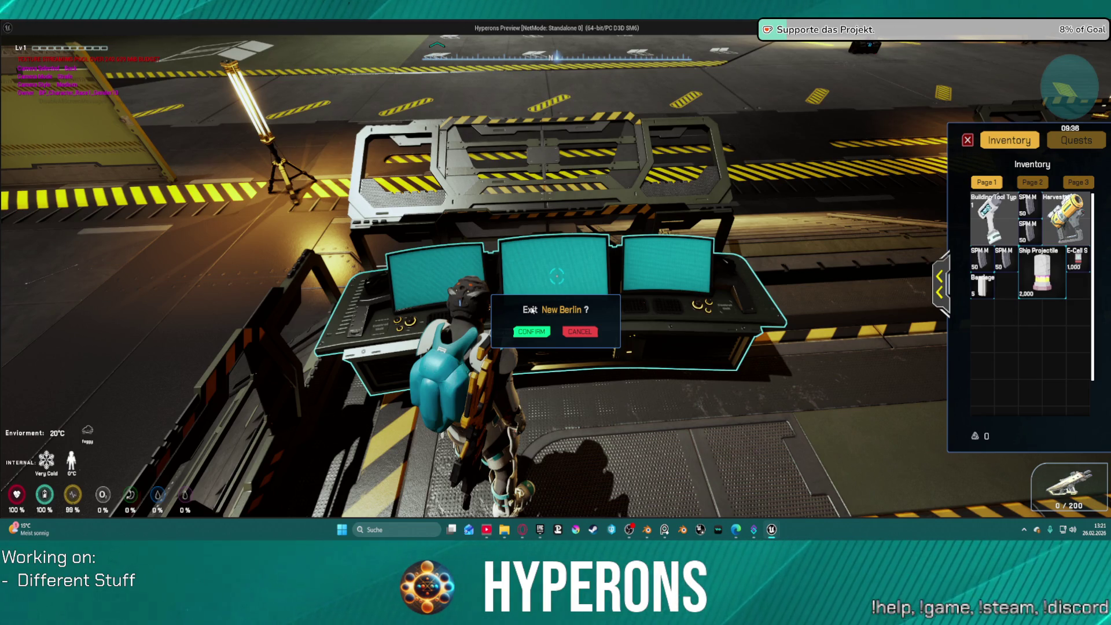
left_click(524, 331)
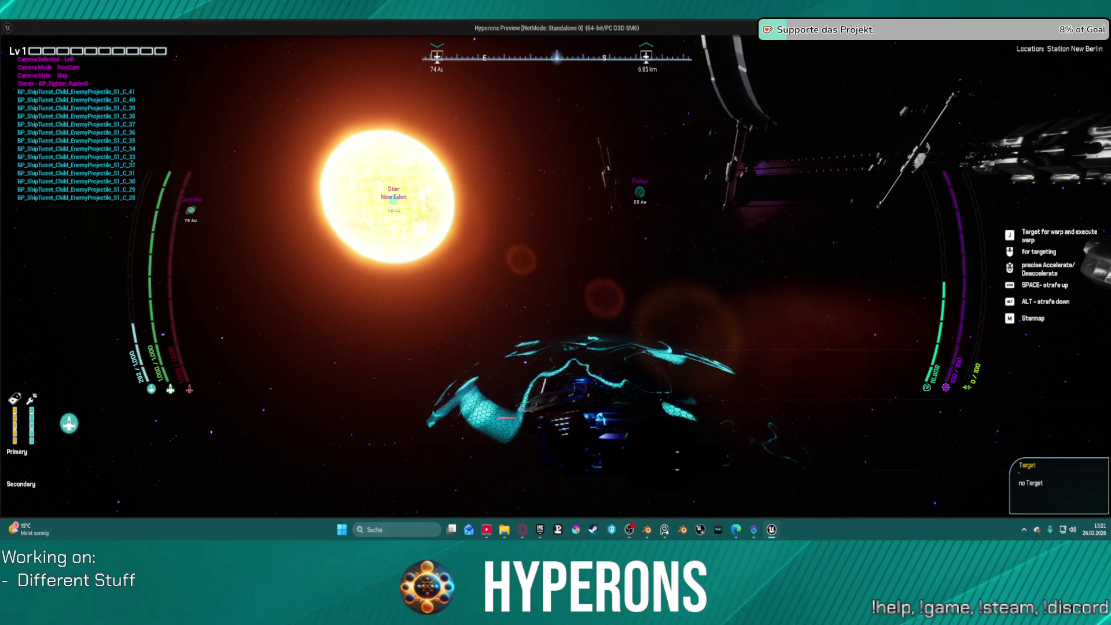
key("Escape")
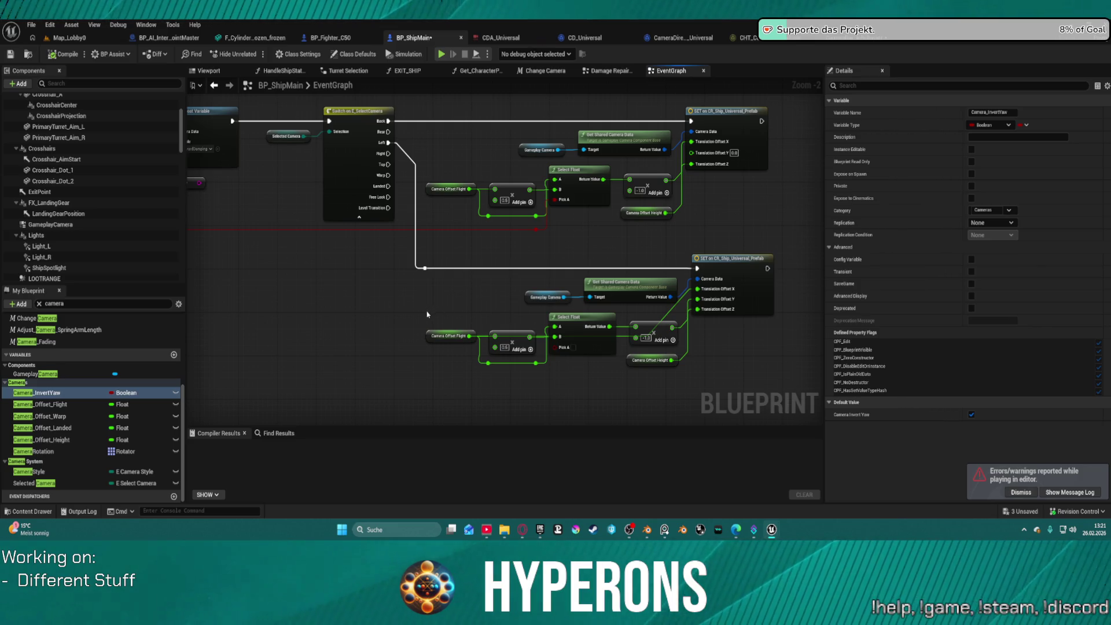
Step: Connect the small orange node to the lower Select Float's Pick A pin
left_click_drag(427, 313, 461, 320)
left_click_drag(565, 241, 577, 294)
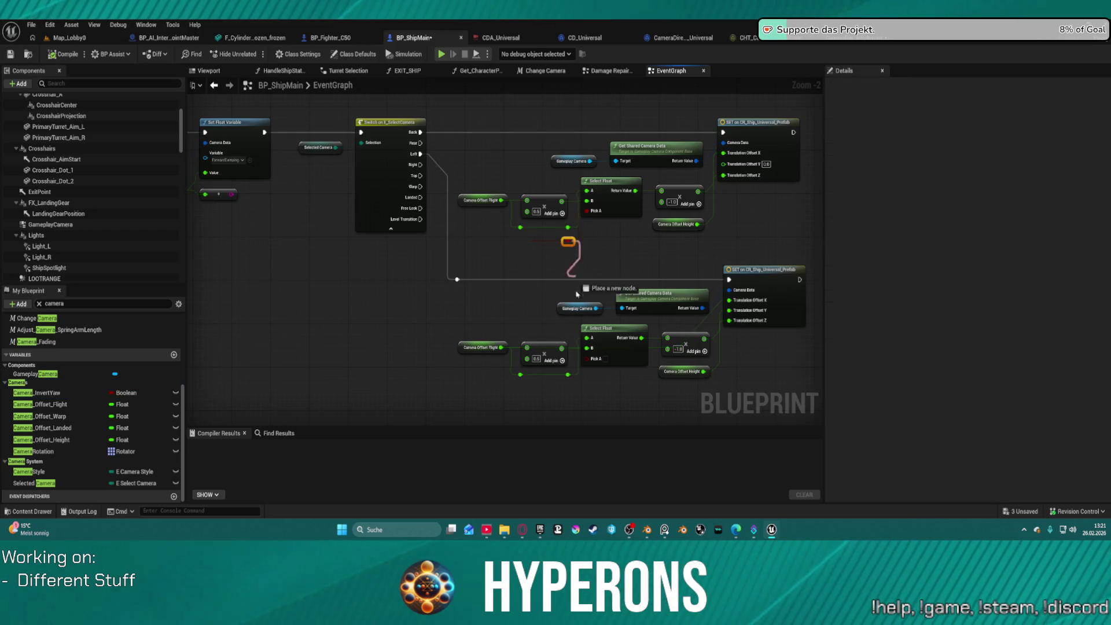
left_click_drag(591, 364, 500, 294)
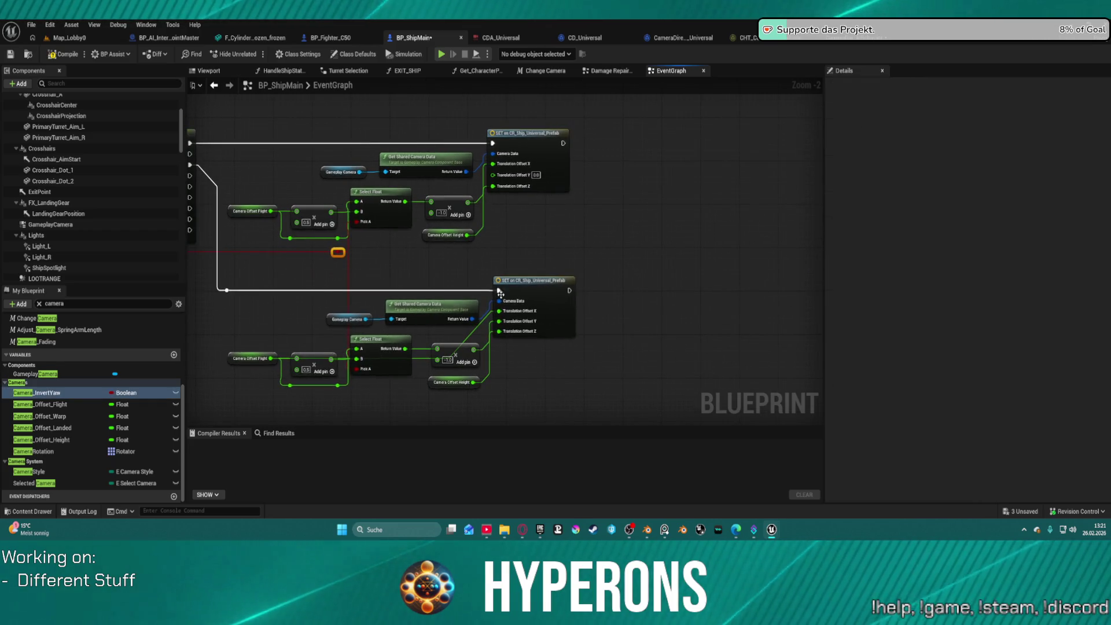
Step: Add a Print String after the lower SET node, printing the multiply node's result via In String
right_click(626, 257)
type("print")
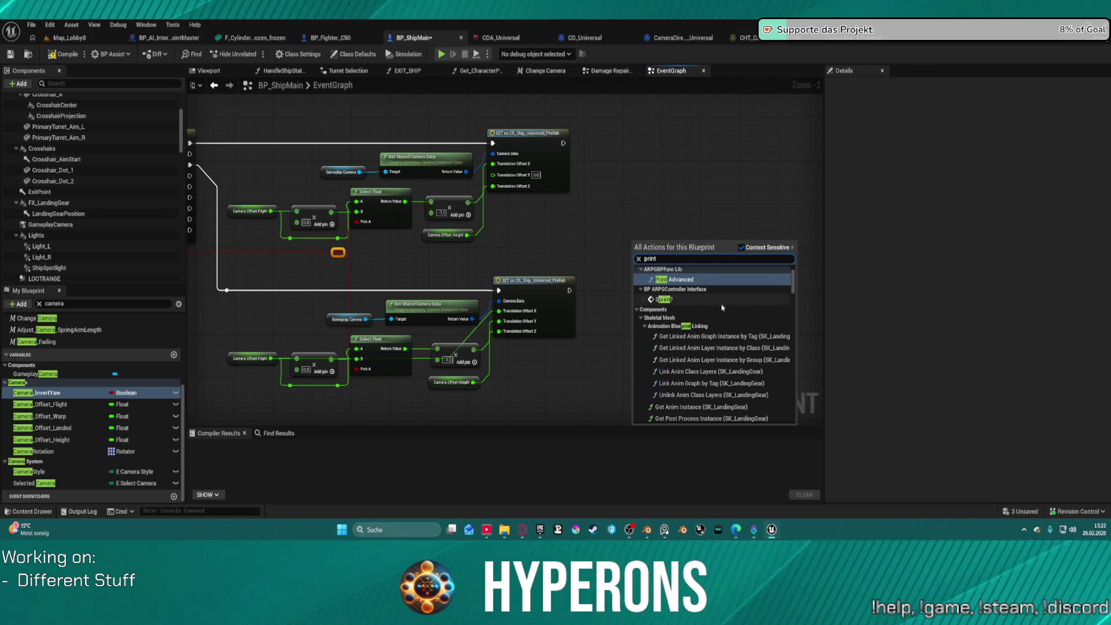
scroll(722, 308, "down", 5)
left_click(694, 373)
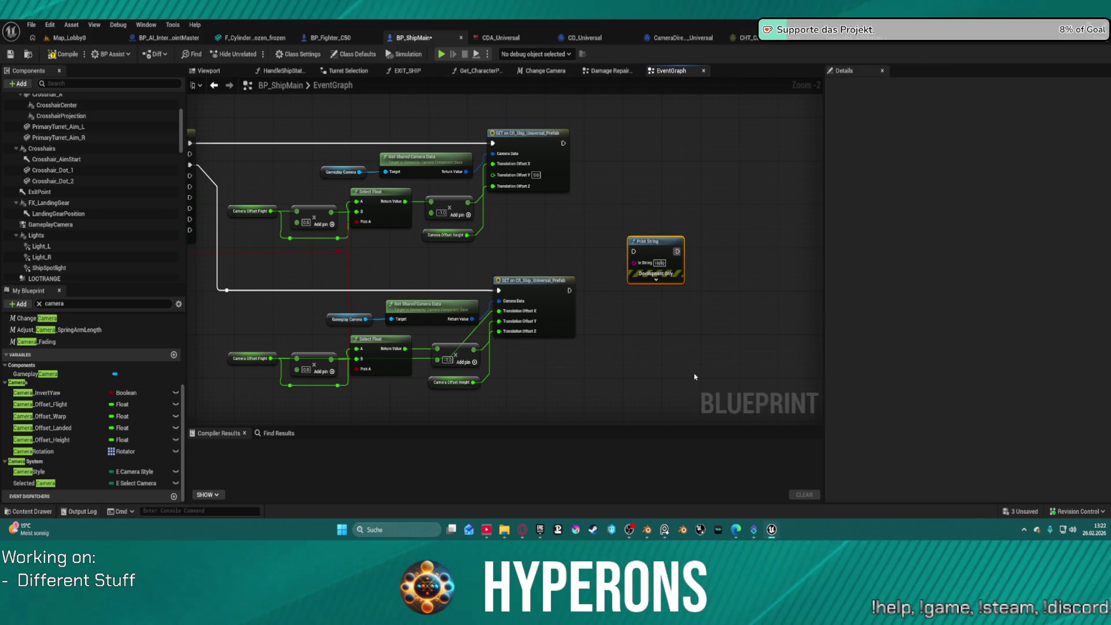
mouse_move(569, 291)
left_mouse_down()
mouse_move(630, 249)
mouse_move(572, 291)
left_mouse_up()
left_click(628, 255)
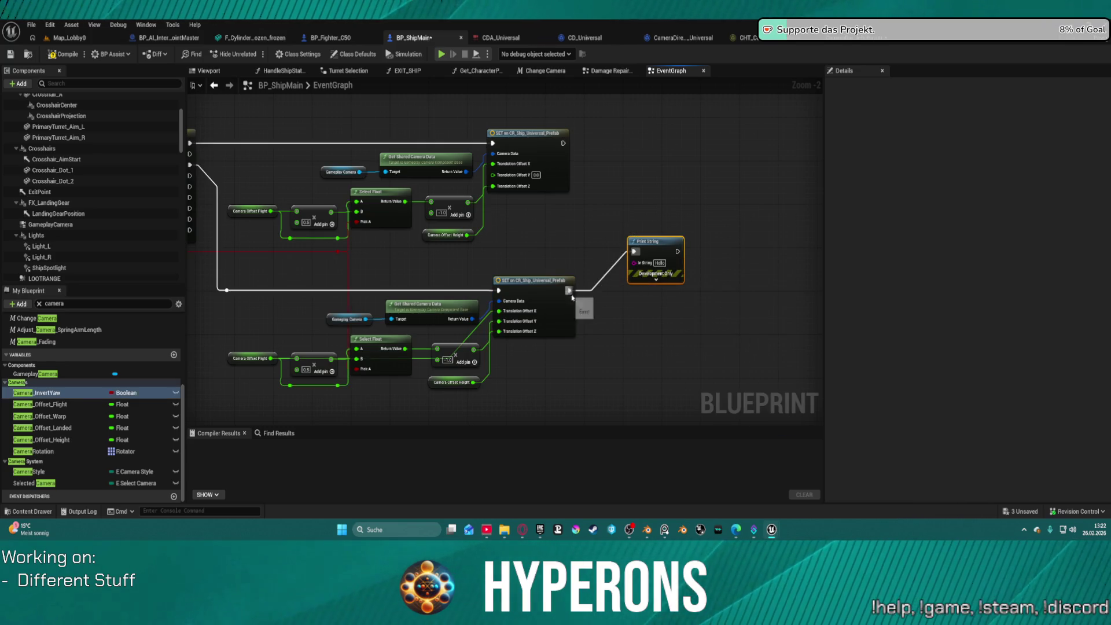
left_click_drag(666, 249, 666, 293)
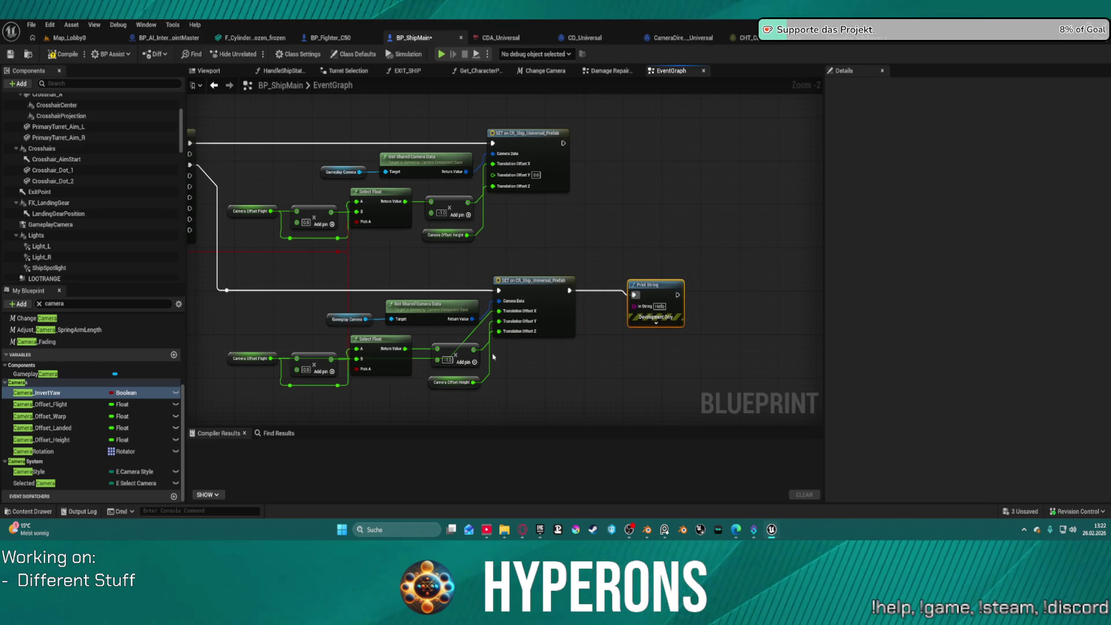
left_click_drag(473, 350, 504, 345)
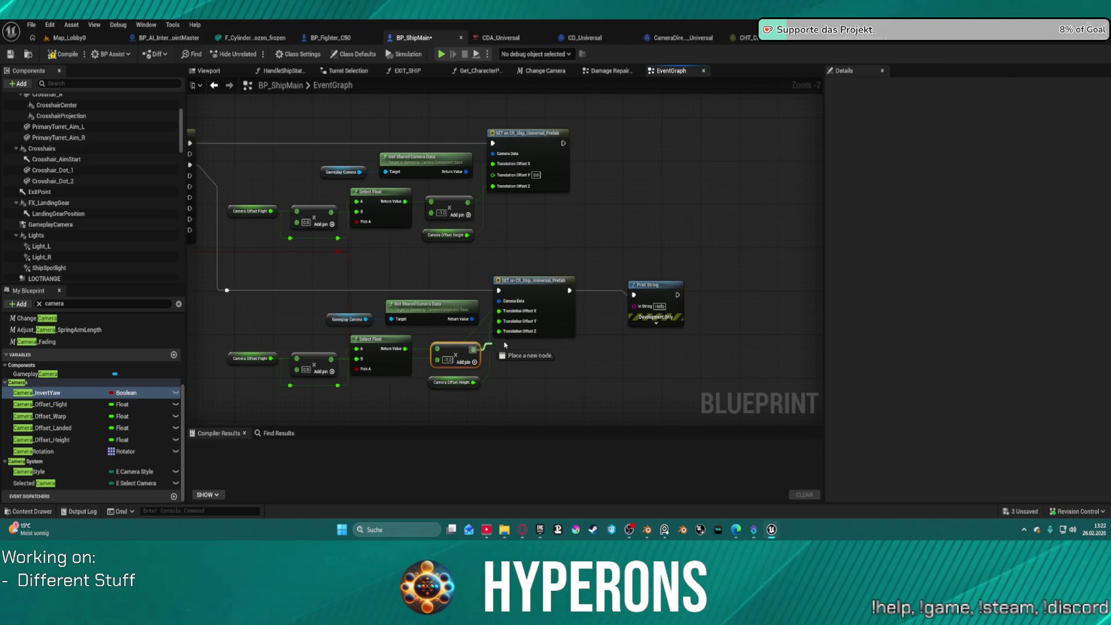
left_click_drag(635, 314, 635, 307)
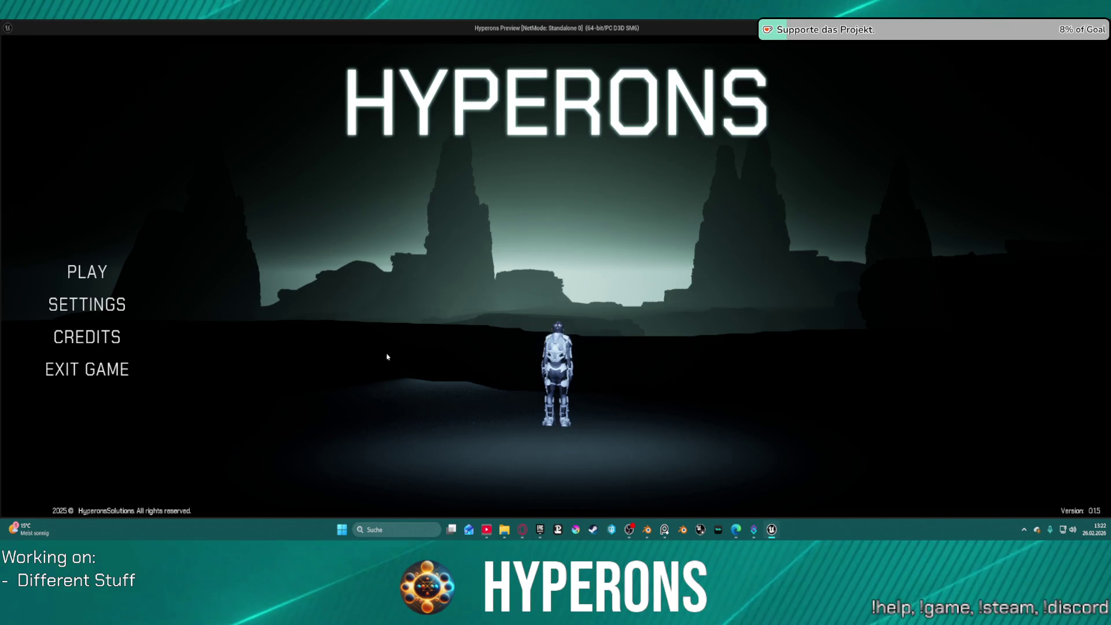
Step: Start the game as TE_ST at Station New Berlin and exit the station in the ship
key("Escape")
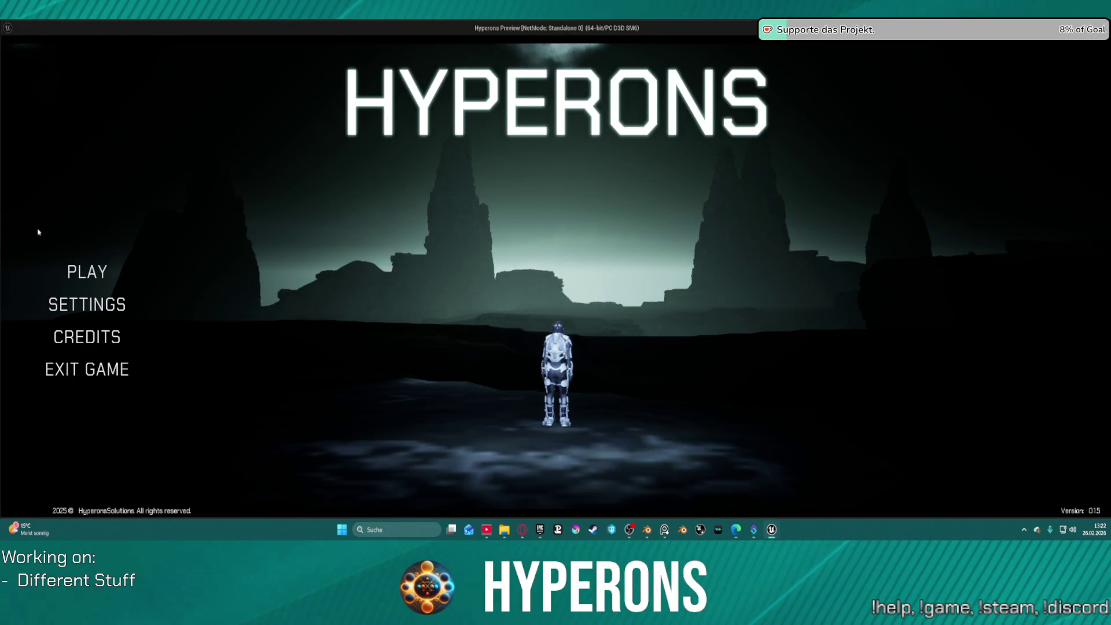
left_click(90, 273)
left_click(444, 318)
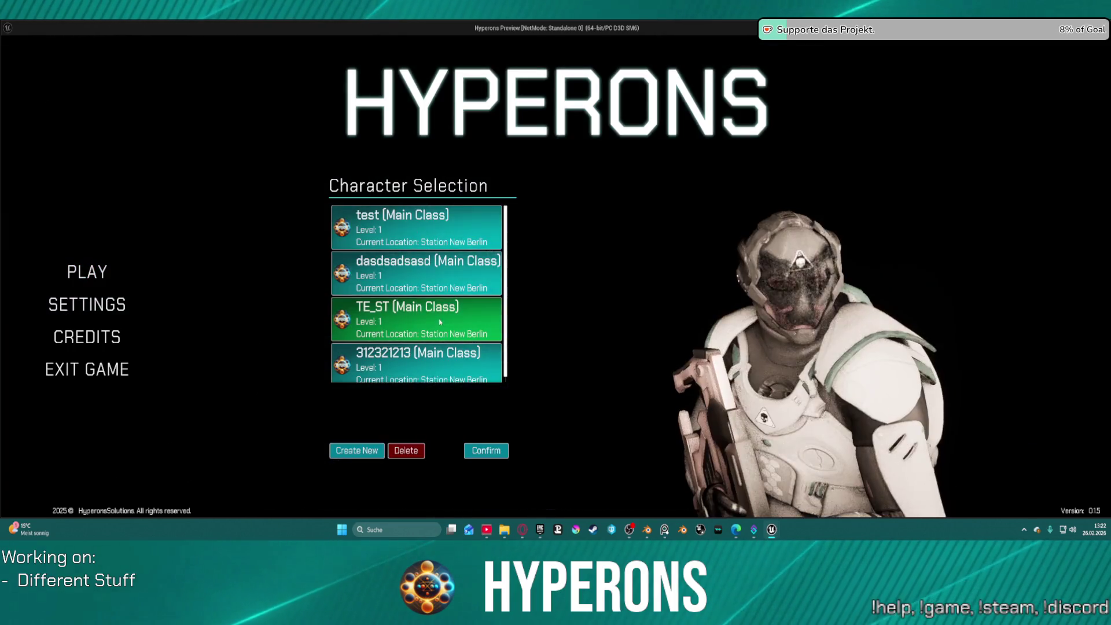
left_click(444, 318)
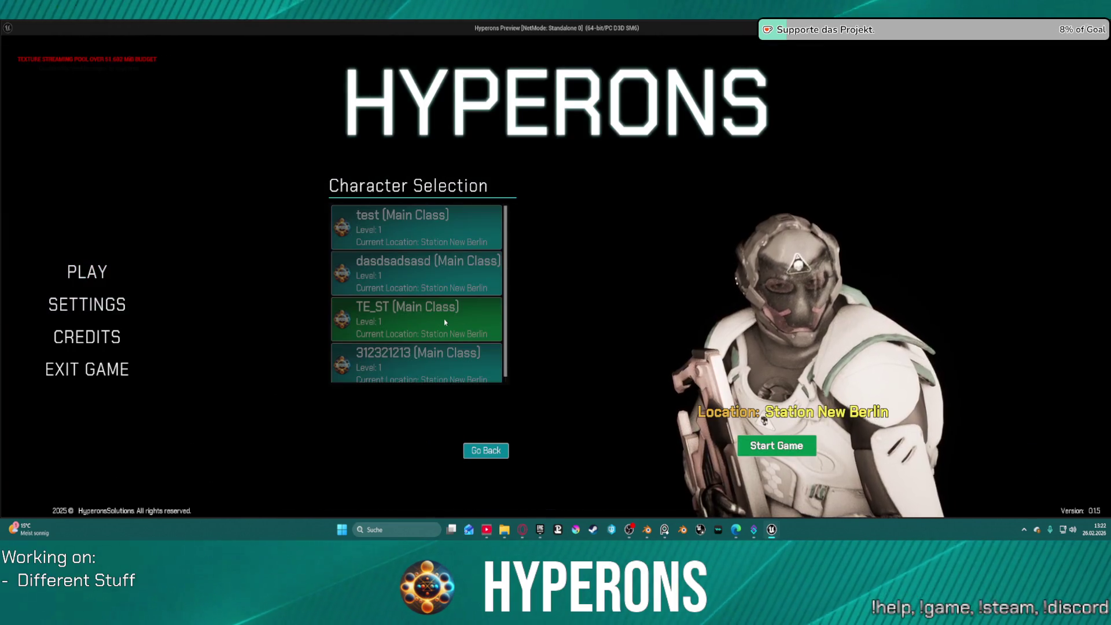
left_click(770, 454)
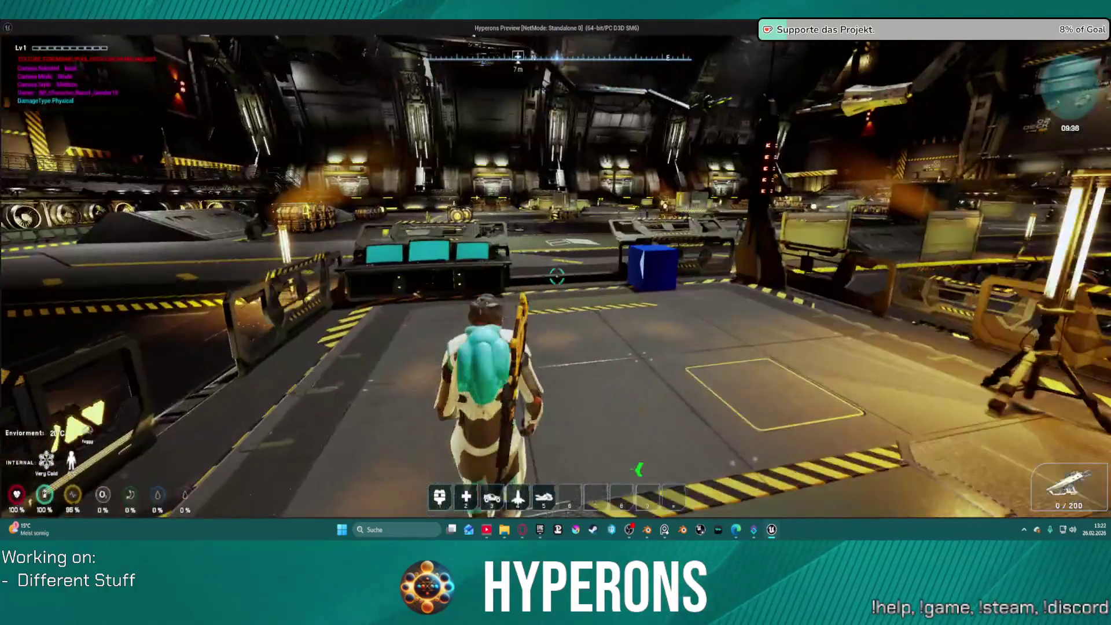
key("f")
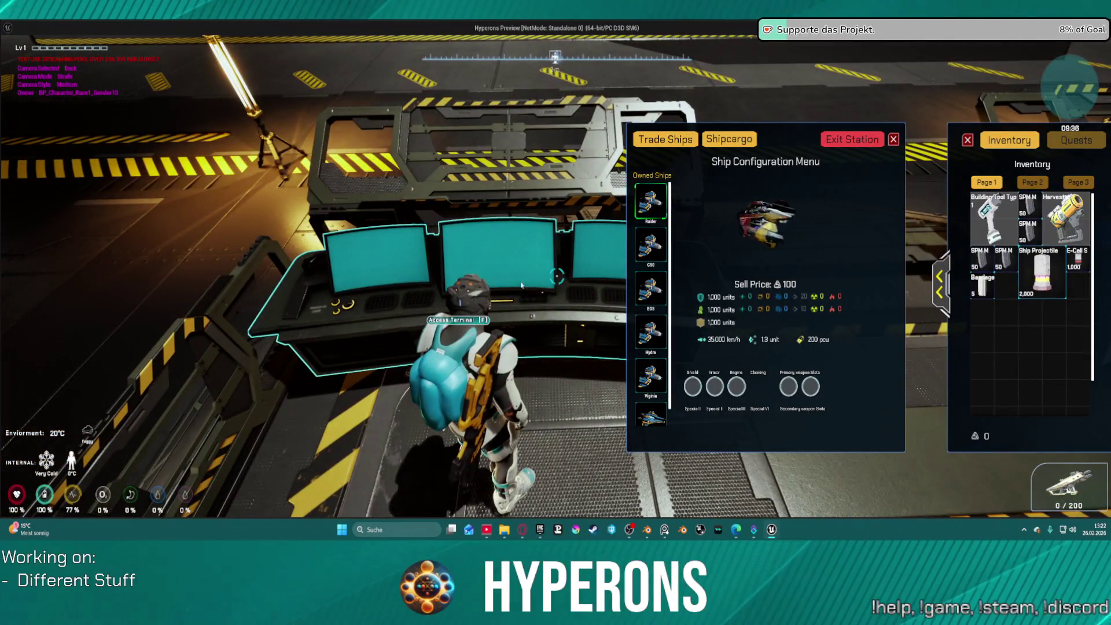
left_click(856, 138)
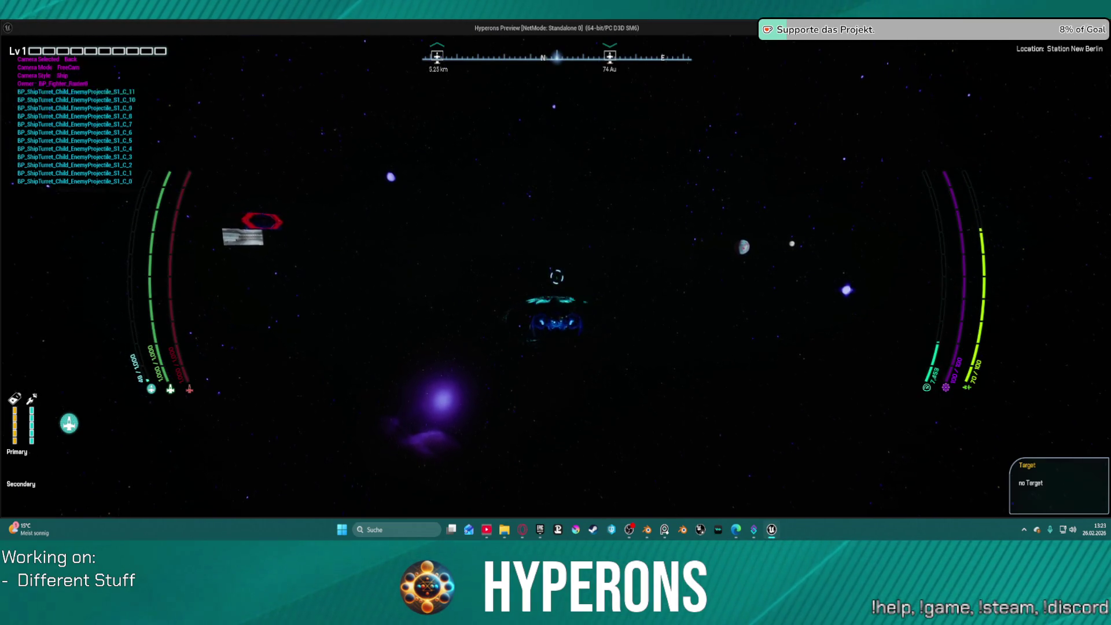
Step: Cycle through left, right, top and back camera views in flight, then close the preview
key("Left")
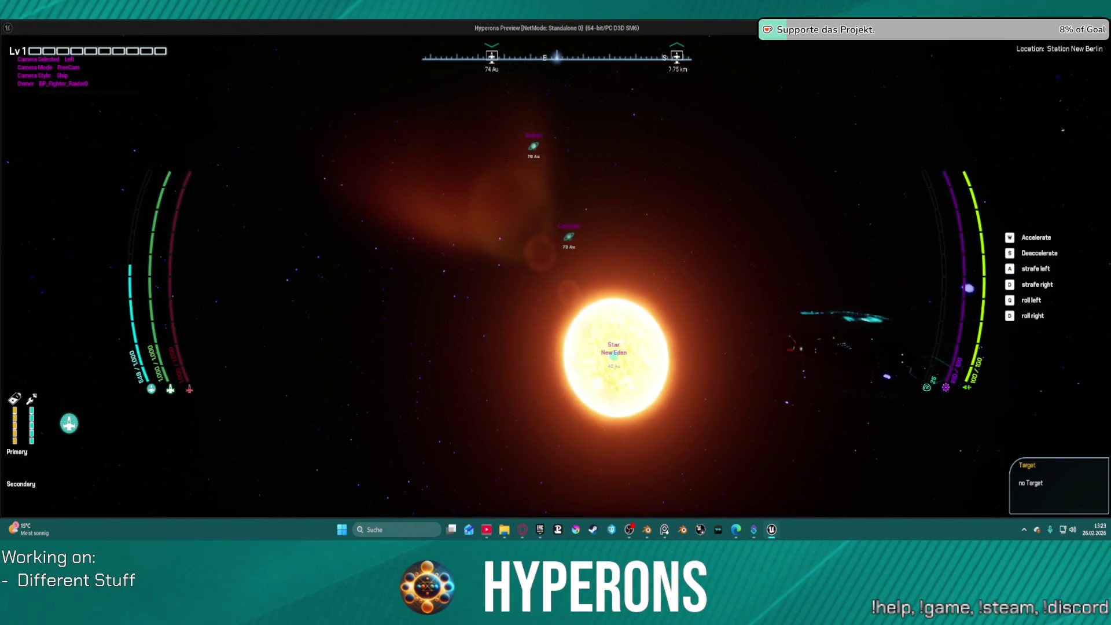
key("c")
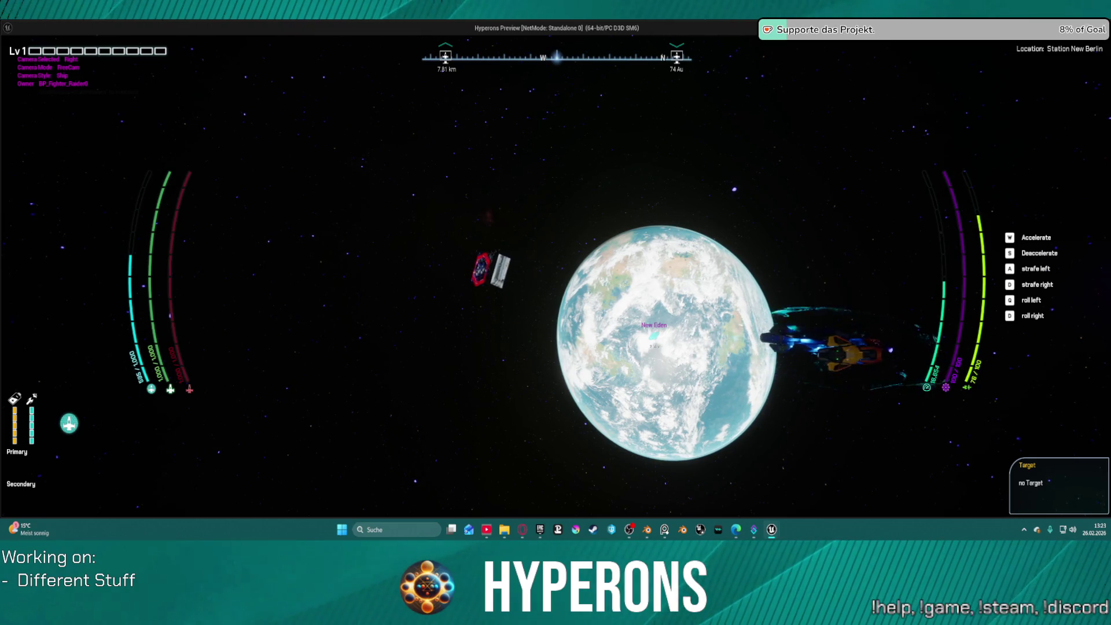
key("c")
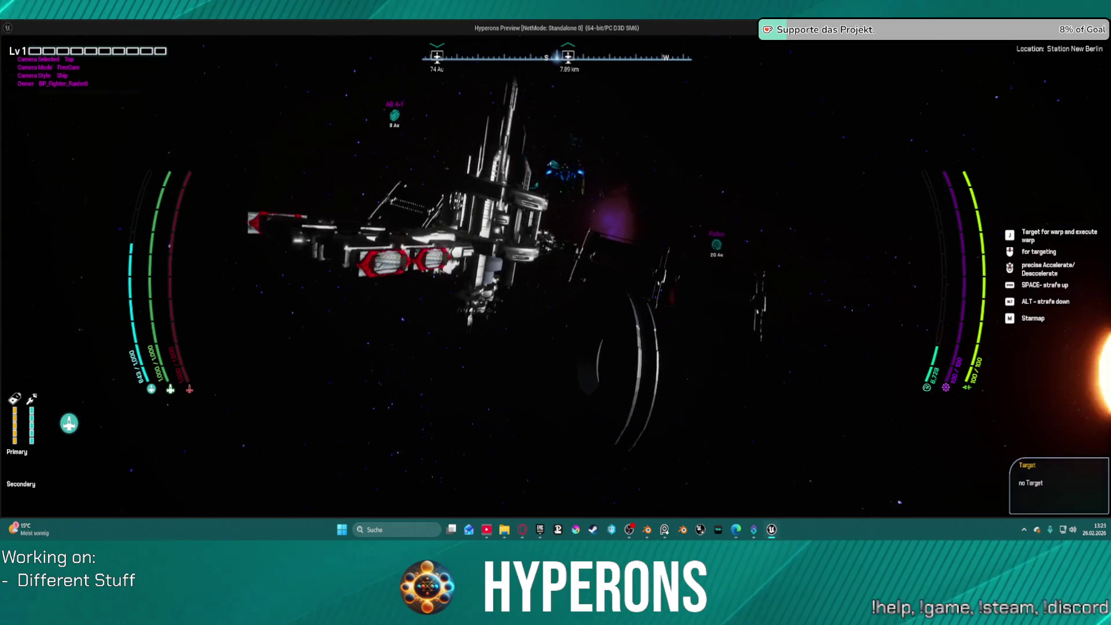
key("c")
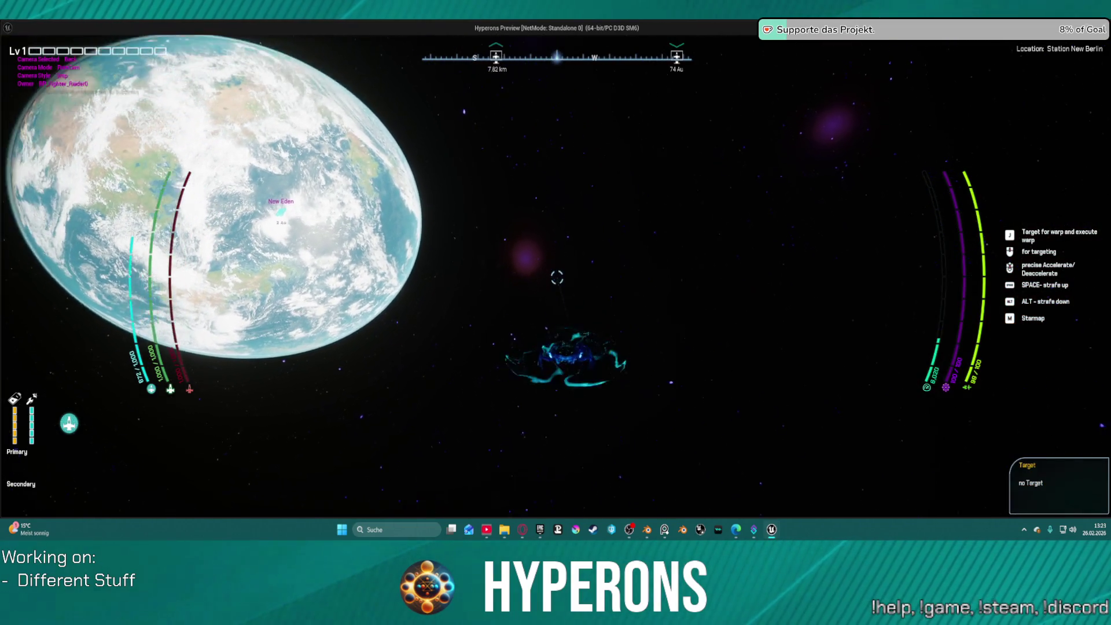
key("f")
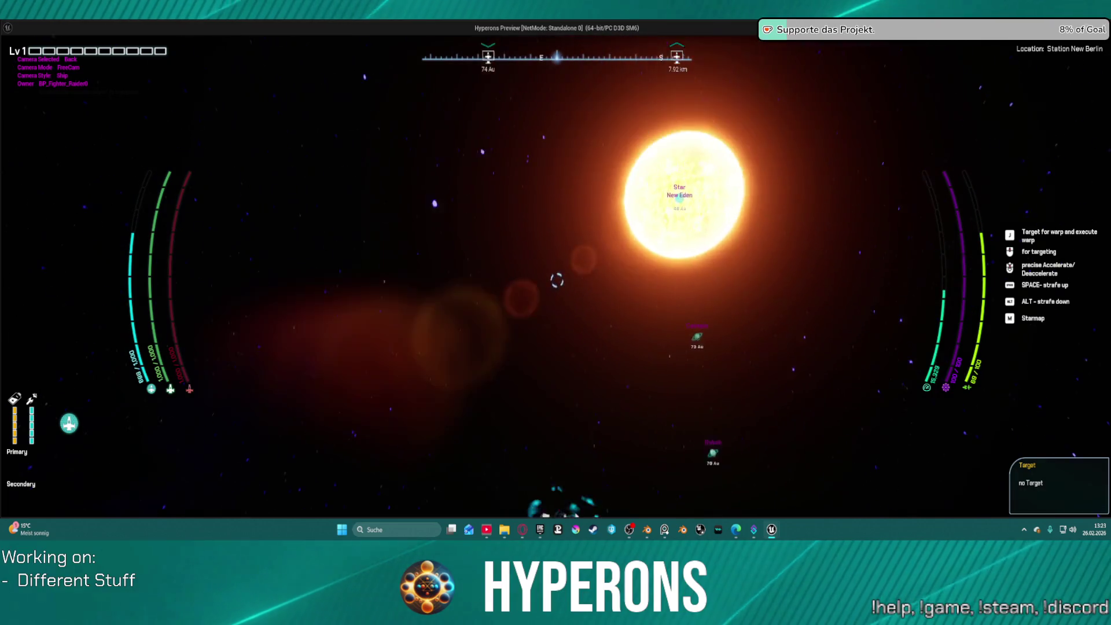
key("c")
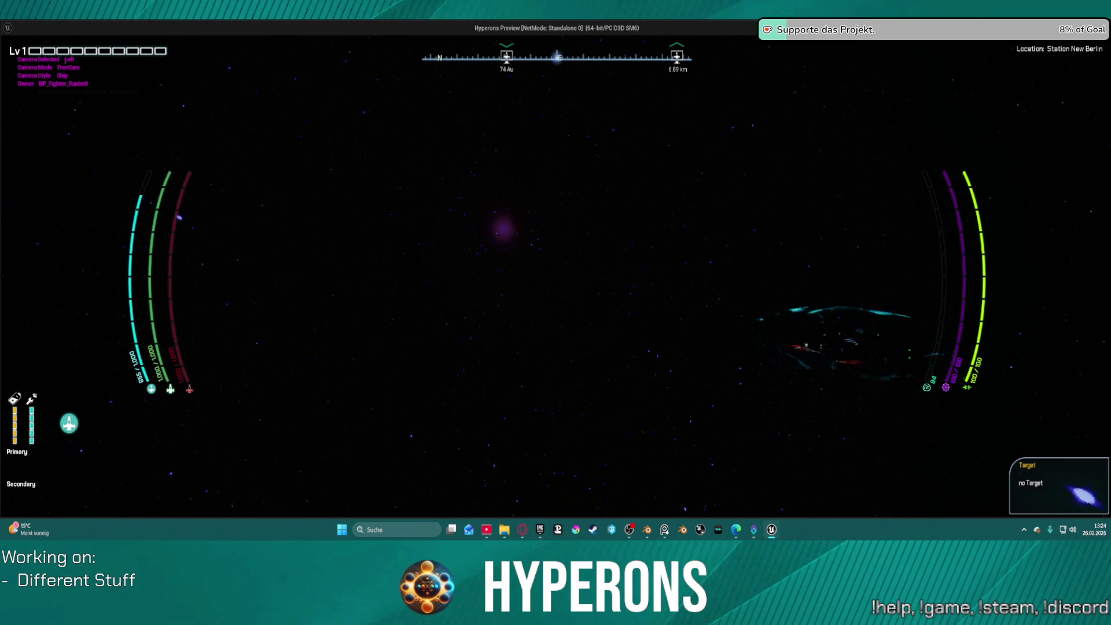
key("c")
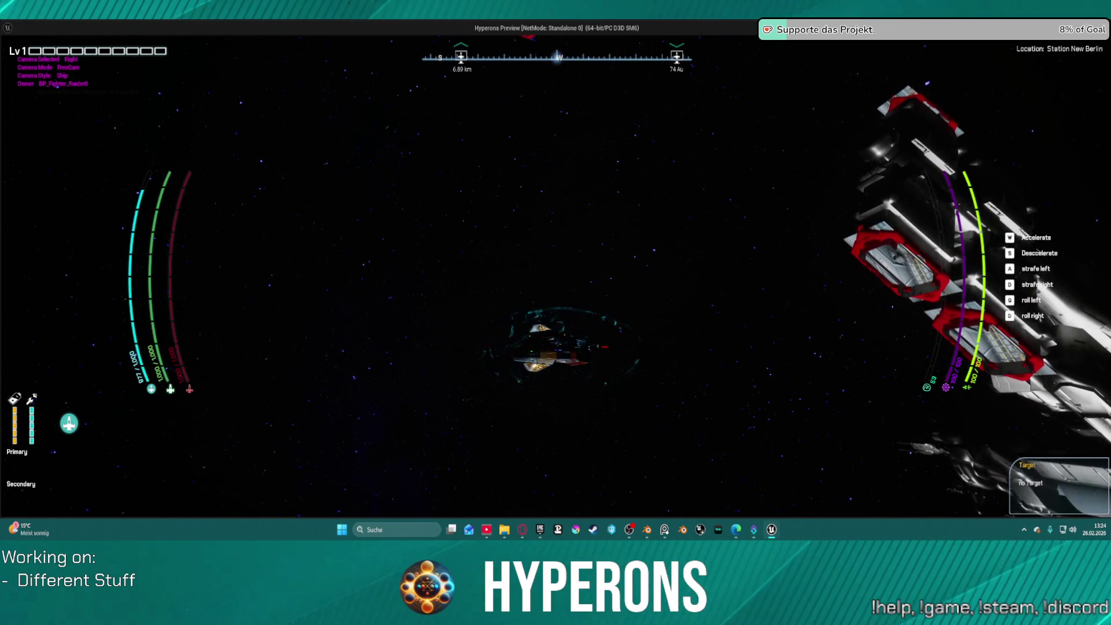
key("c")
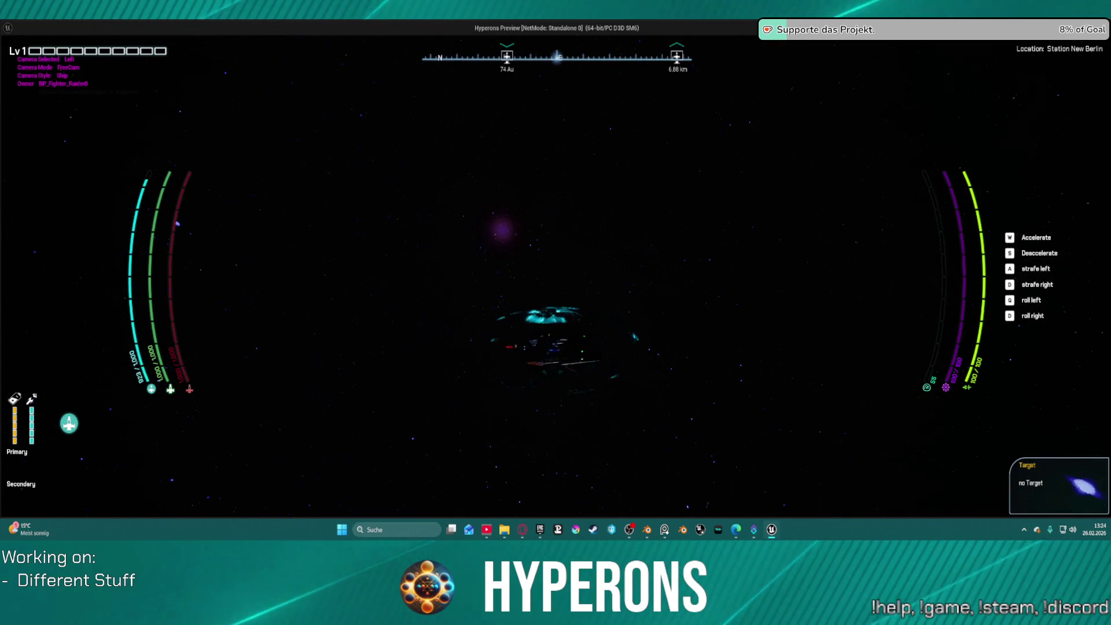
key("c")
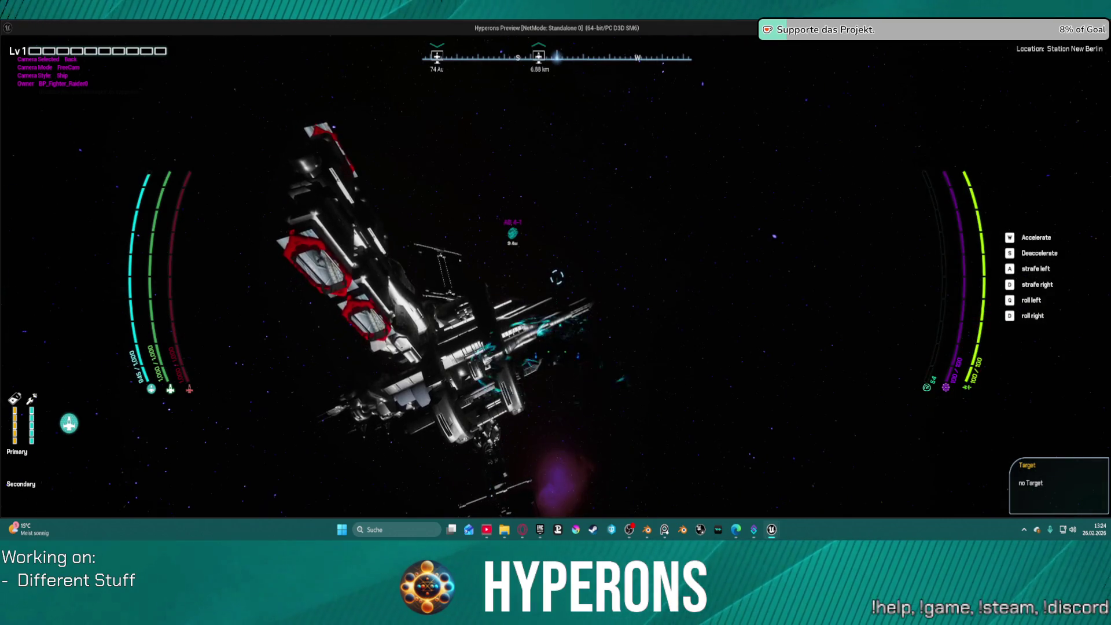
key("c")
key("c")
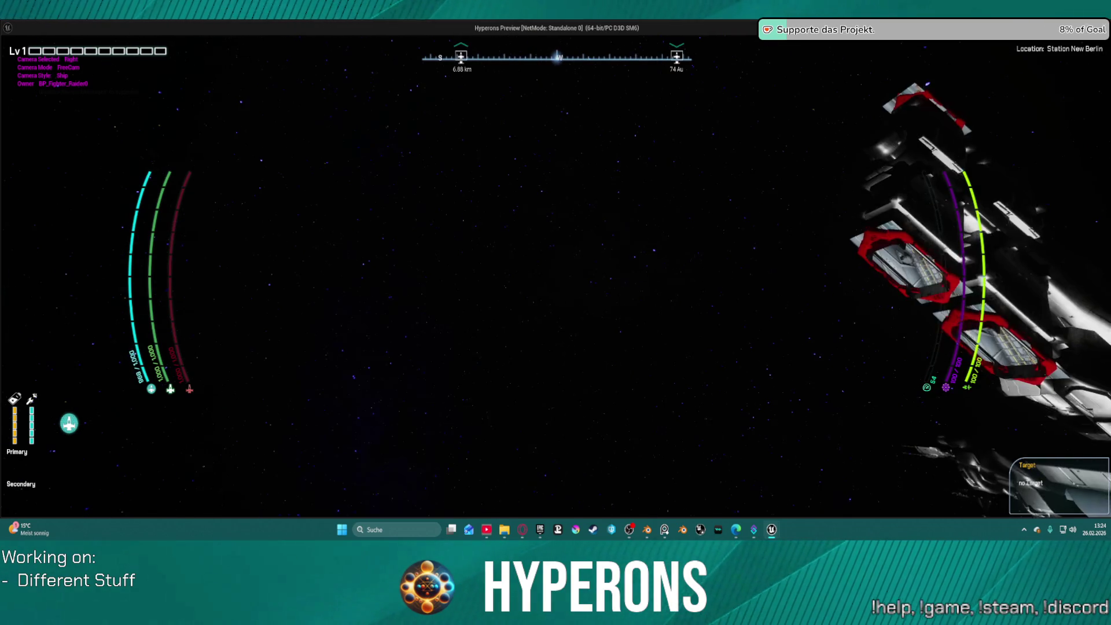
key("Escape")
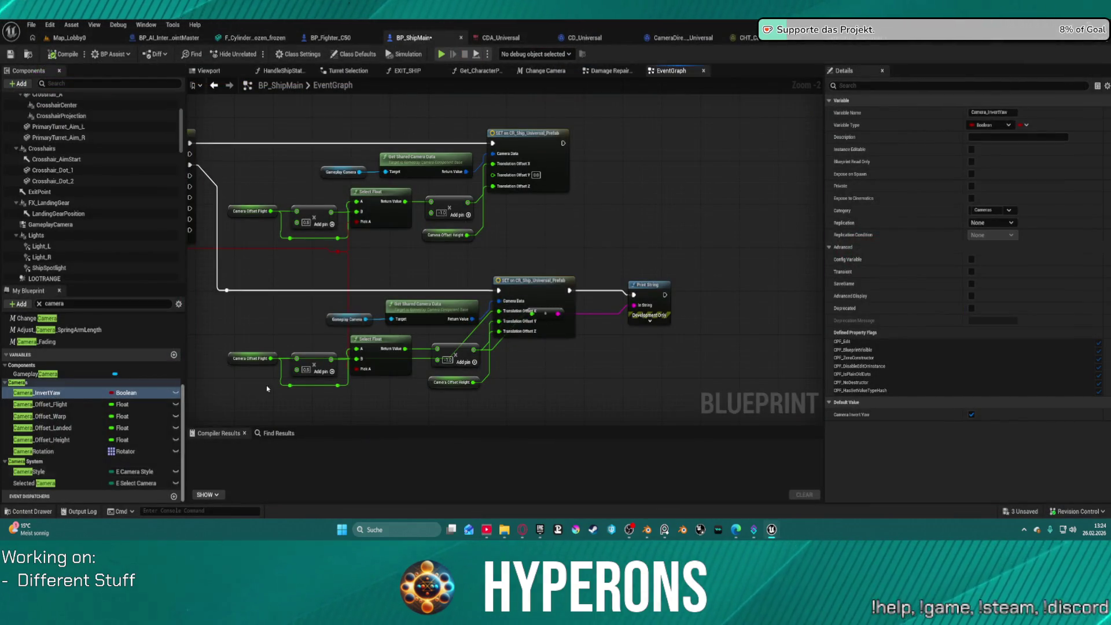
Step: Open the Change Camera graph and marquee-select a group of camera nodes
scroll(372, 319, "down", 1)
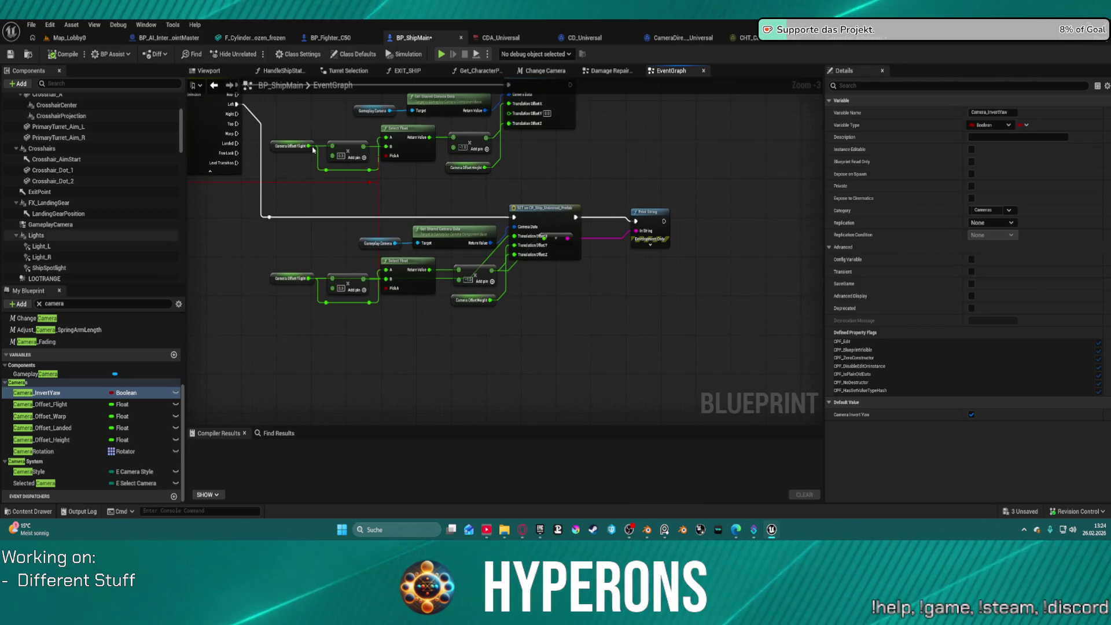
left_click(555, 70)
scroll(427, 166, "down", 5)
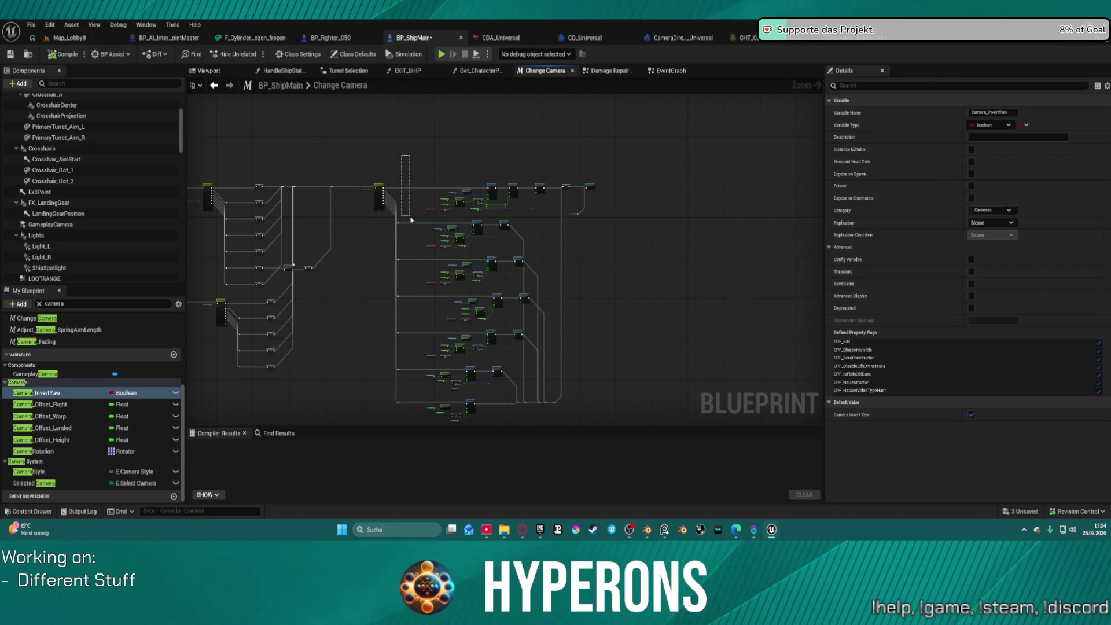
mouse_move(467, 363)
left_mouse_down()
mouse_move(519, 442)
mouse_move(545, 354)
left_mouse_up()
left_click_drag(530, 240, 529, 241)
scroll(635, 182, "up", 4)
scroll(662, 243, "up", 2)
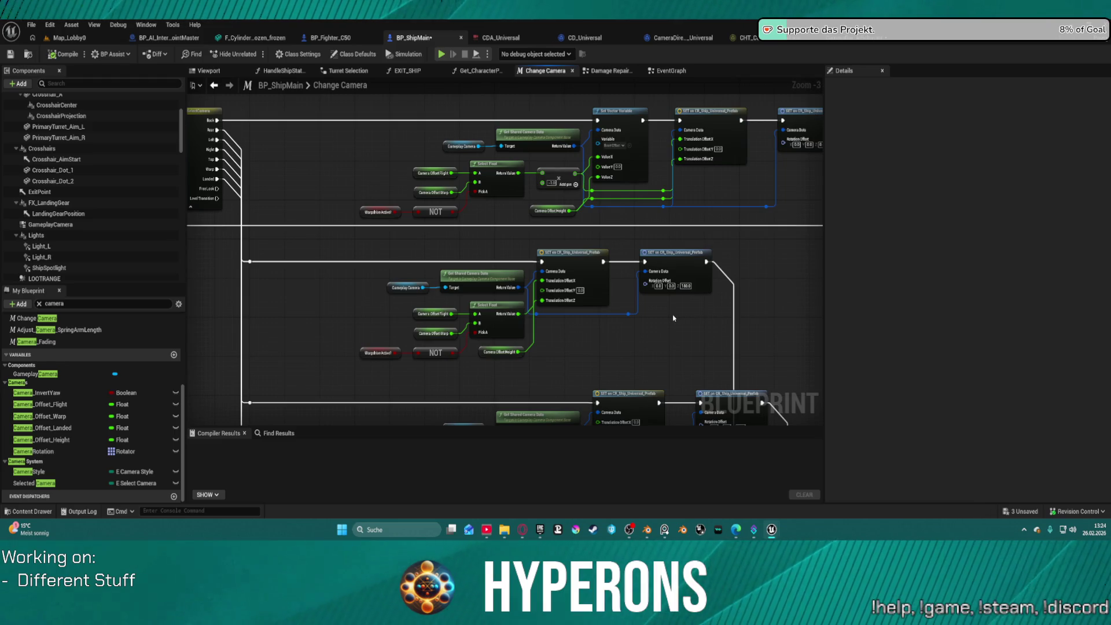
scroll(563, 321, "up", 4)
Step: Select the lower warp-aware Select Float, Warpdrive, NOT and SET nodes, then return to EventGraph
mouse_move(679, 335)
left_mouse_down()
mouse_move(614, 331)
mouse_move(608, 311)
mouse_move(568, 419)
mouse_move(586, 301)
left_mouse_up()
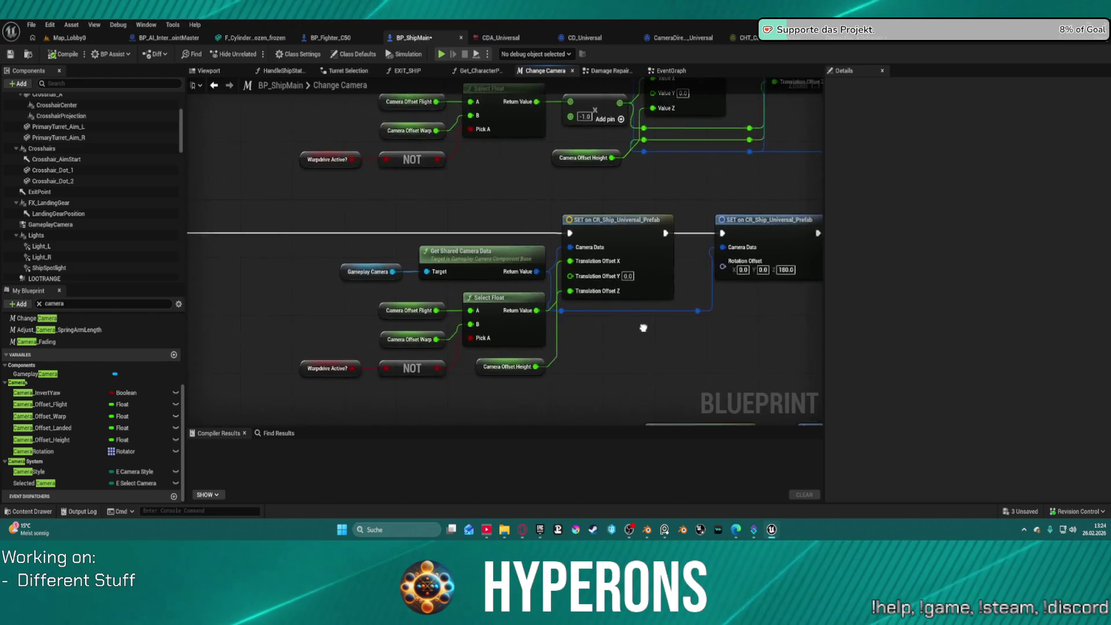
scroll(587, 294, "down", 1)
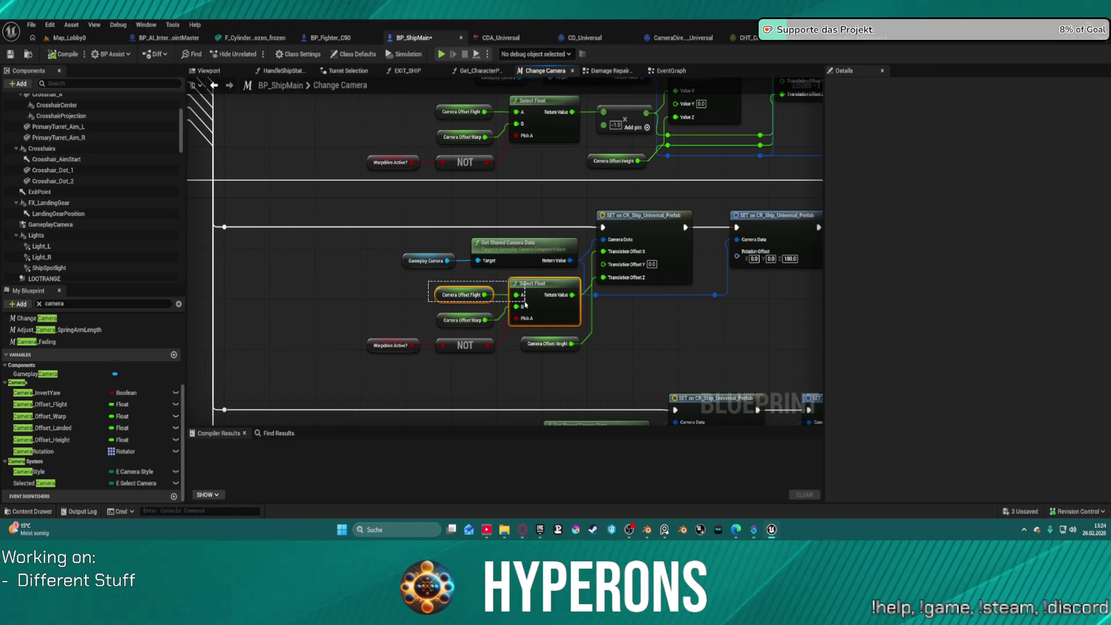
left_click(550, 279)
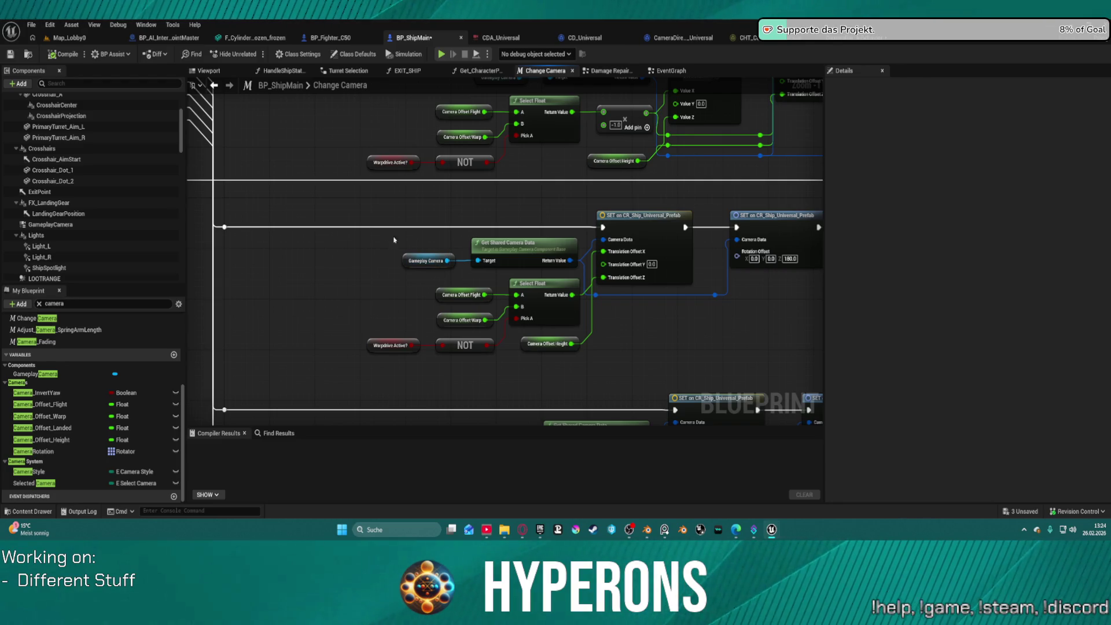
left_click_drag(492, 327, 670, 371)
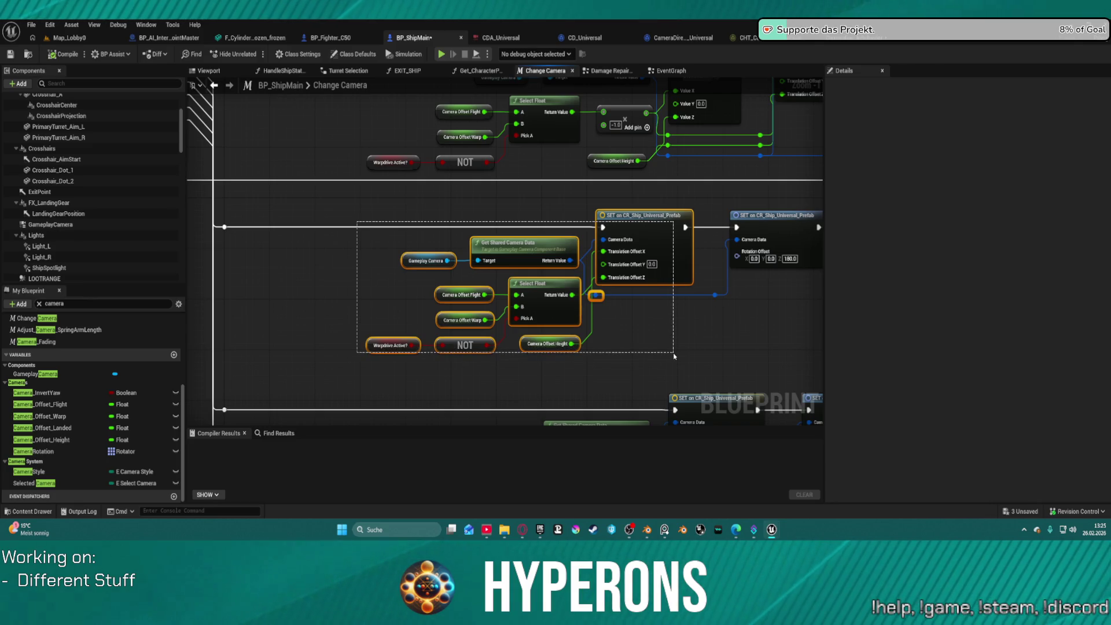
left_click_drag(674, 356, 672, 357)
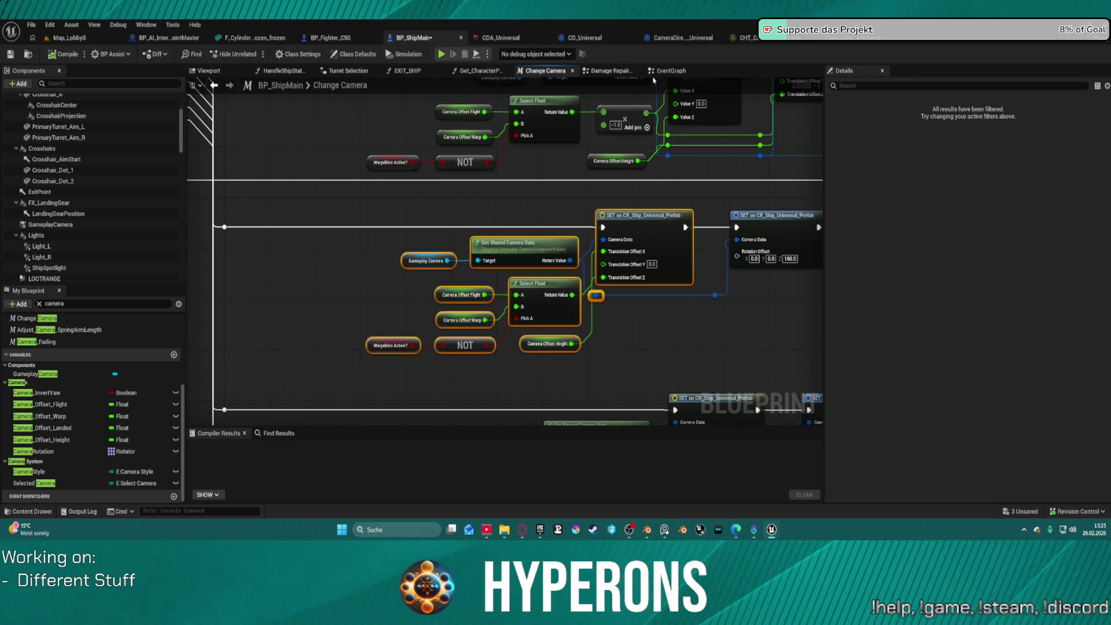
left_click(671, 71)
Step: Delete the Gameplay Camera, shared data and SET nodes, then undo the deletion
scroll(561, 295, "down", 2)
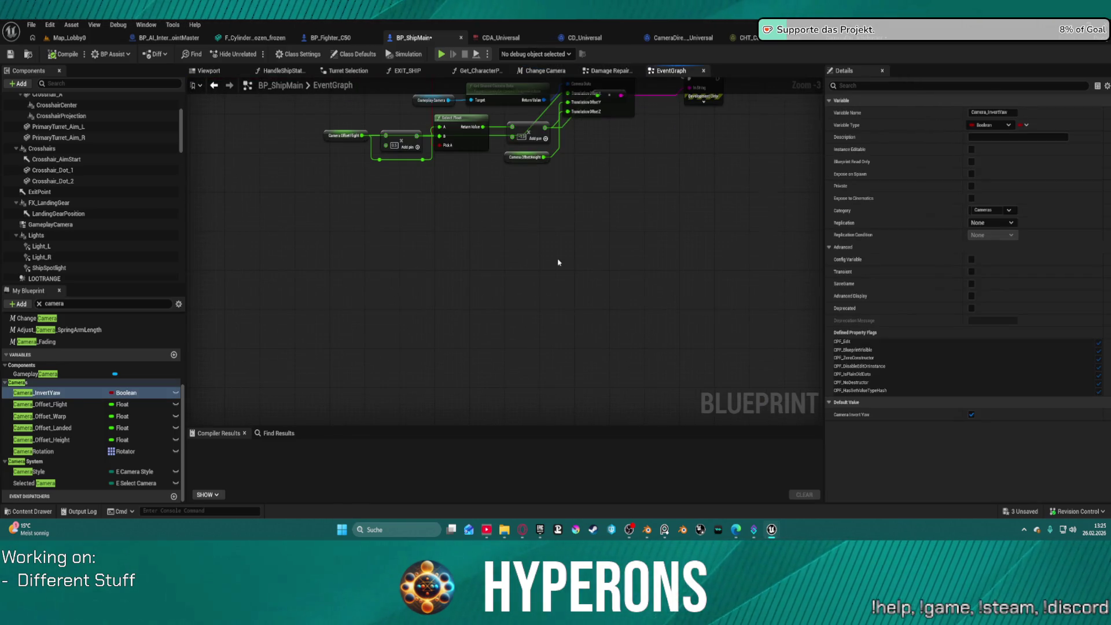
left_click(546, 230)
left_click_drag(702, 242, 702, 243)
key("Delete")
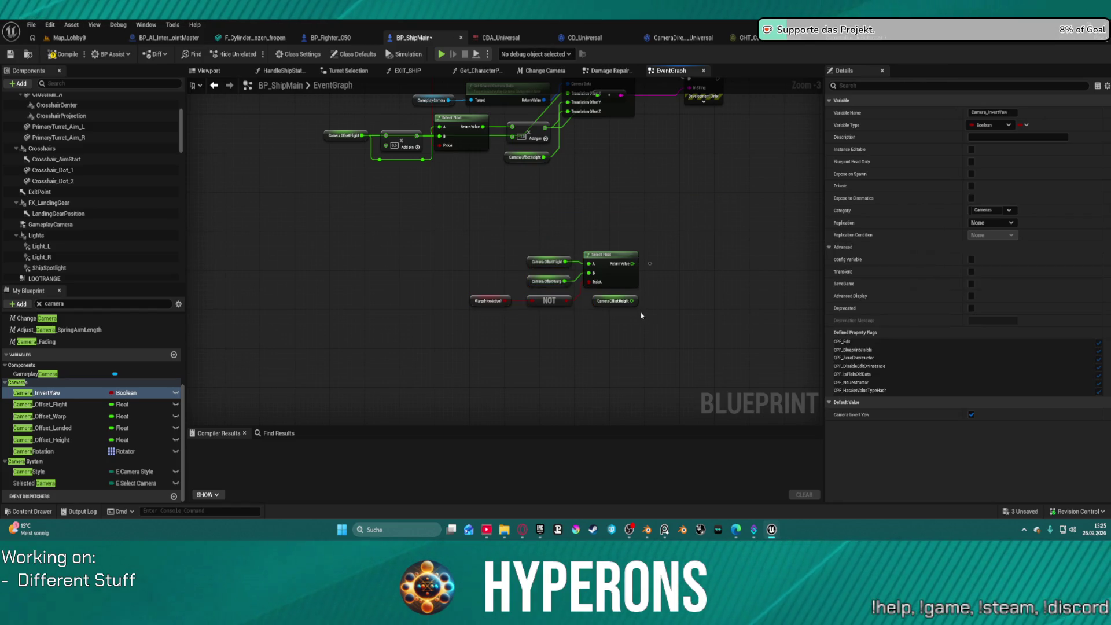
left_click_drag(608, 297, 608, 295)
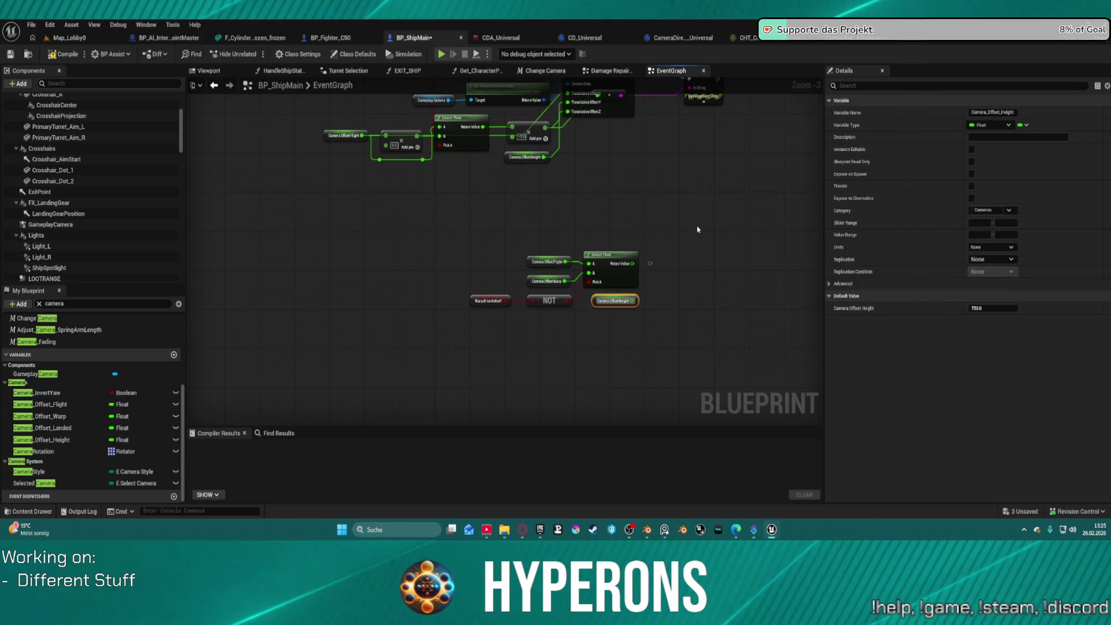
key("ctrl+z")
scroll(700, 231, "up", 2)
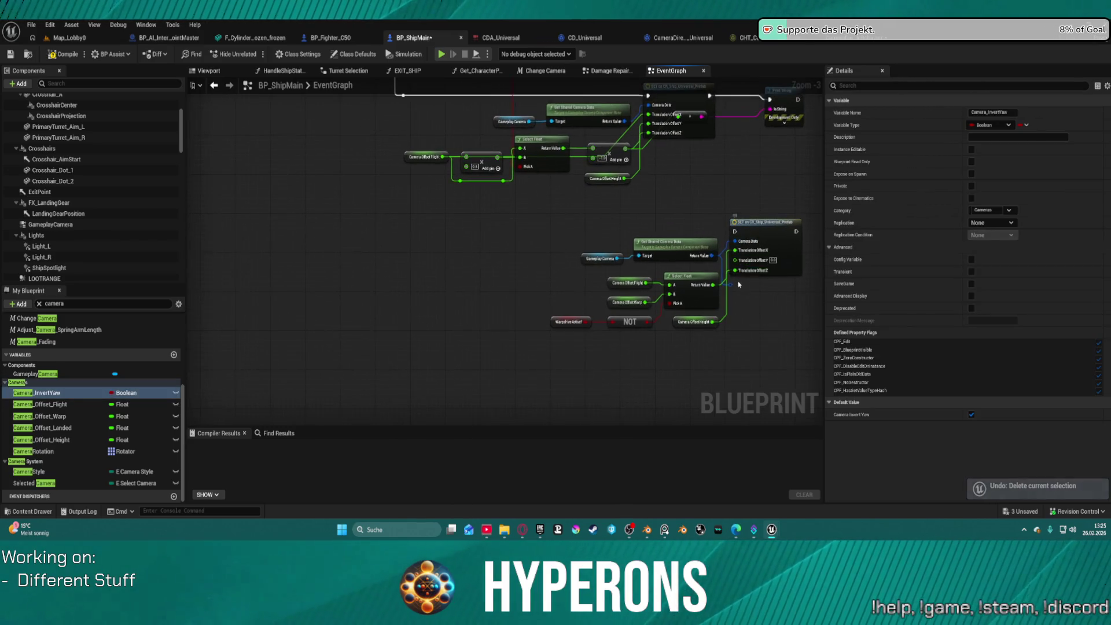
Step: Move the six lower offset nodes left and try detaching Select Float from Translation Offset X, then revert
left_click_drag(711, 389, 710, 326)
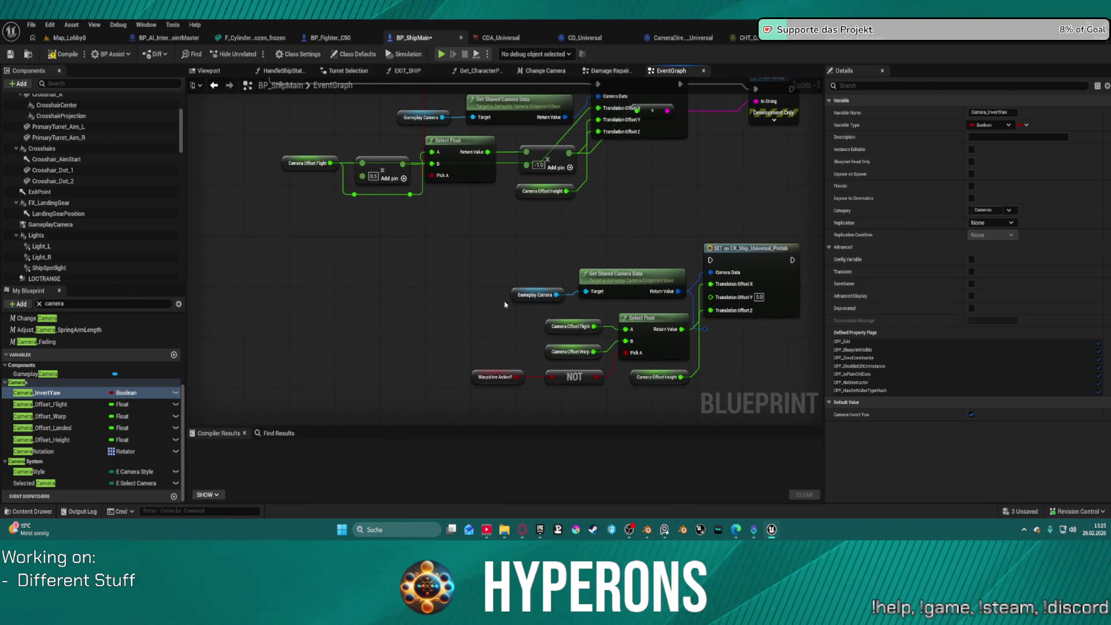
left_click_drag(649, 395, 649, 395)
left_click_drag(653, 347, 542, 343)
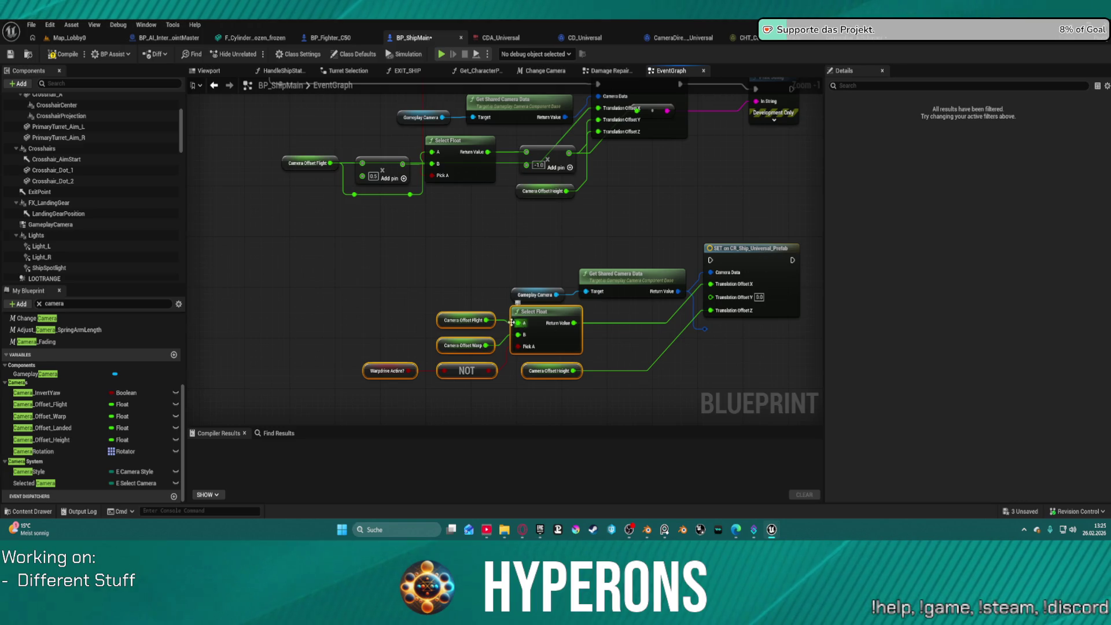
left_click(485, 321)
mouse_move(711, 284)
left_mouse_down()
mouse_move(746, 298)
mouse_move(617, 319)
left_mouse_up()
left_click(595, 309)
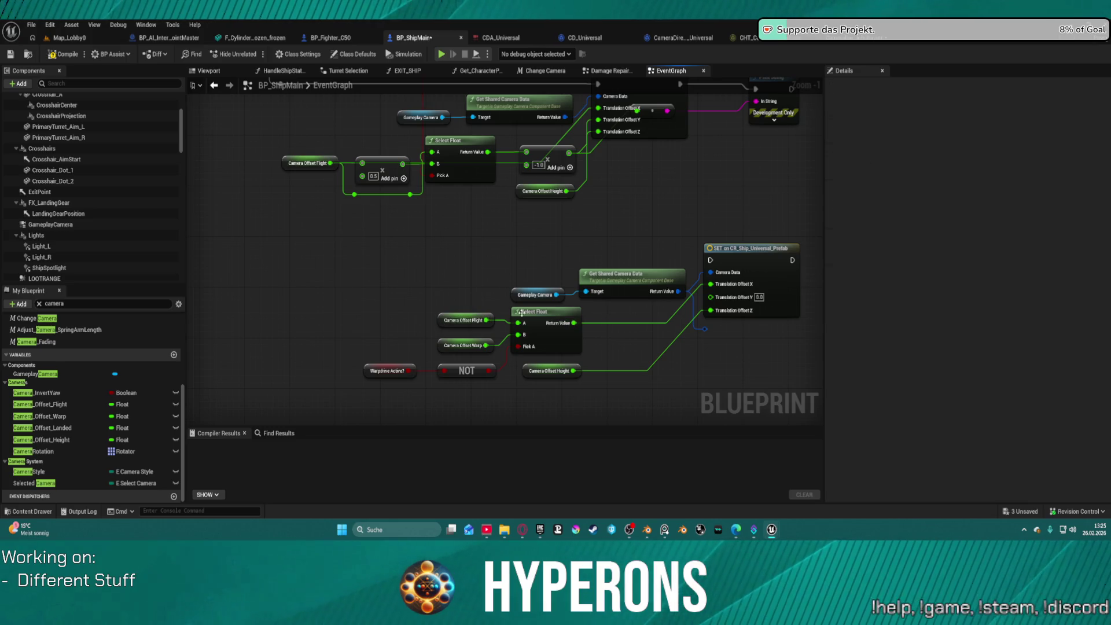
left_click(489, 320)
mouse_move(710, 284)
left_mouse_down()
mouse_move(676, 303)
mouse_move(710, 284)
left_mouse_up()
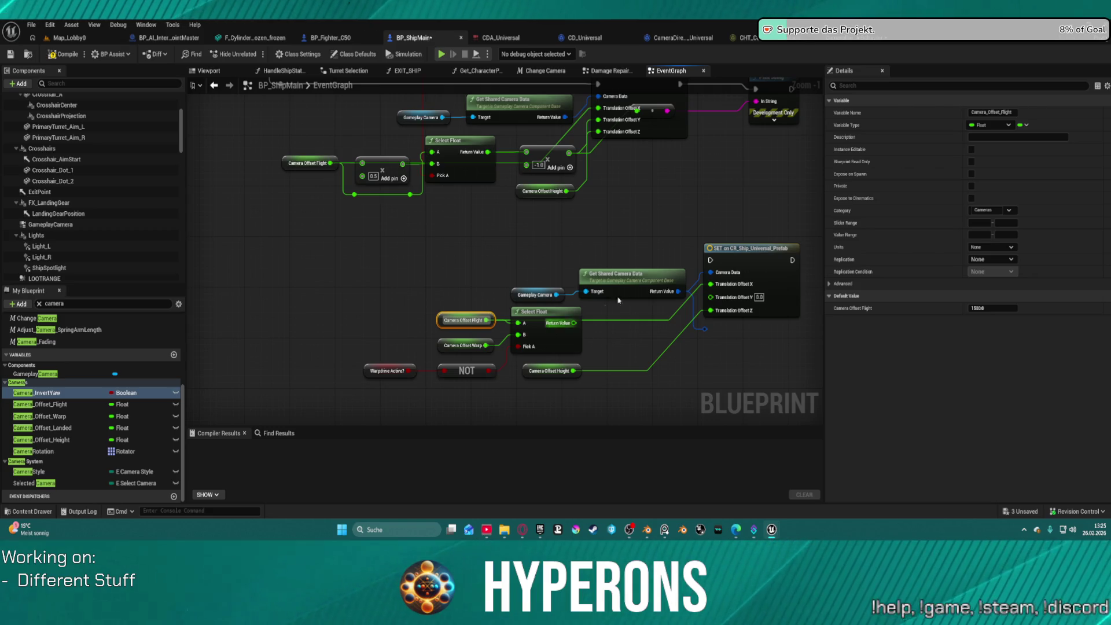
key("ctrl+z")
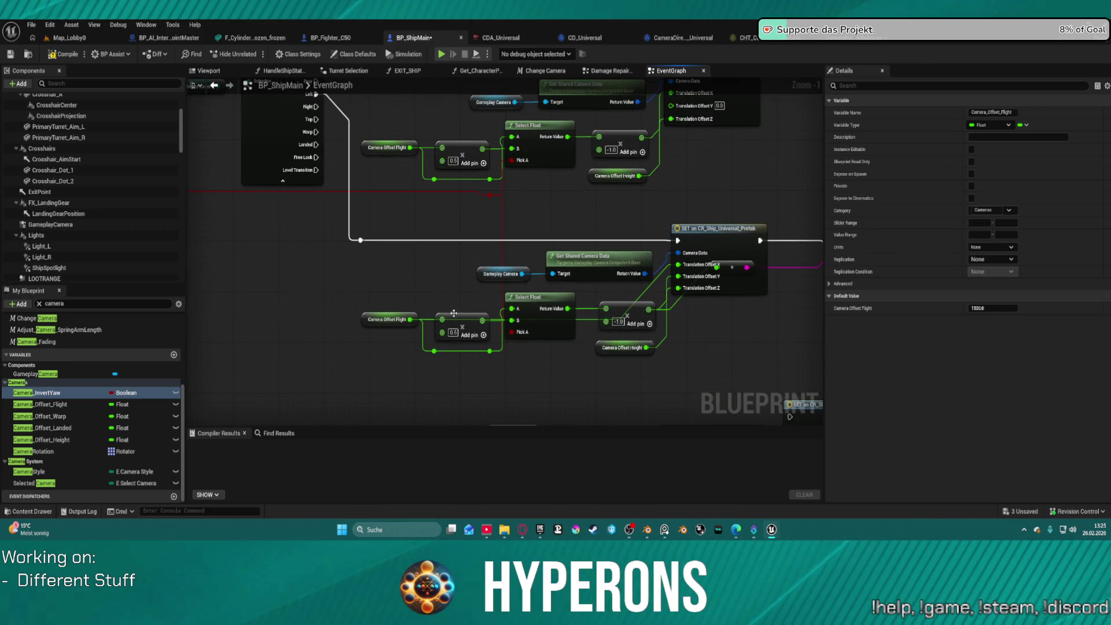
Step: Paste the copied nodes and try wiring a Boolean getter into the Branch condition, then undo
key("ctrl+v")
left_click_drag(412, 277, 360, 239)
left_click(399, 259)
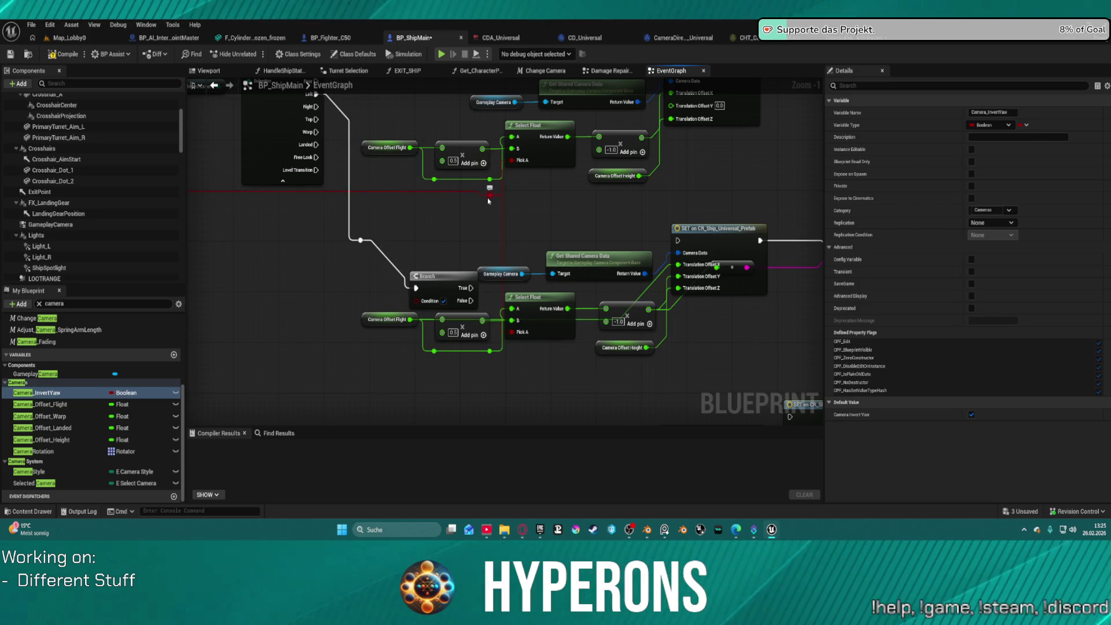
mouse_move(489, 195)
left_mouse_down()
mouse_move(360, 237)
mouse_move(419, 235)
left_mouse_up()
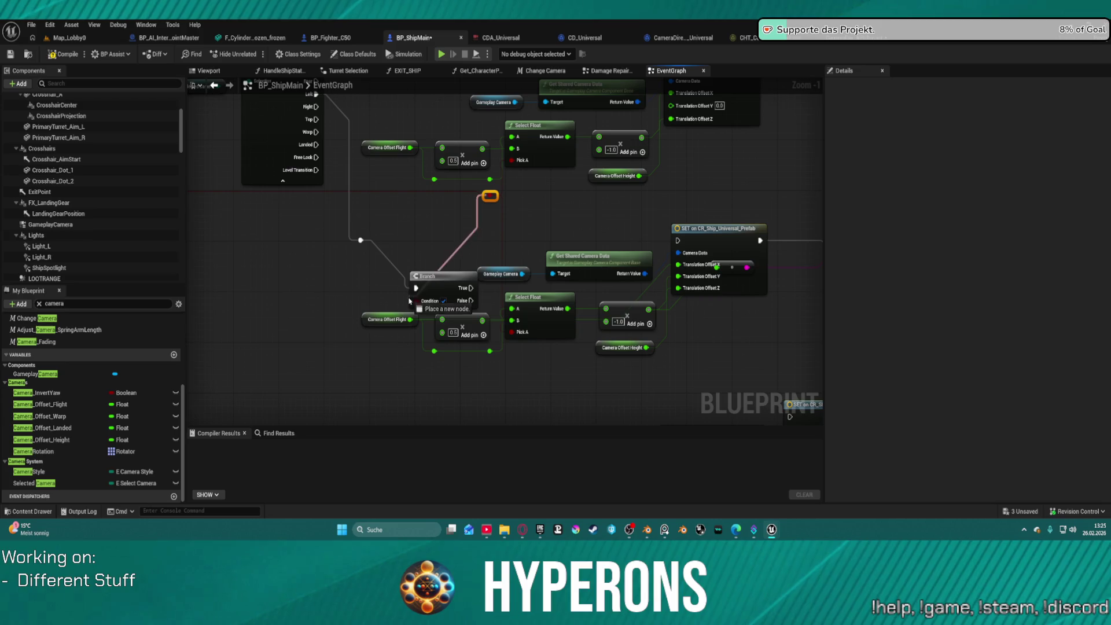
left_click_drag(415, 305, 415, 303)
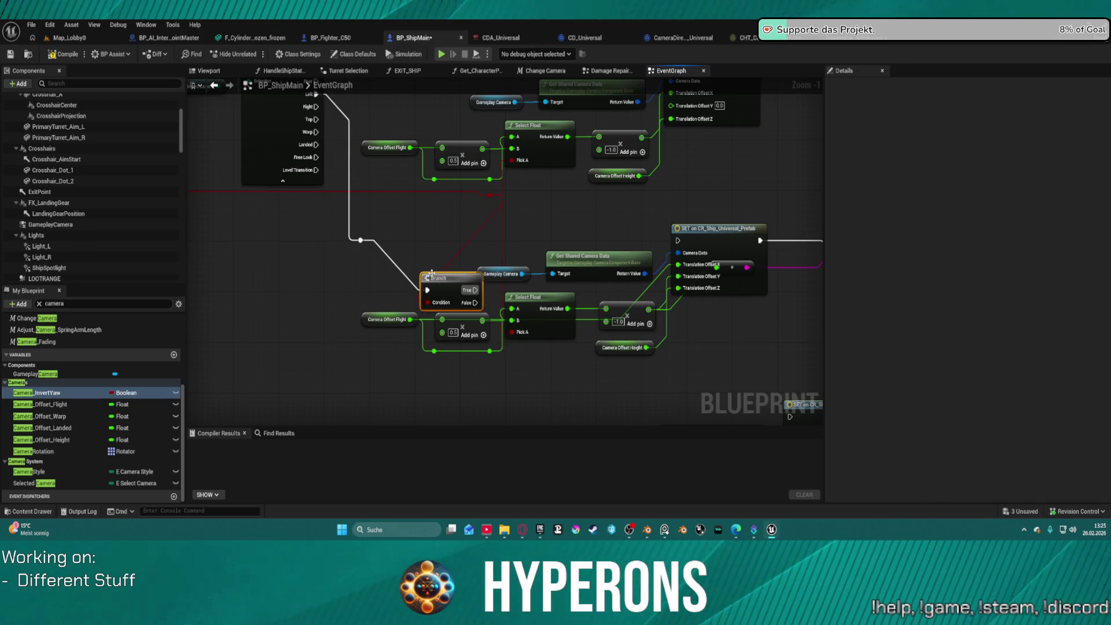
key("ctrl+z")
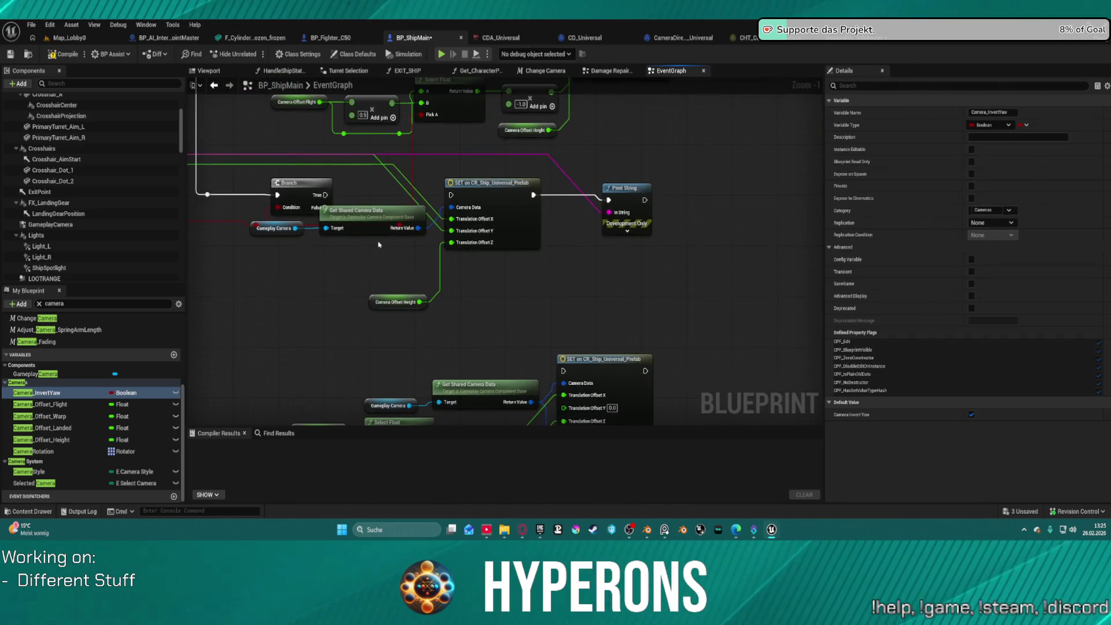
Step: Connect the Branch's True output to the lower SET node's execution input and compile
left_click_drag(321, 197, 370, 200)
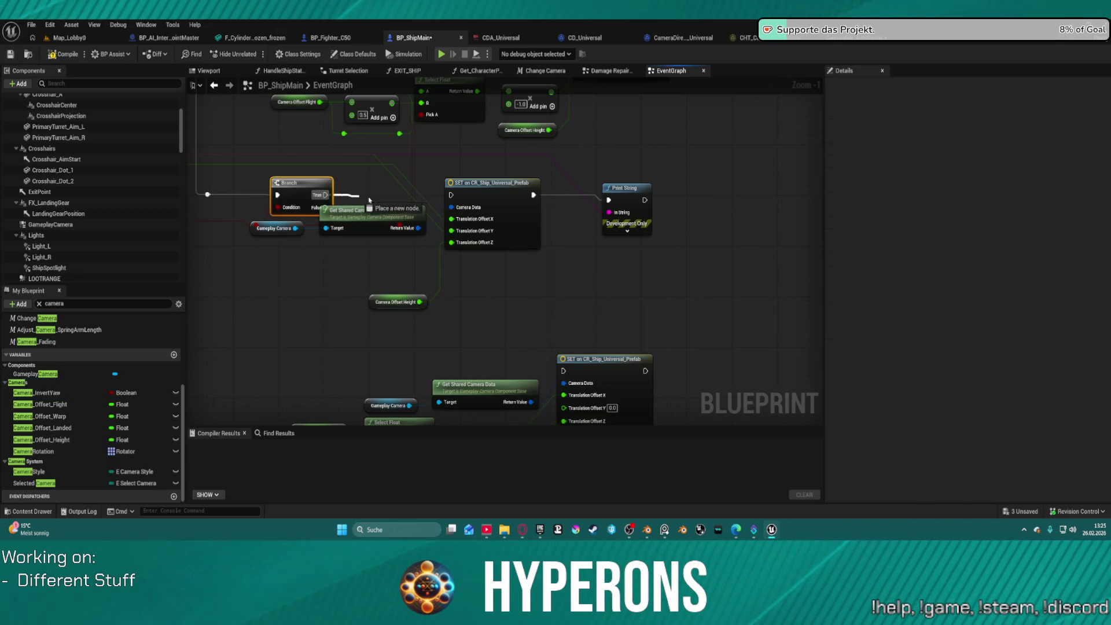
left_click_drag(467, 193, 456, 198)
mouse_move(341, 204)
left_mouse_down()
mouse_move(352, 226)
mouse_move(327, 210)
mouse_move(558, 366)
mouse_move(602, 359)
left_mouse_up()
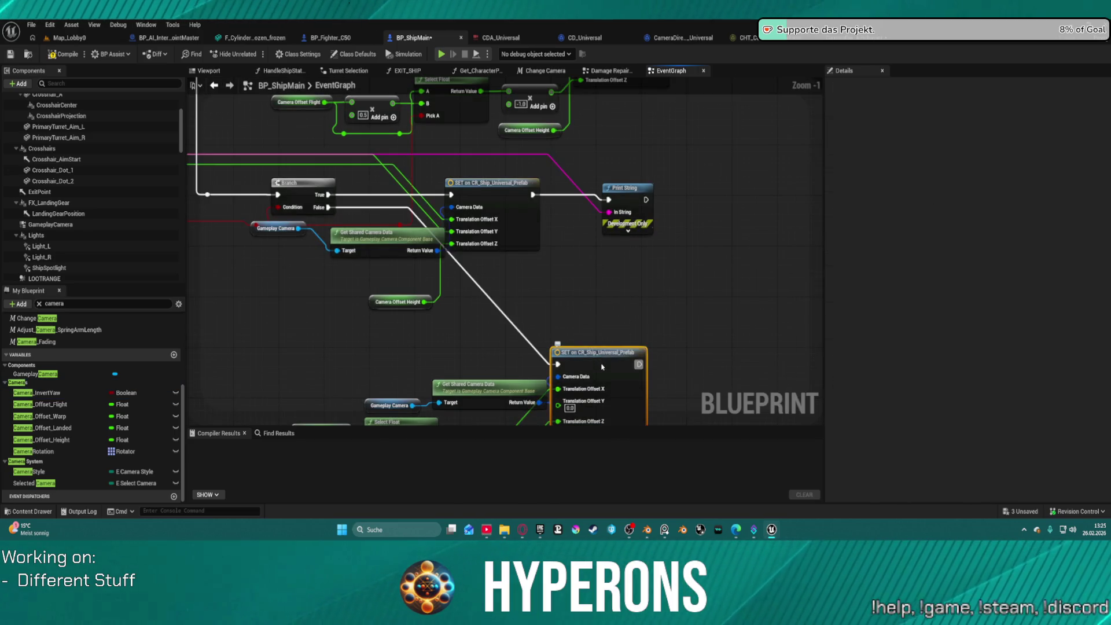
scroll(605, 311, "down", 3)
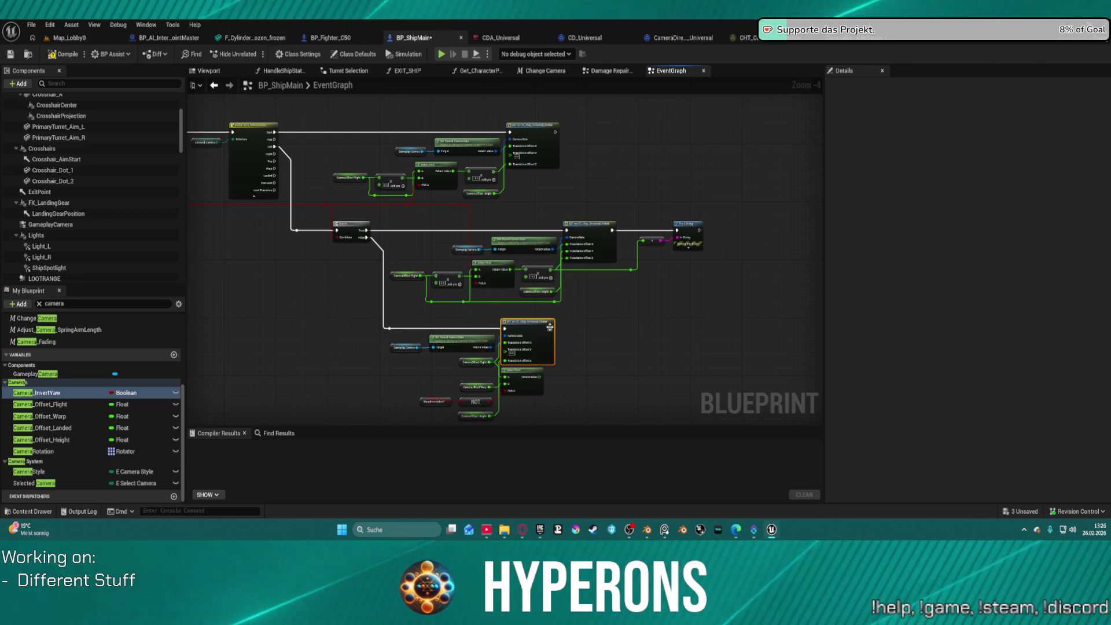
scroll(563, 307, "up", 1)
left_click_drag(578, 321, 659, 244)
scroll(622, 345, "up", 2)
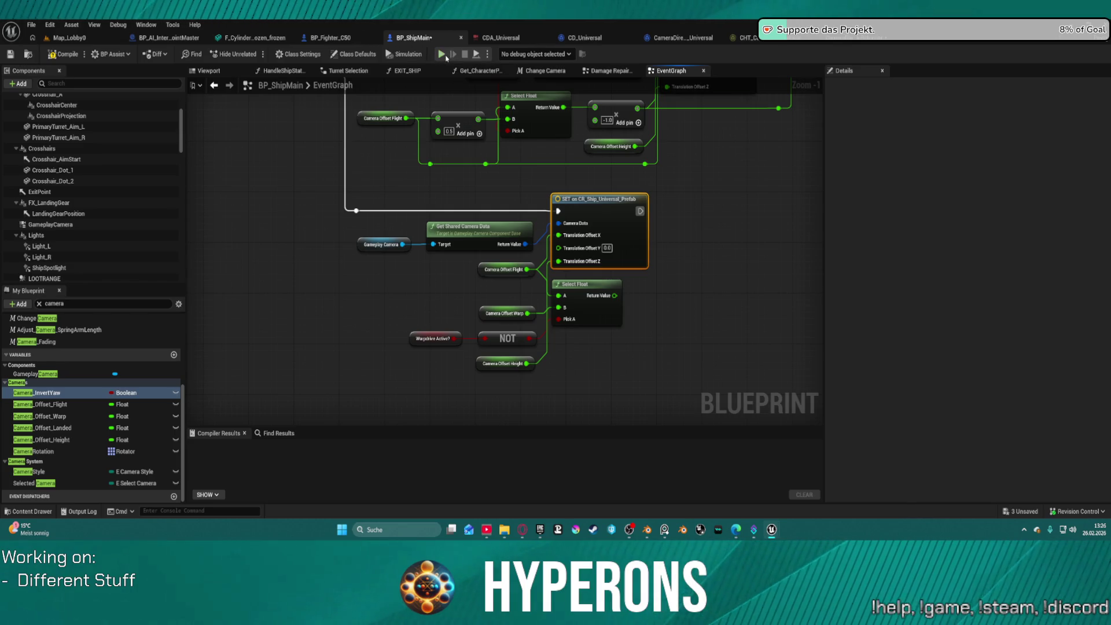
key("F7")
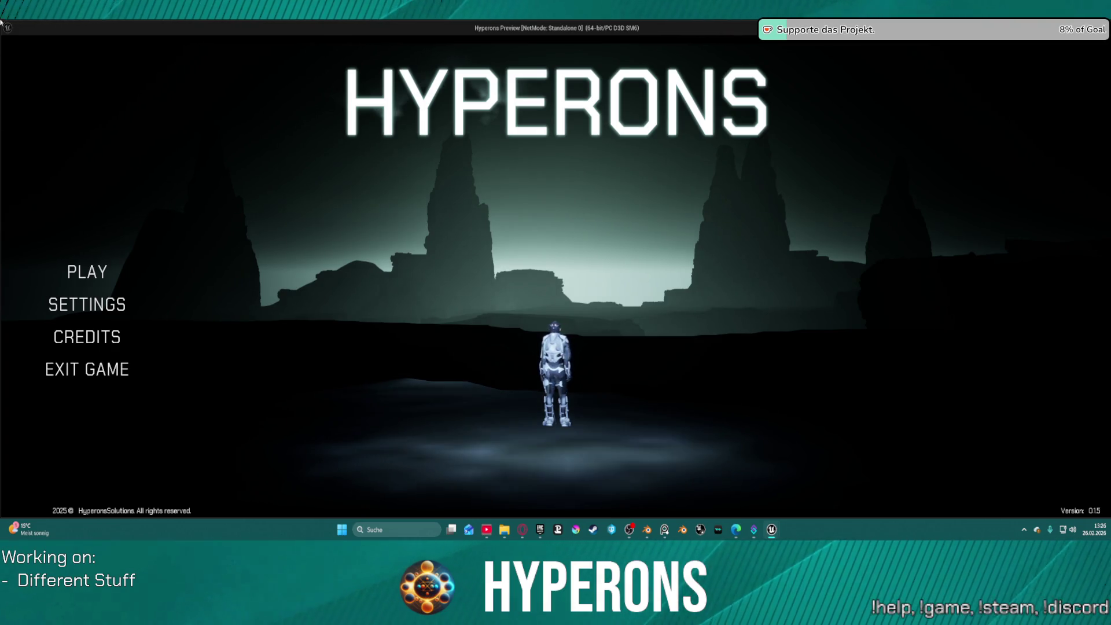
Step: Select and confirm the TE_ST character, then start the game at Station New Berlin
left_click(92, 283)
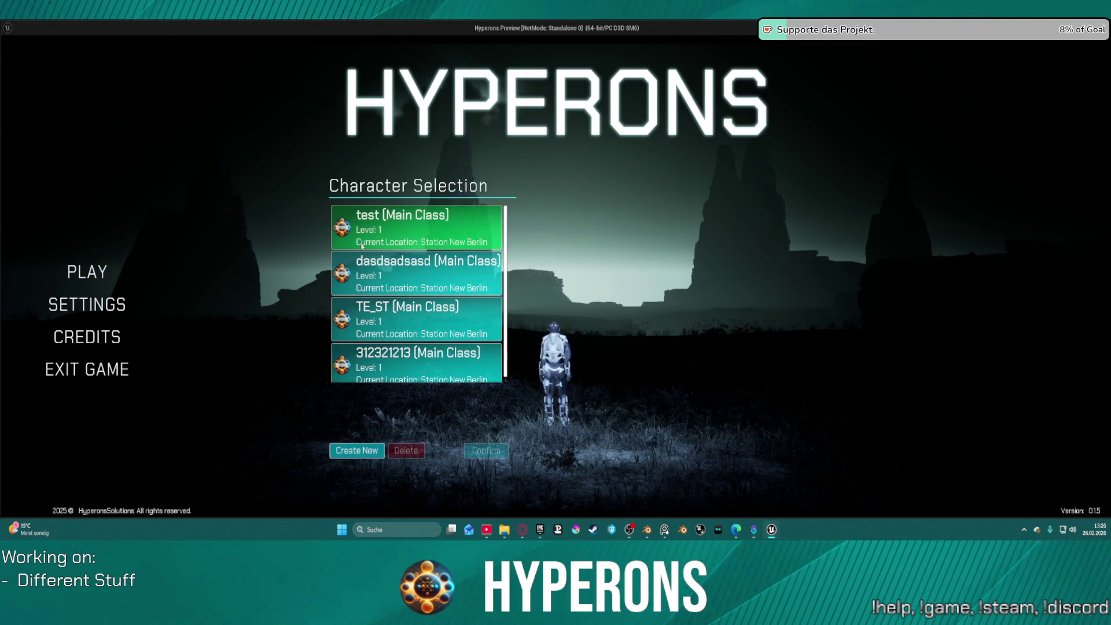
left_click(390, 332)
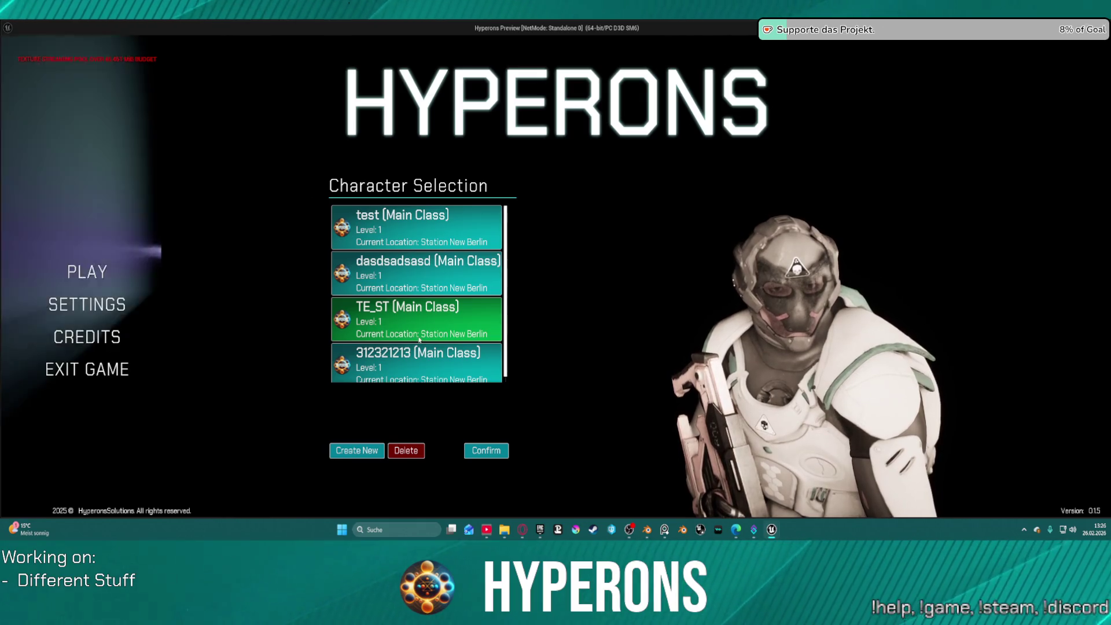
left_click(487, 450)
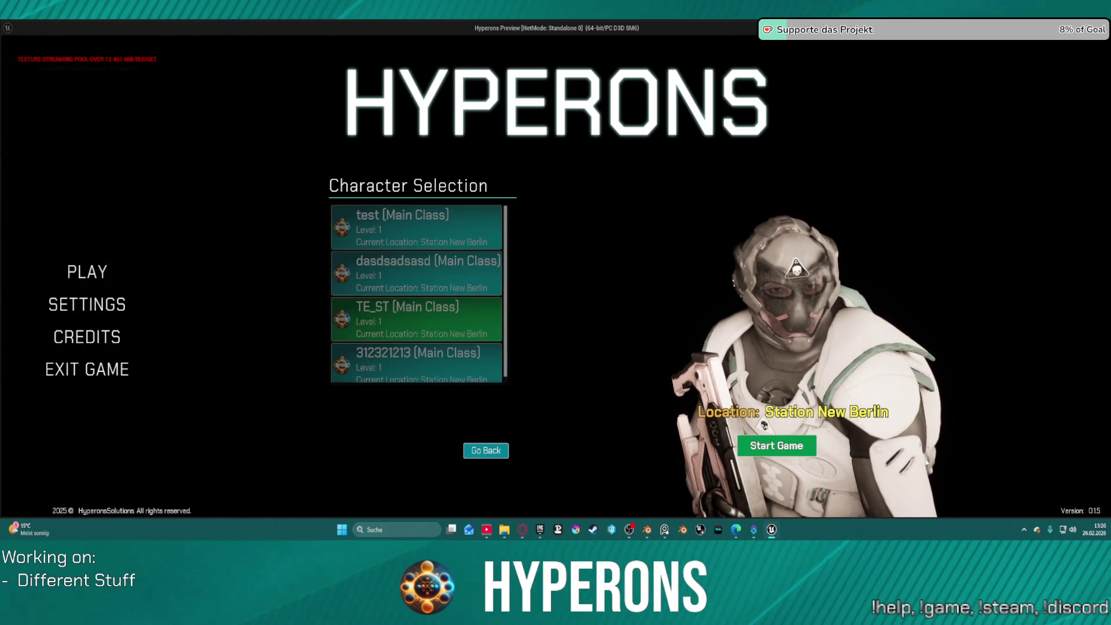
left_click(774, 454)
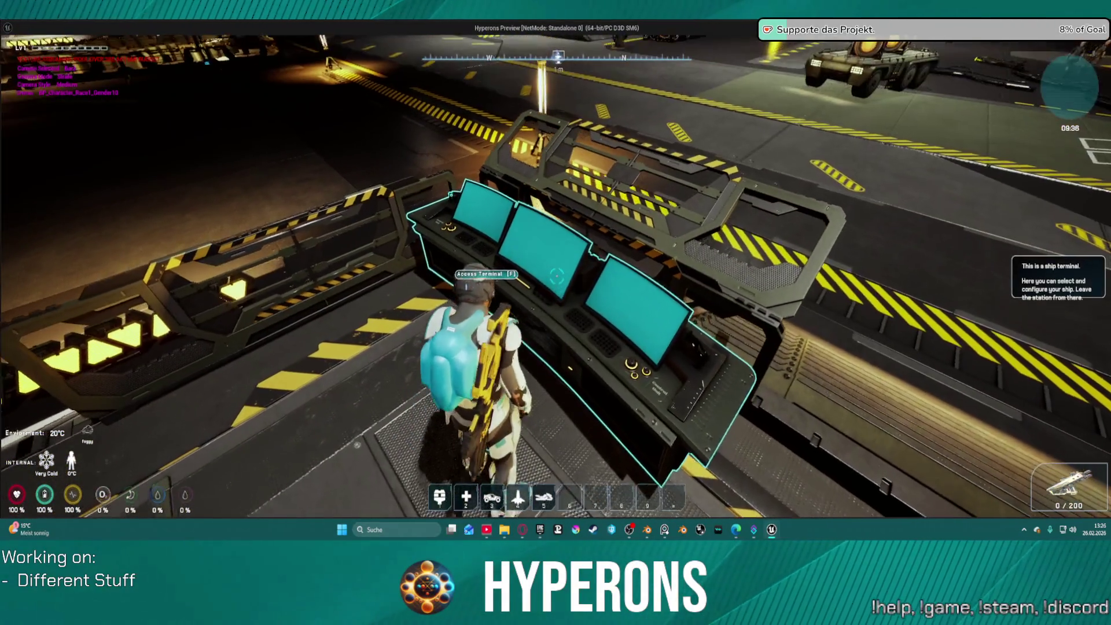
Step: Exit New Berlin from the ship terminal and switch the ship camera to the left view
key("f")
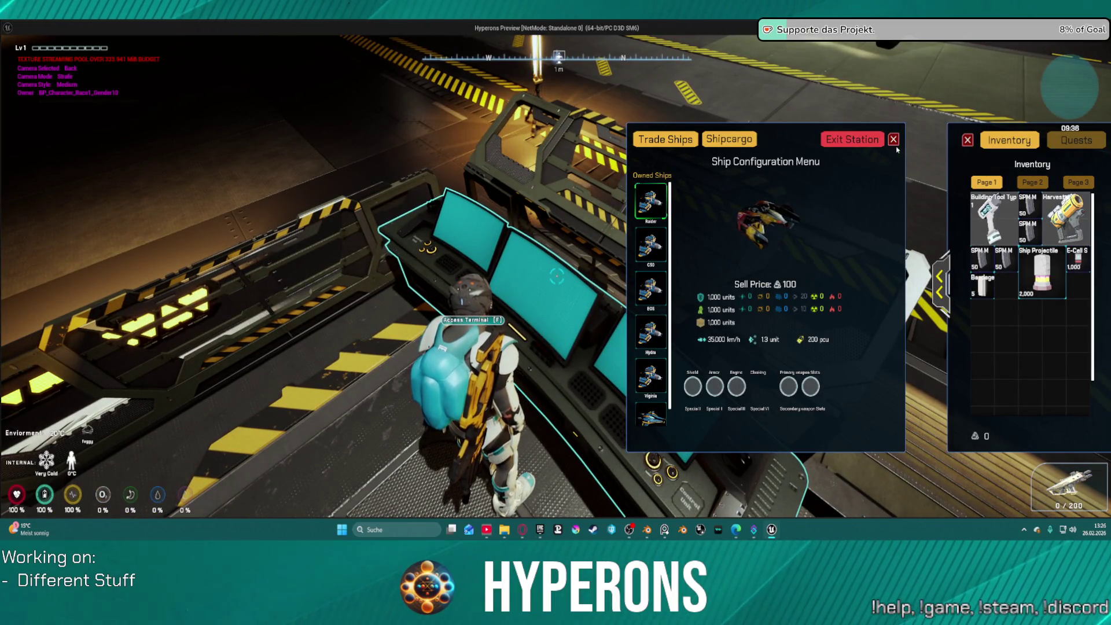
left_click(852, 139)
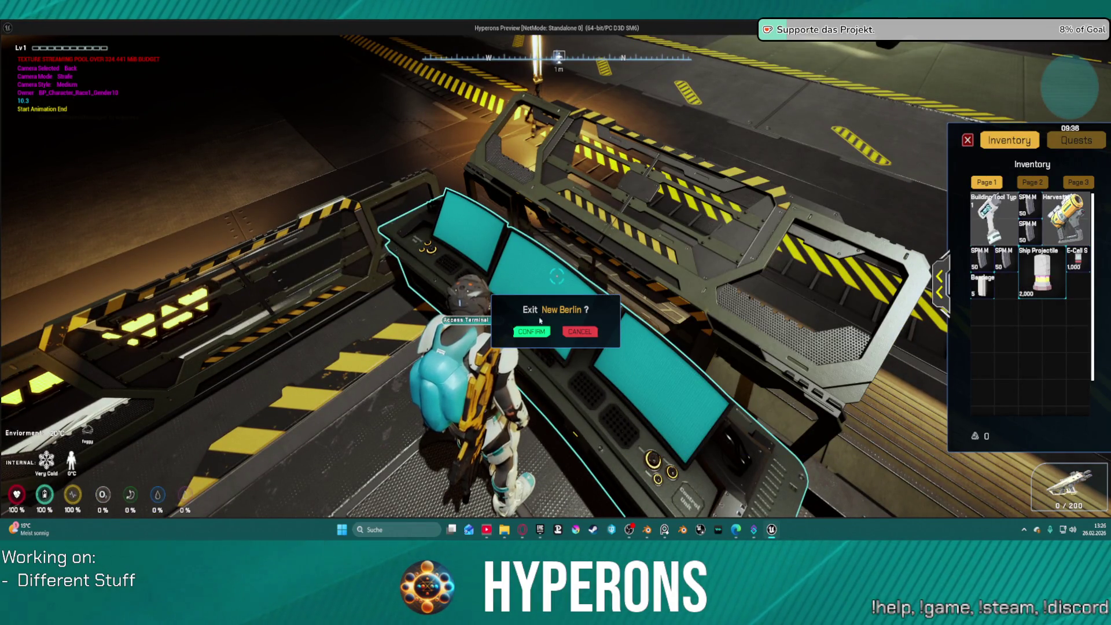
left_click(535, 334)
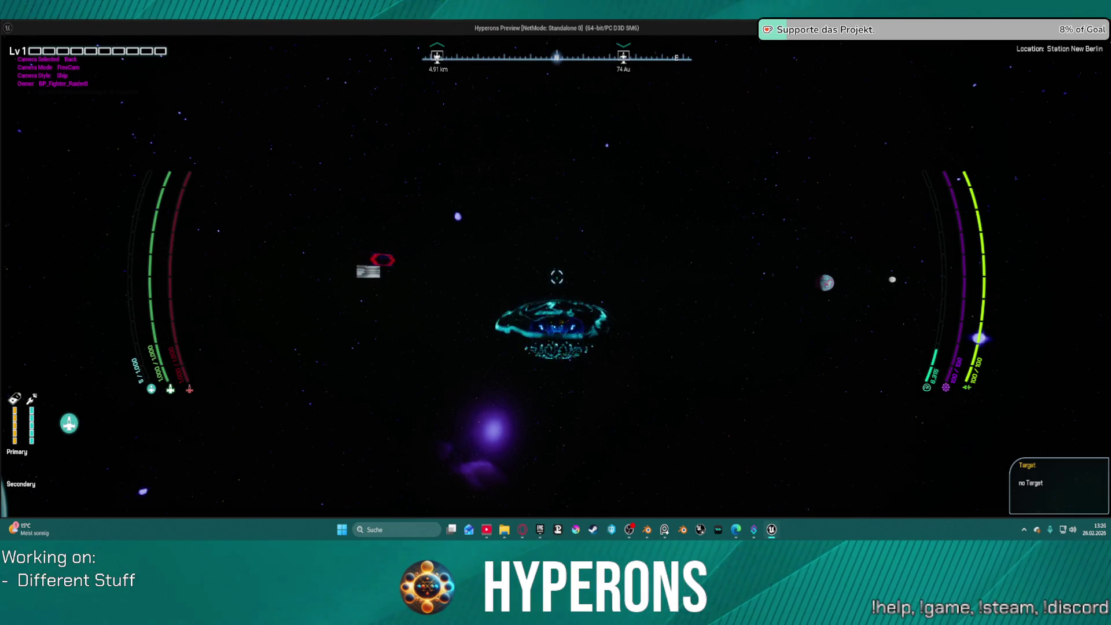
key("c")
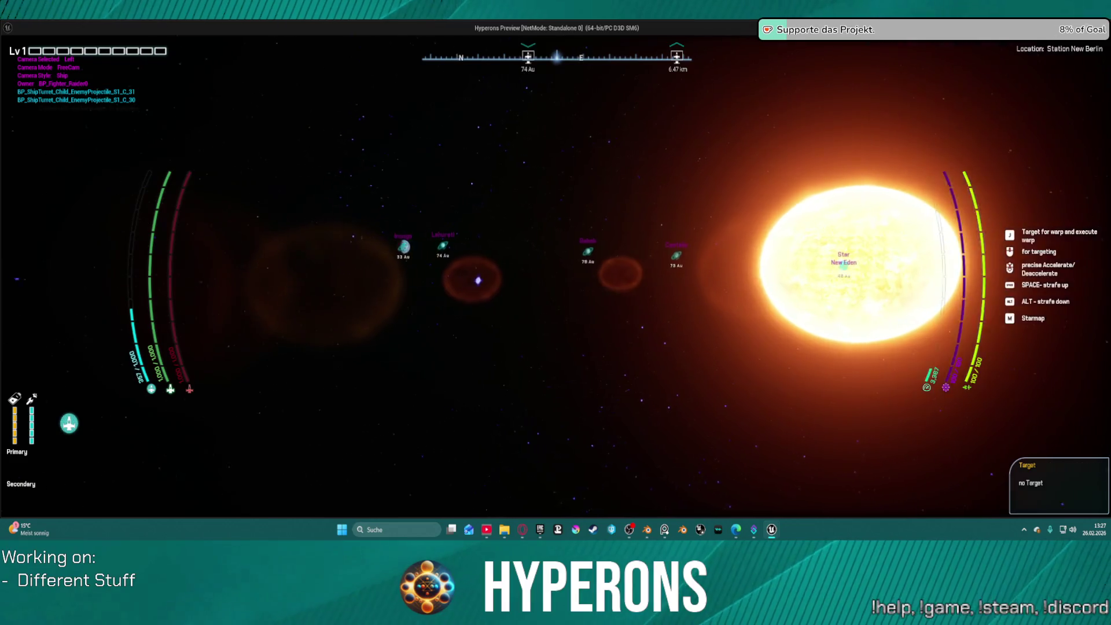
Step: End the Hyperons game preview and return to the editor
key("Escape")
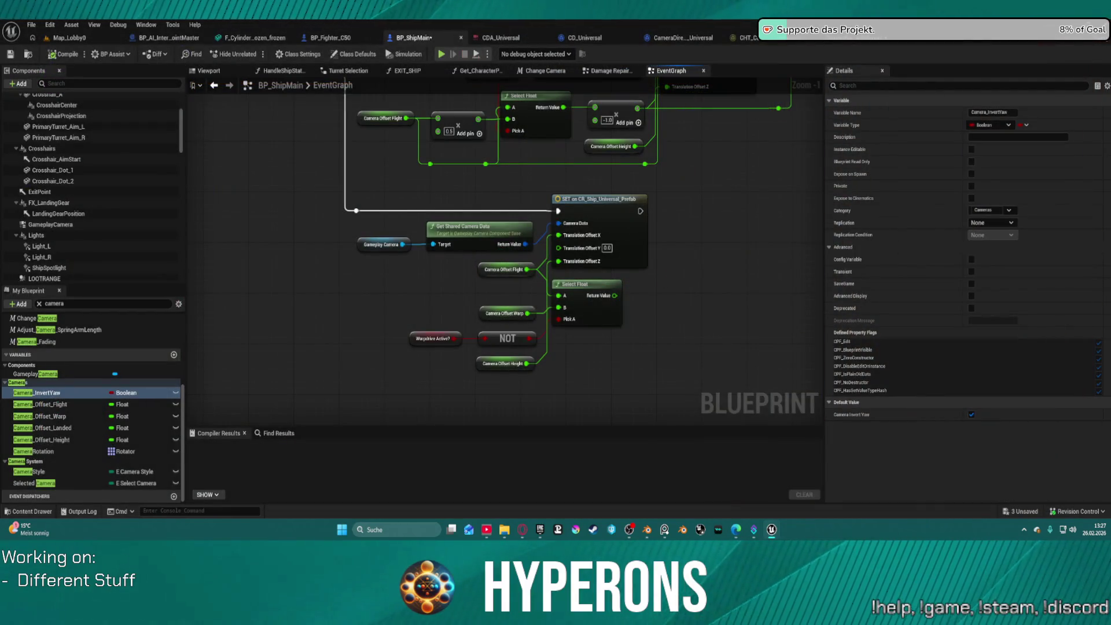
scroll(461, 128, "down", 3)
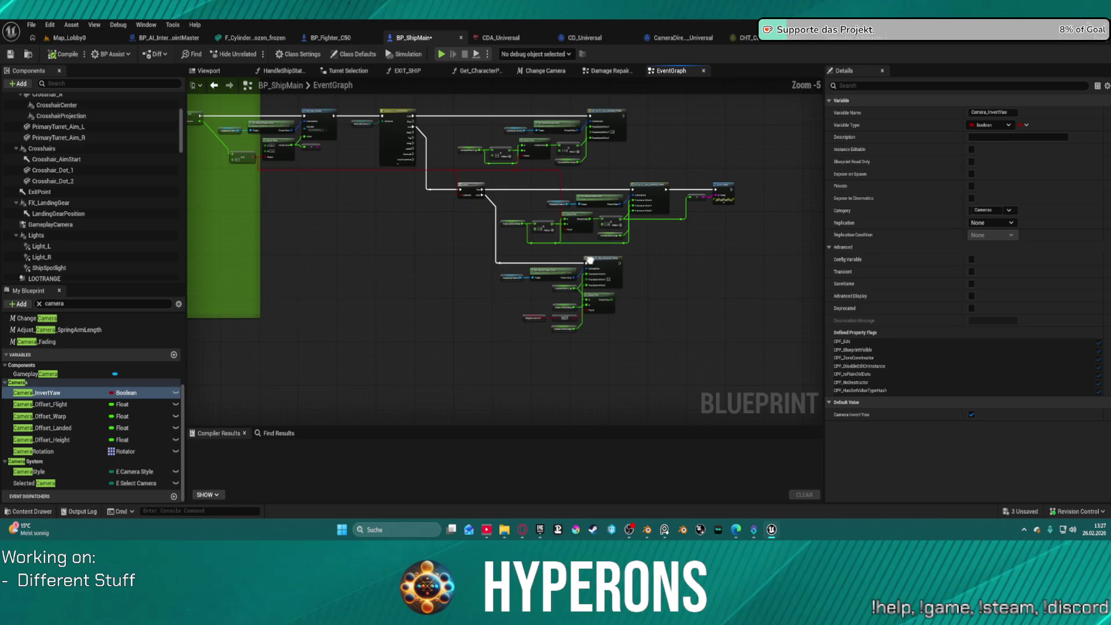
scroll(431, 161, "up", 3)
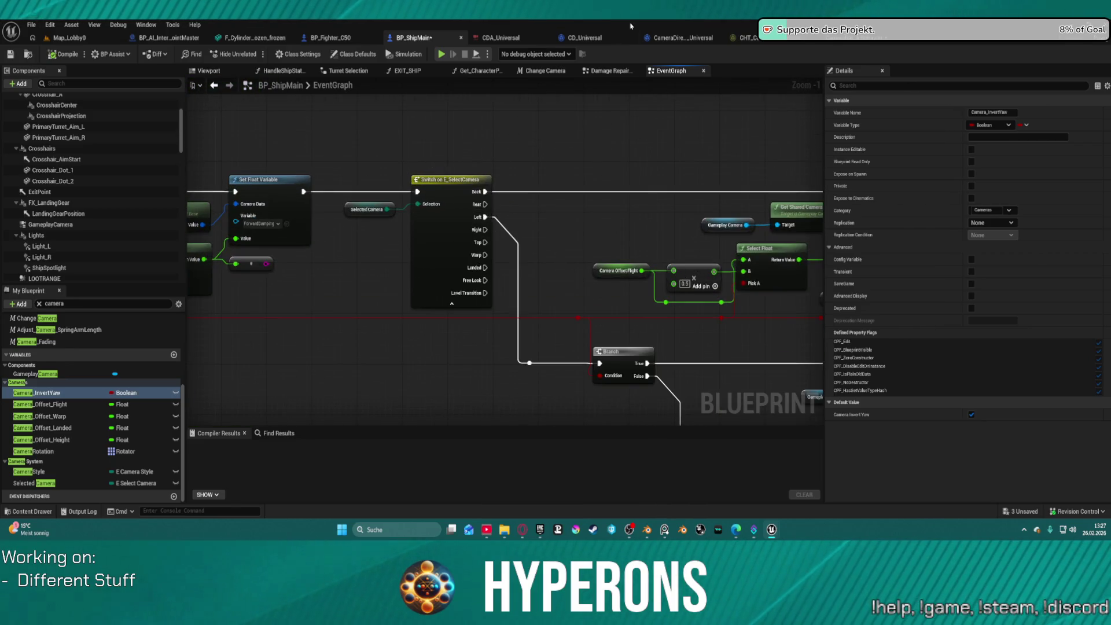
Step: Compare the camera offset SET nodes in Change Camera, then view the EventGraph's Branch and SET nodes
left_click(543, 72)
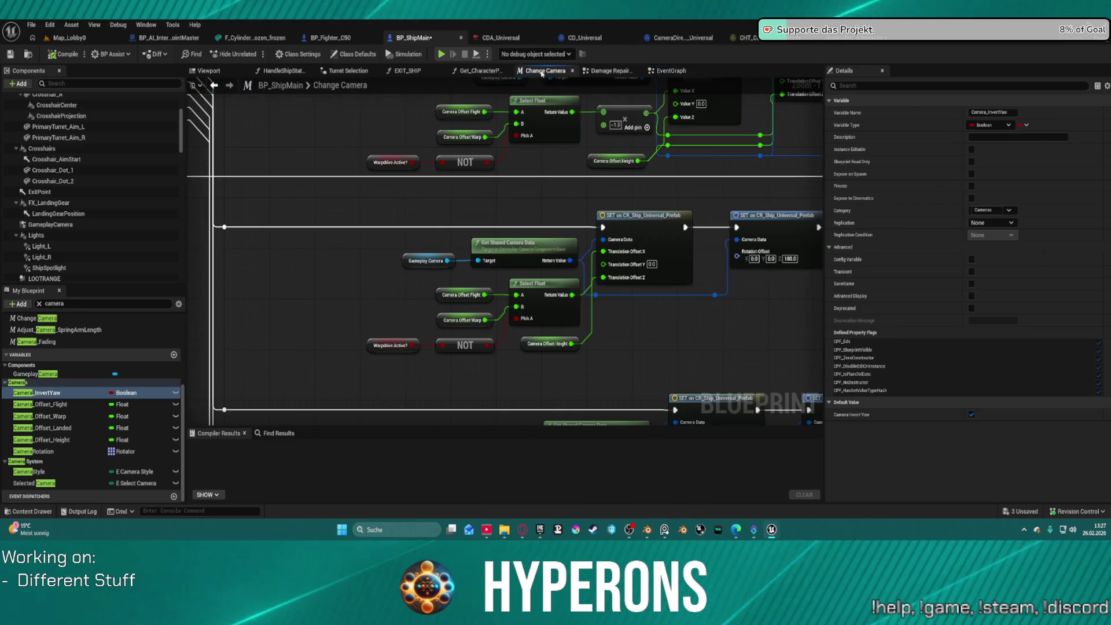
scroll(559, 250, "down", 3)
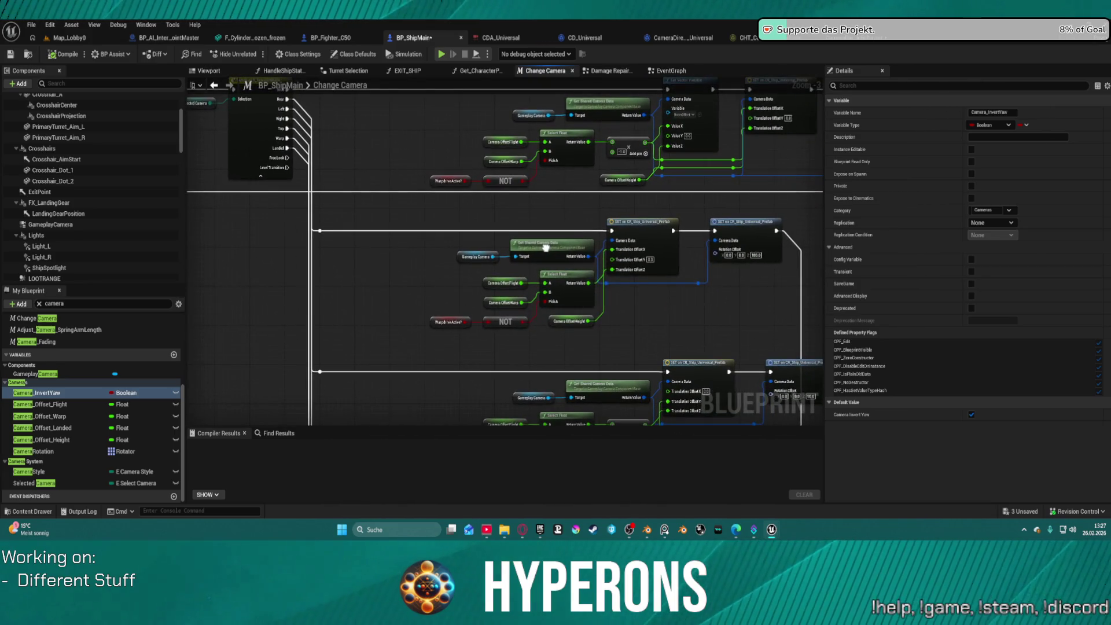
left_click_drag(559, 250, 564, 132)
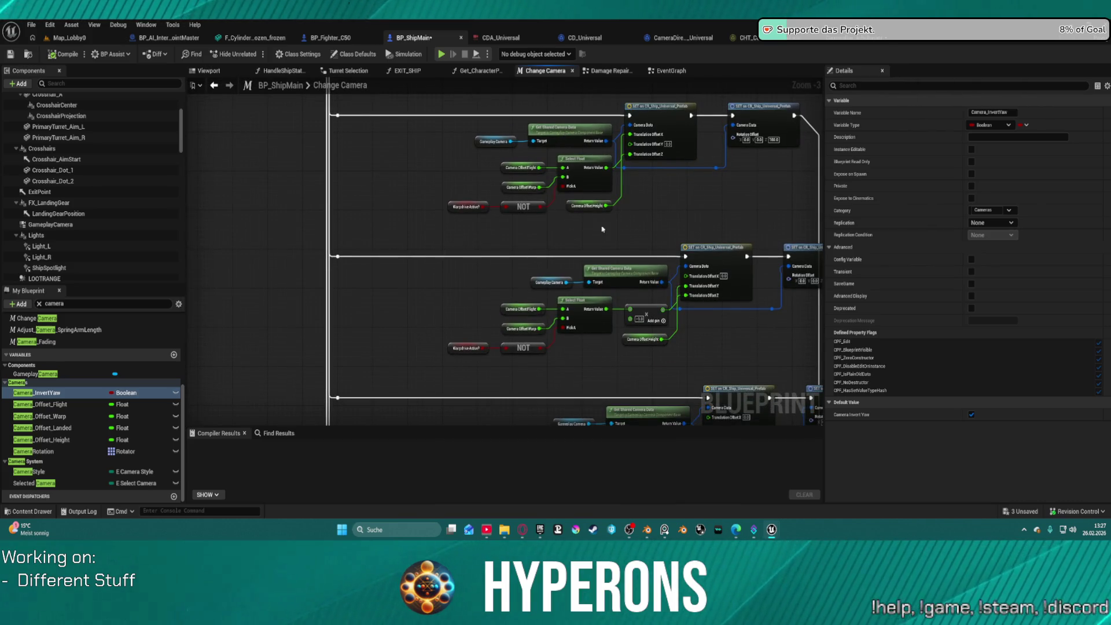
mouse_move(490, 257)
left_mouse_down()
mouse_move(479, 260)
mouse_move(580, 392)
left_mouse_up()
left_click_drag(377, 143, 359, 396)
mouse_move(453, 316)
left_mouse_down()
mouse_move(431, 329)
mouse_move(509, 147)
left_mouse_up()
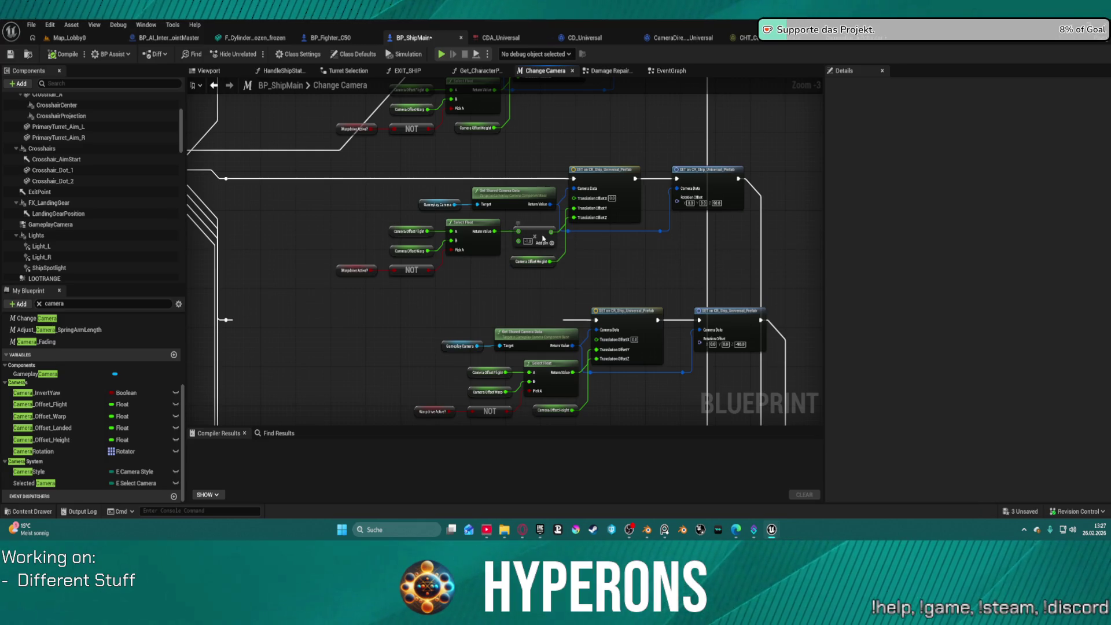
left_click_drag(633, 202, 641, 221)
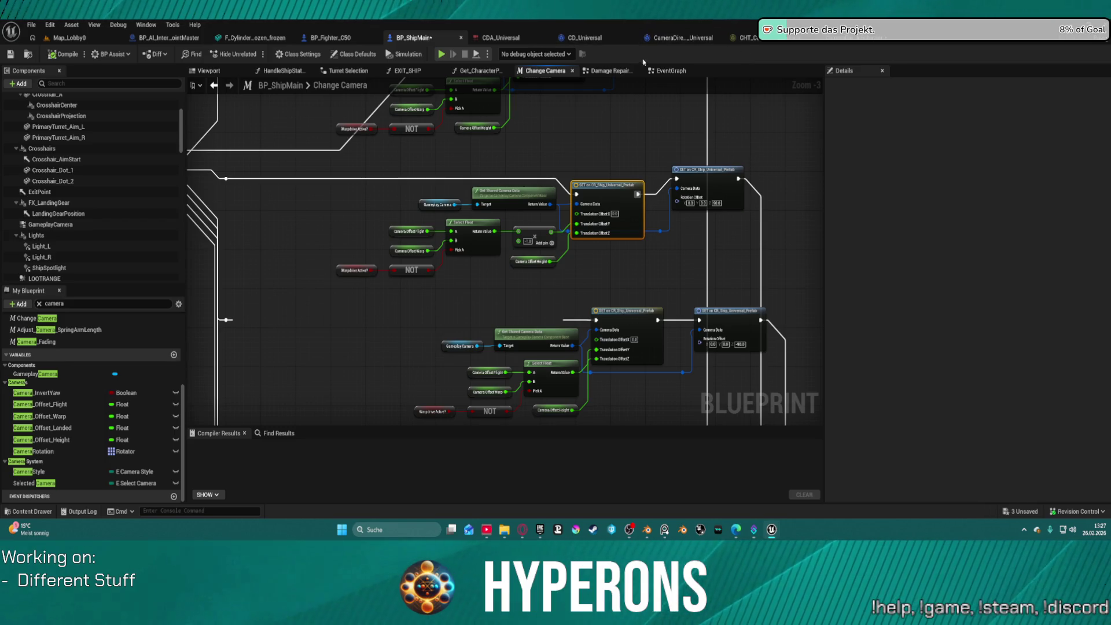
left_click(677, 71)
left_click_drag(625, 232, 334, 163)
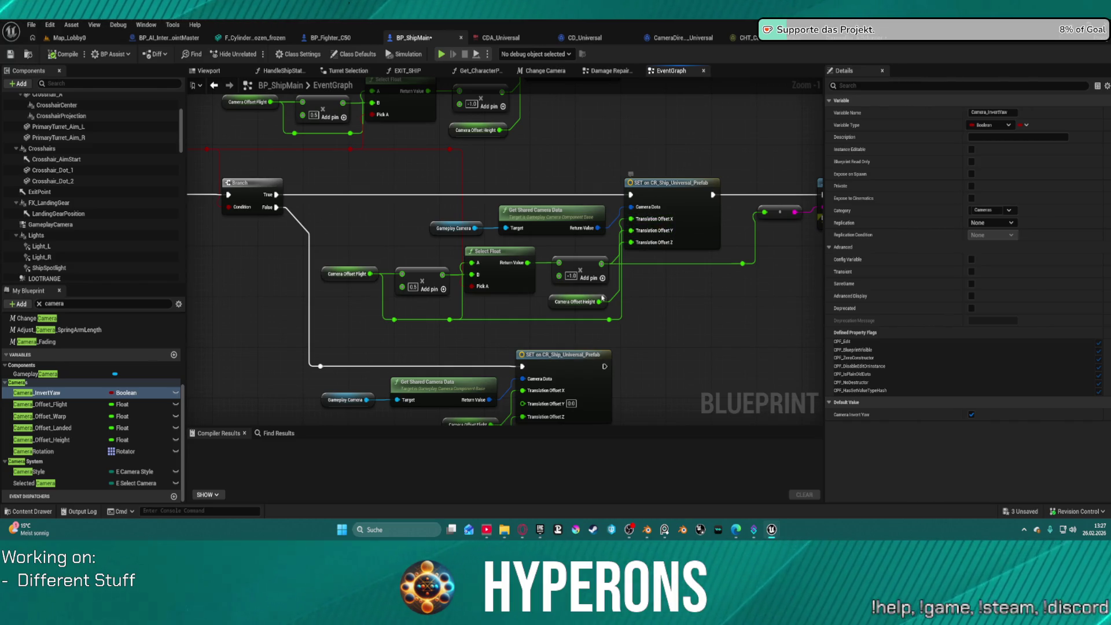
Step: Add a Multiply node fed by Camera Offset Flight and place it beside that node
left_click_drag(602, 298, 587, 246)
left_click_drag(476, 307, 422, 314)
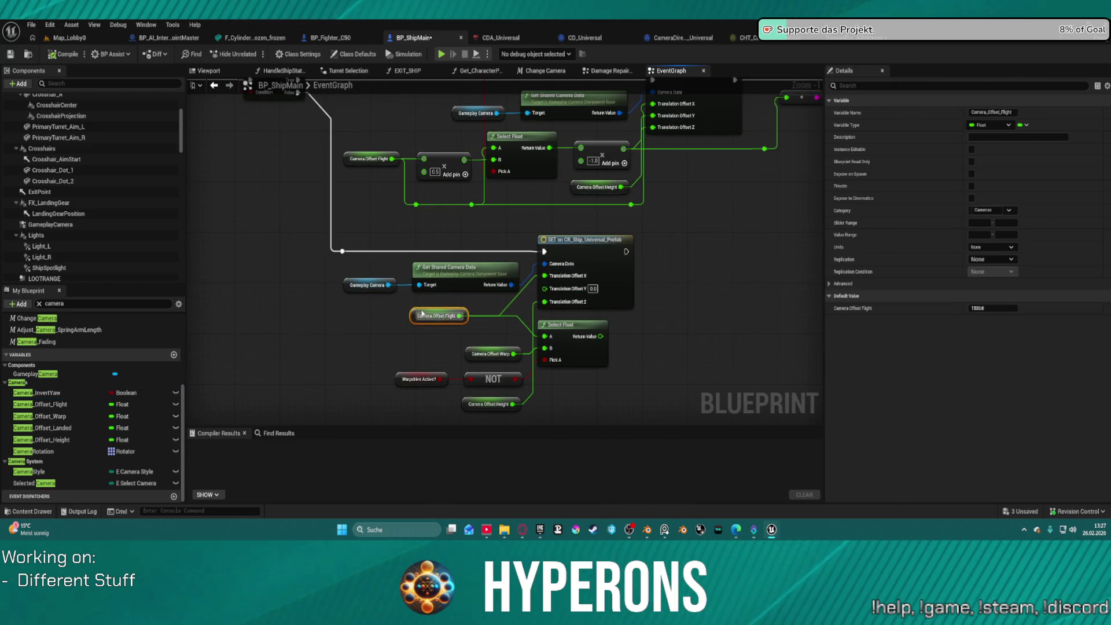
key("ctrl+v")
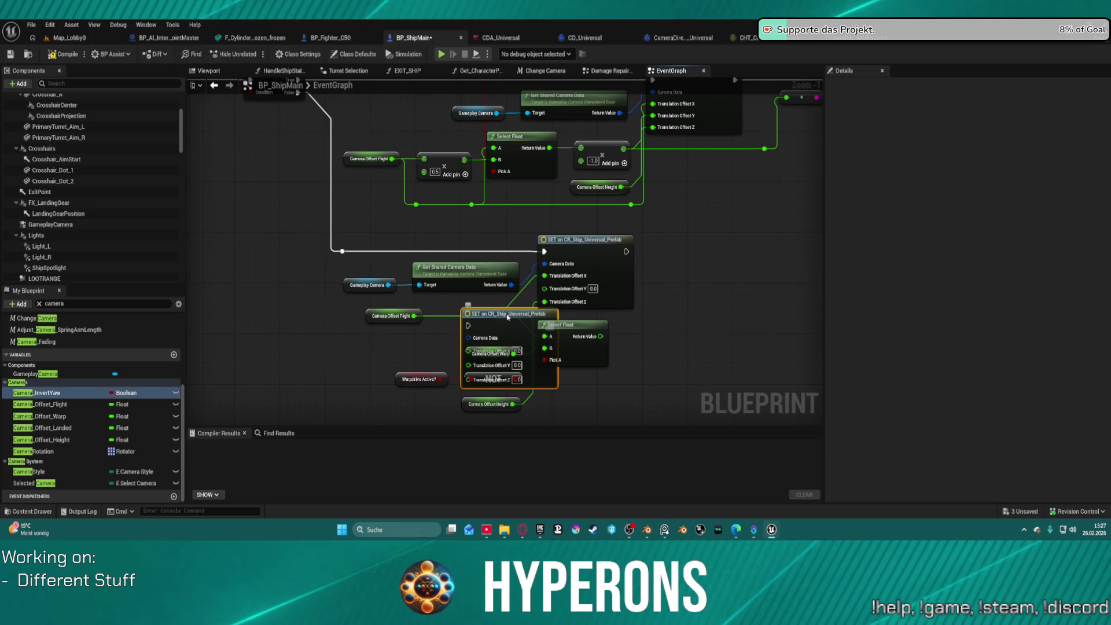
key("ctrl+z")
left_click(399, 319)
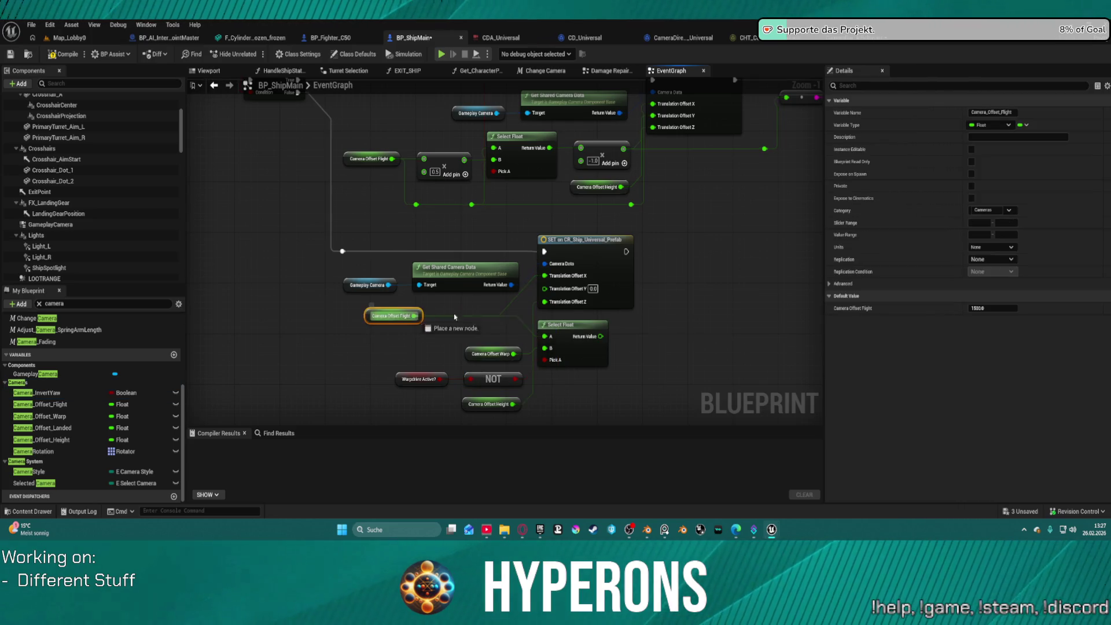
left_click_drag(414, 315, 492, 316)
type("mul")
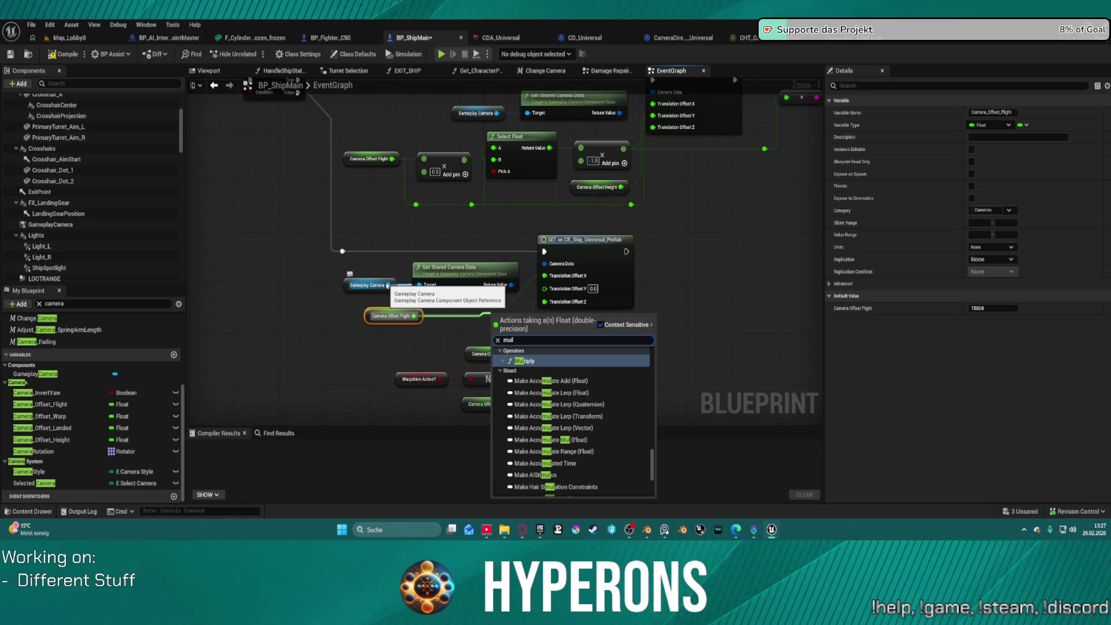
key("Return")
left_click_drag(419, 284, 387, 285)
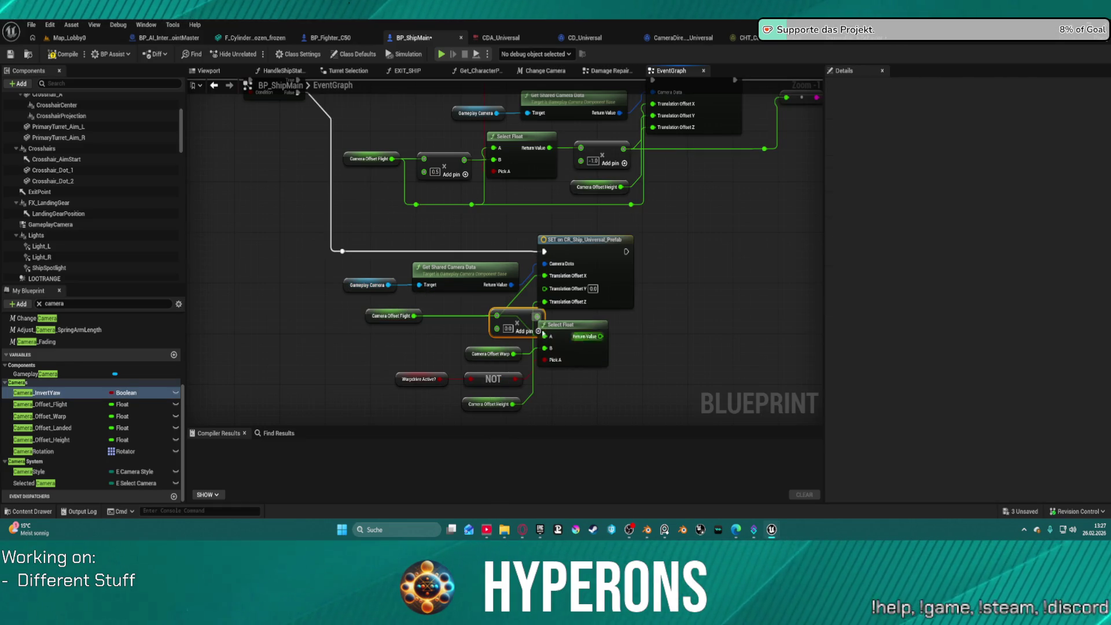
mouse_move(521, 317)
left_mouse_down()
mouse_move(454, 323)
mouse_move(544, 288)
left_mouse_up()
Step: Wire the Multiply into Translation Offset X and set its multiplier to -1.0
left_click(544, 276, "alt")
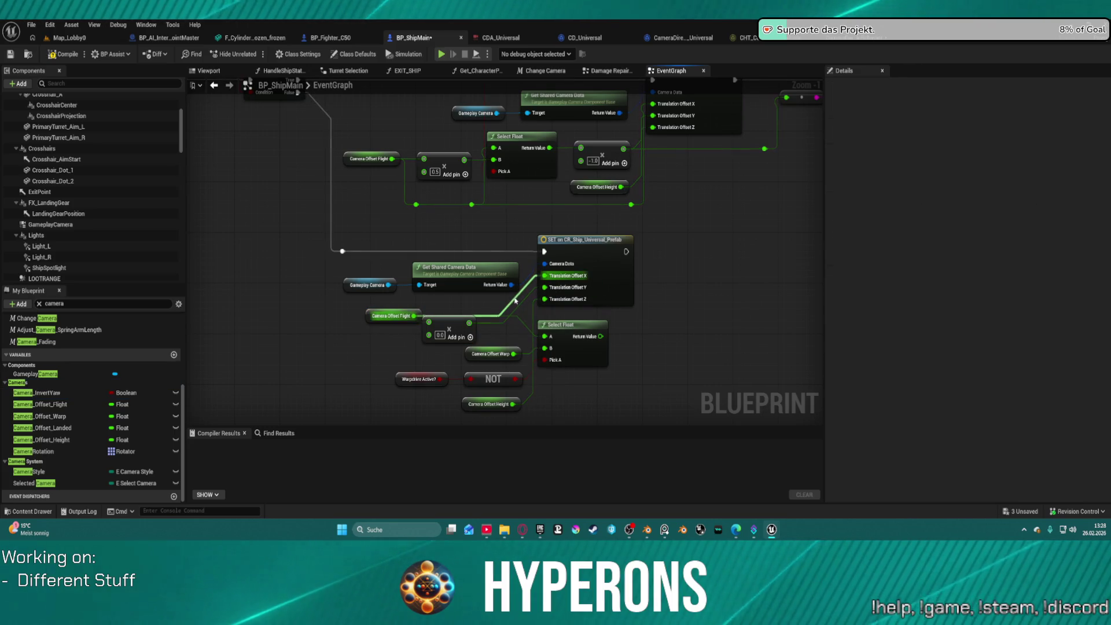
left_click(389, 315)
left_click(455, 340)
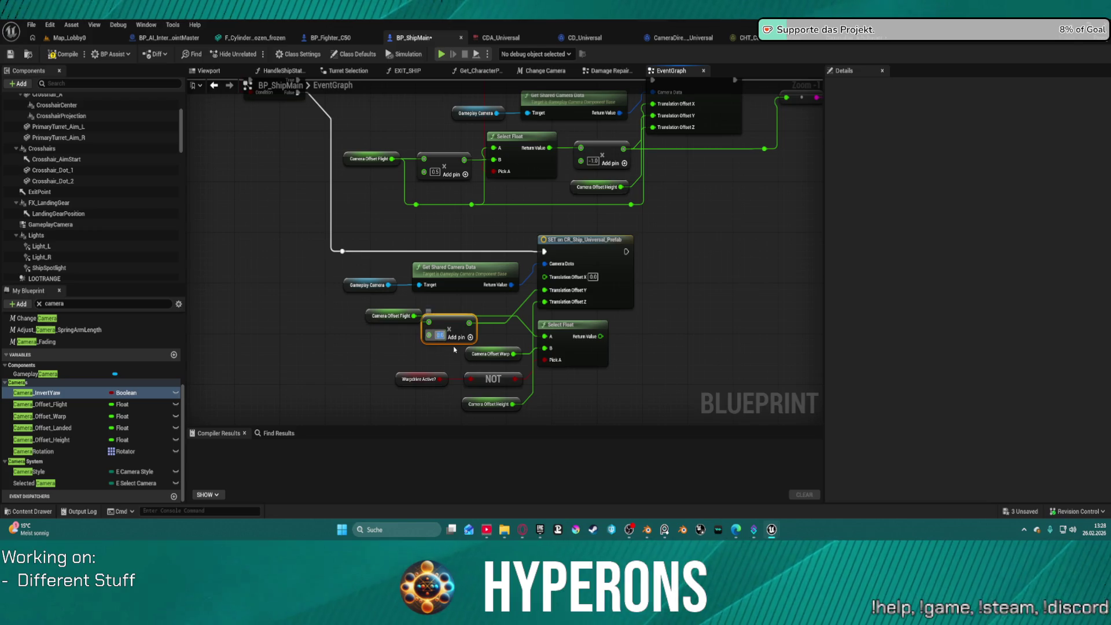
left_click(454, 350)
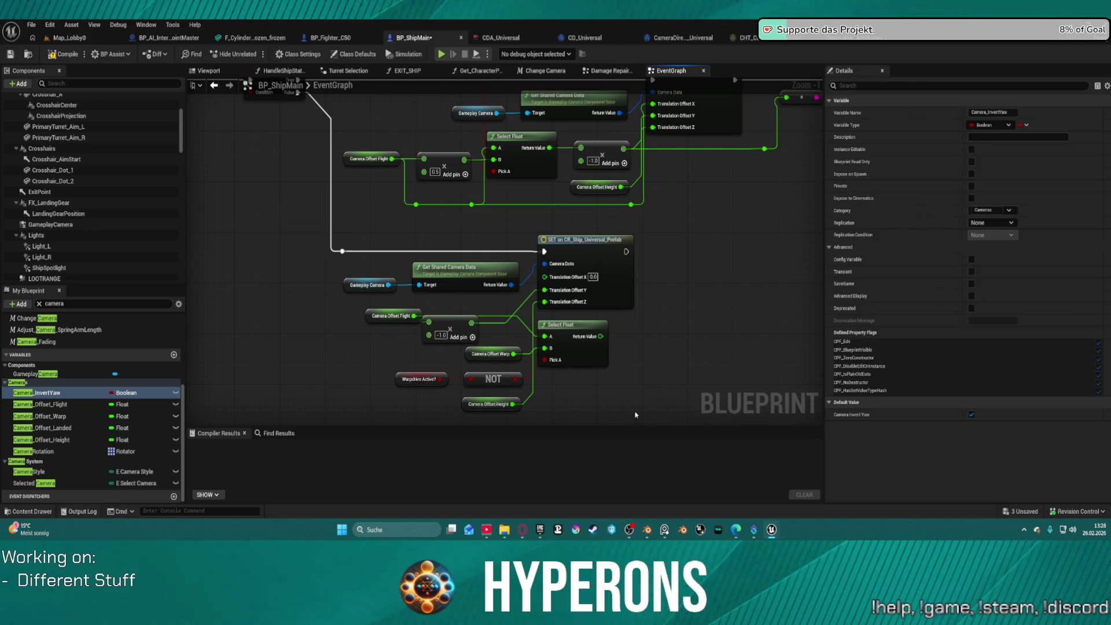
Step: Delete the old warp Select Float, NOT and Warpdrive Active? nodes
left_click_drag(635, 415, 459, 313)
key("Delete")
left_click(406, 380)
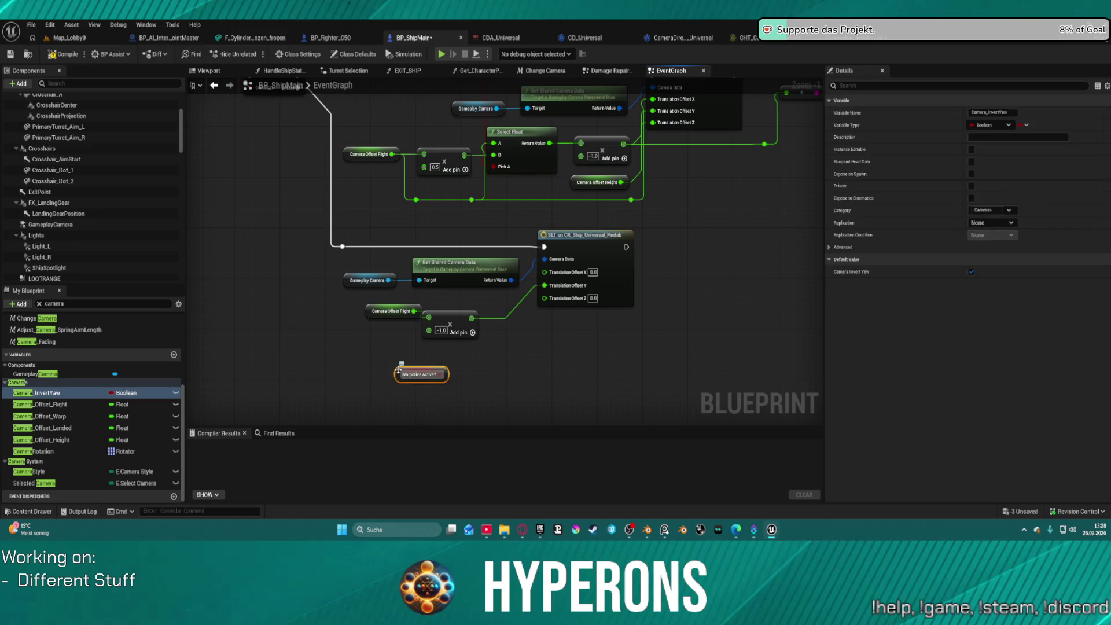
left_click_drag(405, 348, 816, 421)
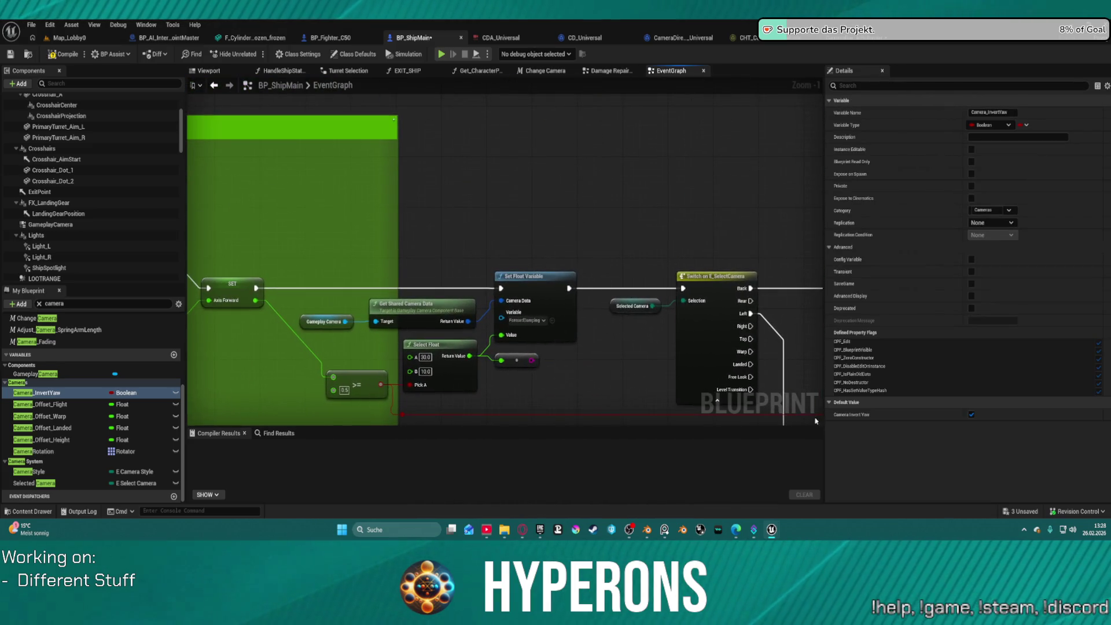
Step: Review the Select Float speed, camera switch chain, FInterp To and Clamp nodes, then compile BP_ShipMain
left_click_drag(682, 273, 619, 205)
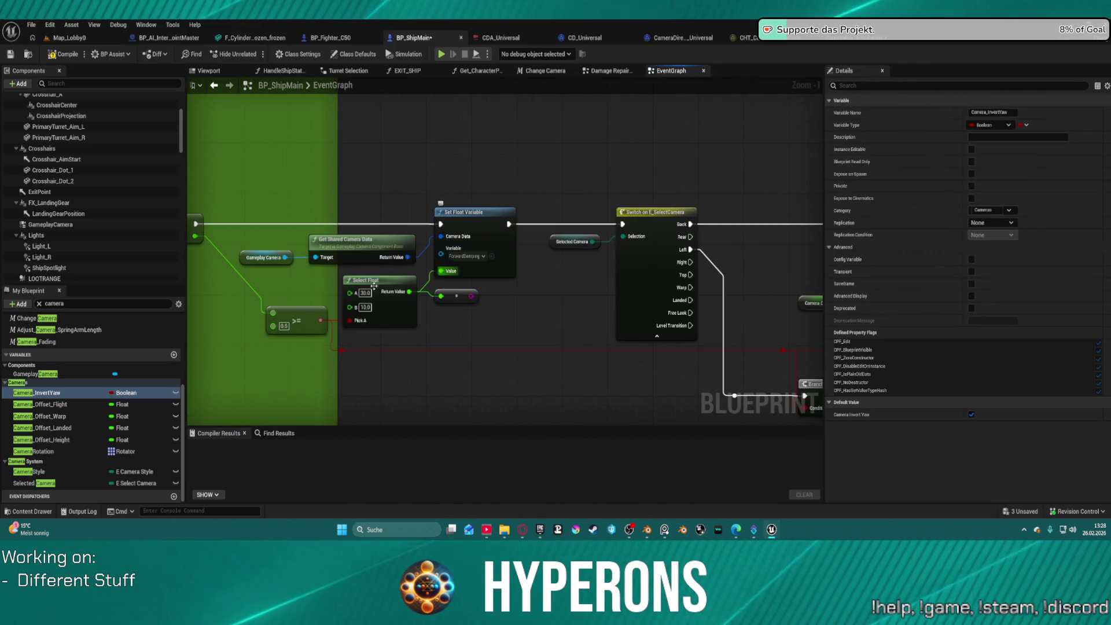
mouse_move(412, 332)
left_mouse_down()
mouse_move(475, 344)
mouse_move(425, 321)
mouse_move(191, 292)
mouse_move(318, 273)
mouse_move(432, 285)
mouse_move(434, 305)
mouse_move(409, 320)
mouse_move(402, 298)
left_mouse_up()
mouse_move(429, 145)
left_mouse_down()
mouse_move(772, 247)
mouse_move(818, 218)
left_mouse_up()
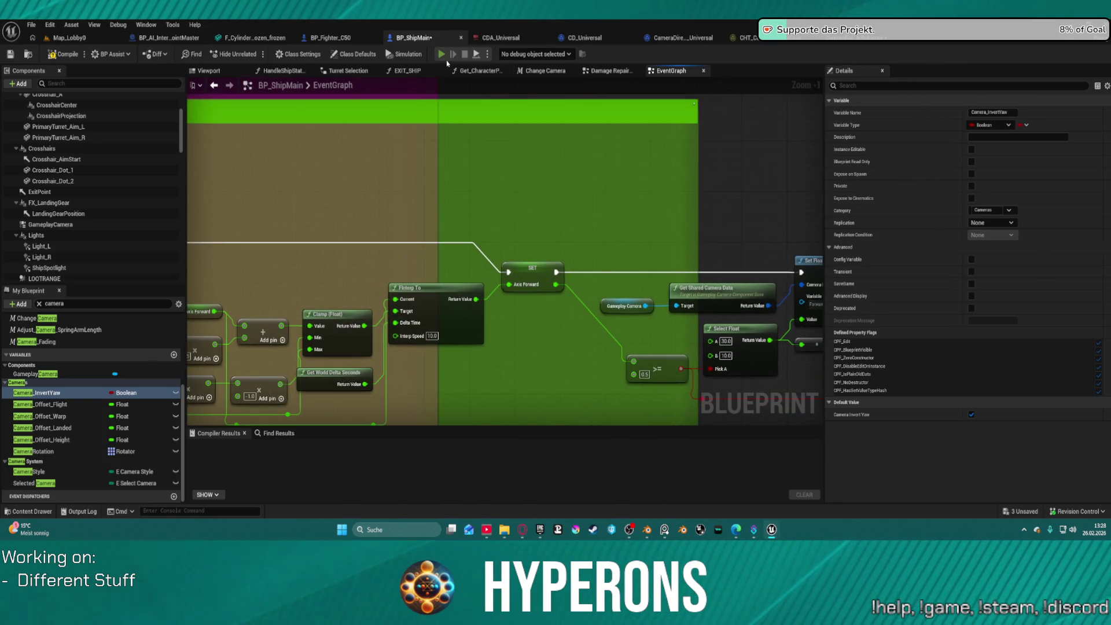
key("F7")
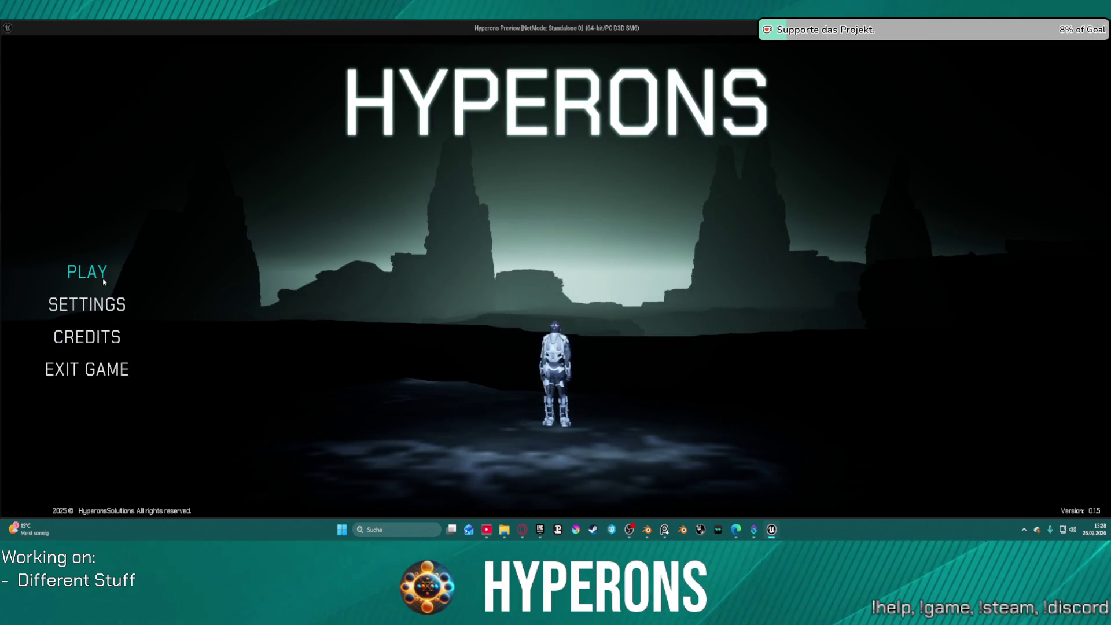
Step: Select and confirm the TE_ST character, then start the game
left_click(95, 272)
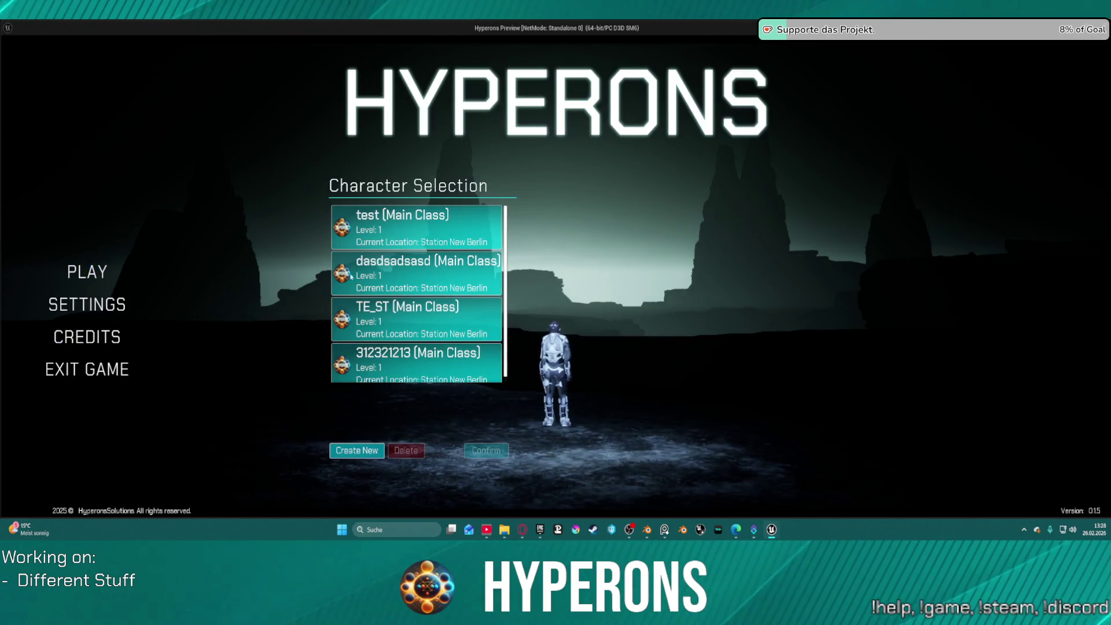
left_click(436, 313)
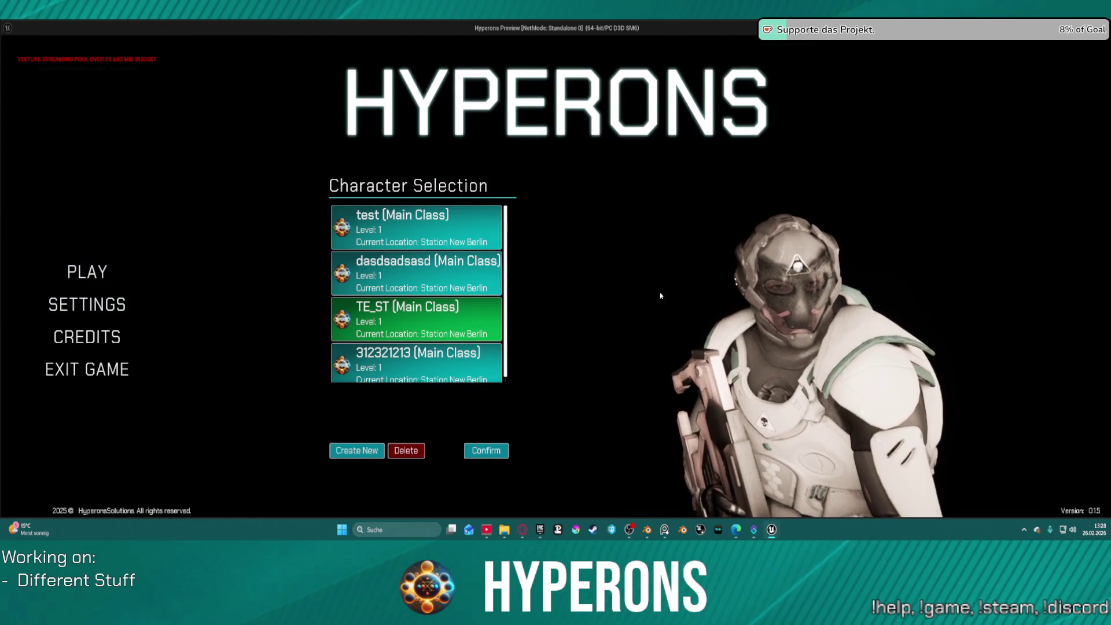
left_click(486, 451)
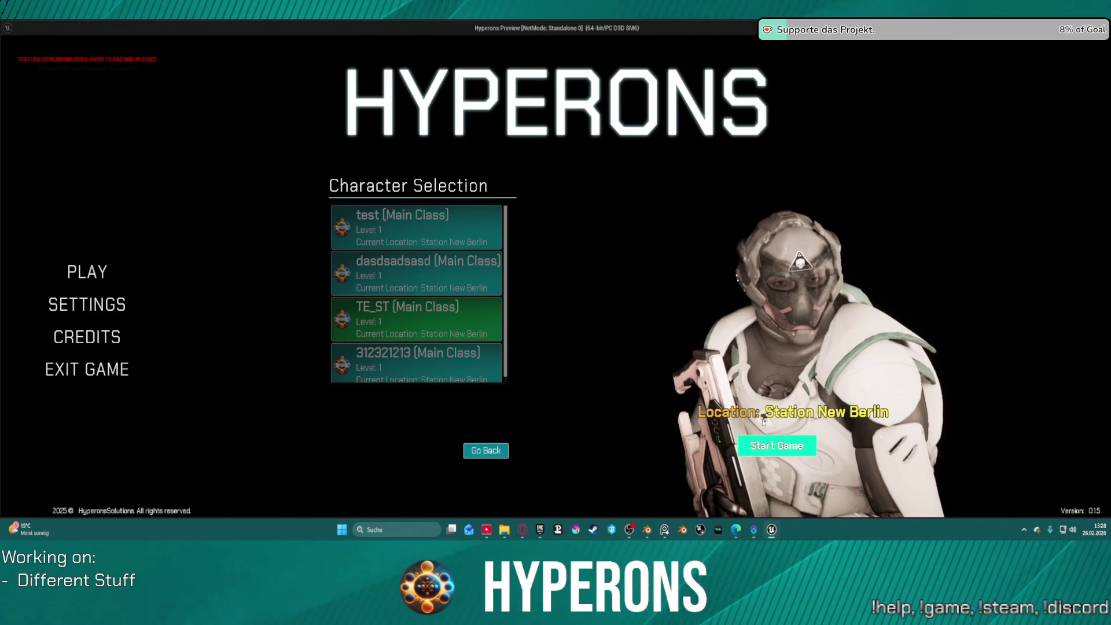
left_click(777, 446)
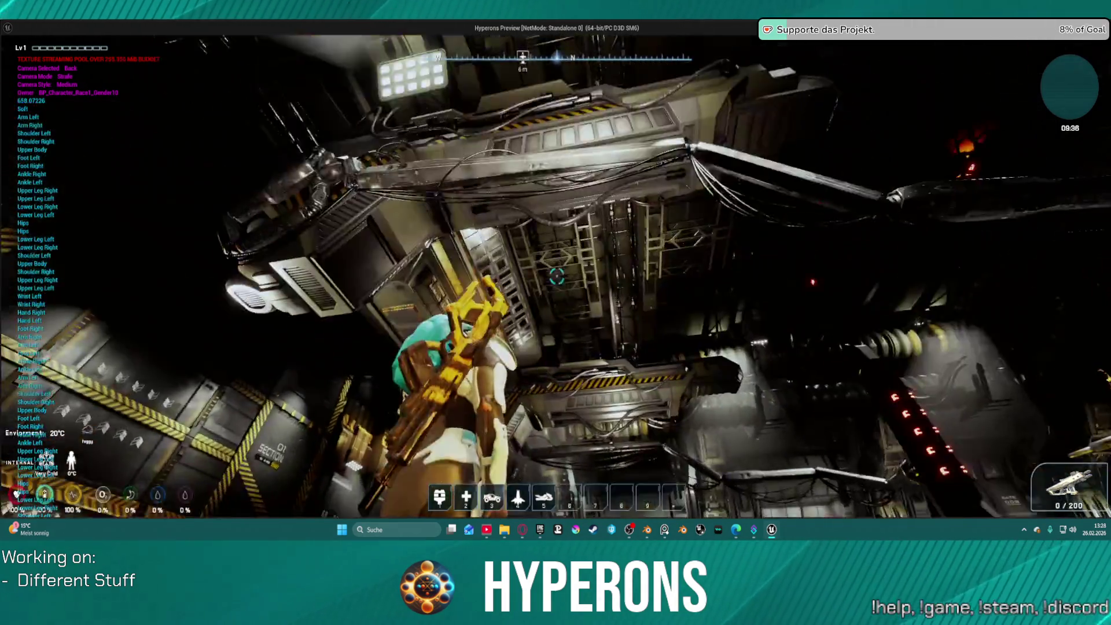
Step: Walk to the access terminal, use it, and confirm exiting Station New Berlin
key("w")
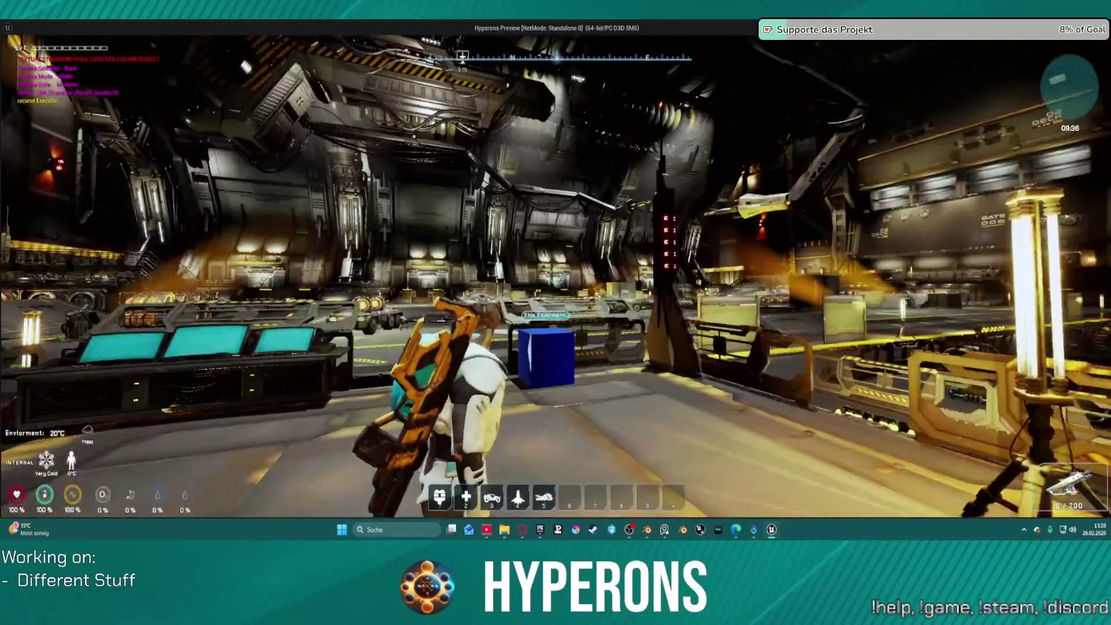
key("w")
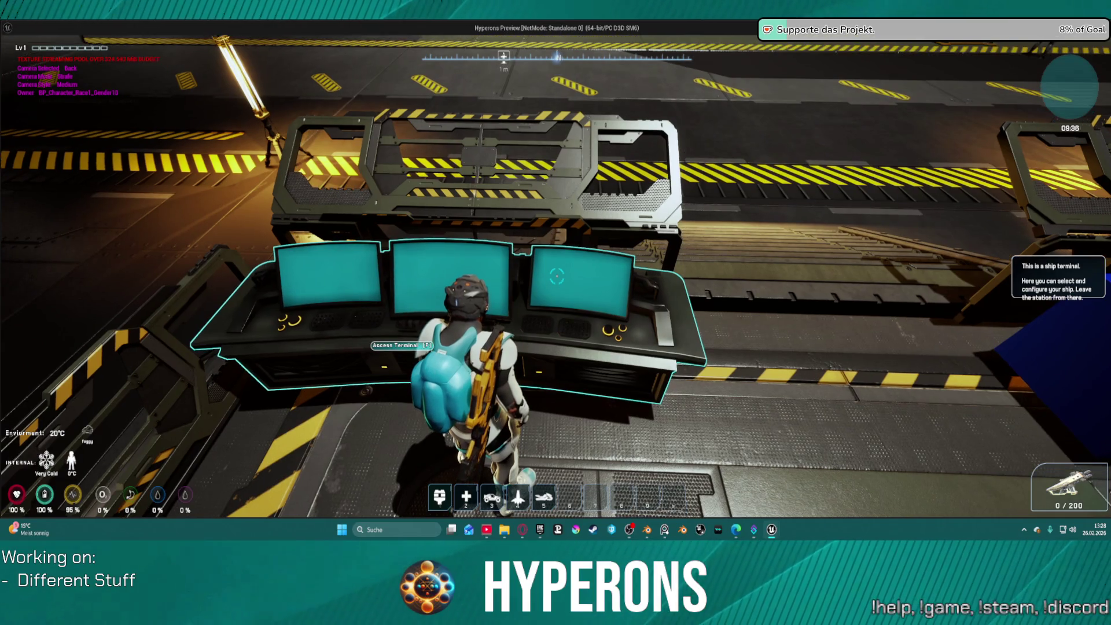
key("f")
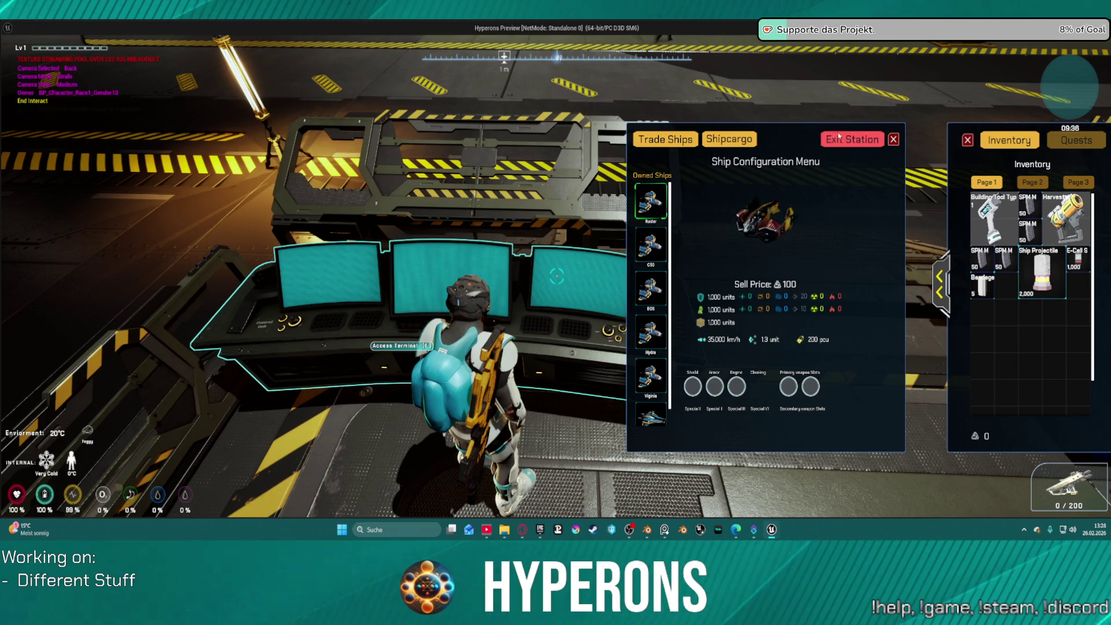
left_click(857, 139)
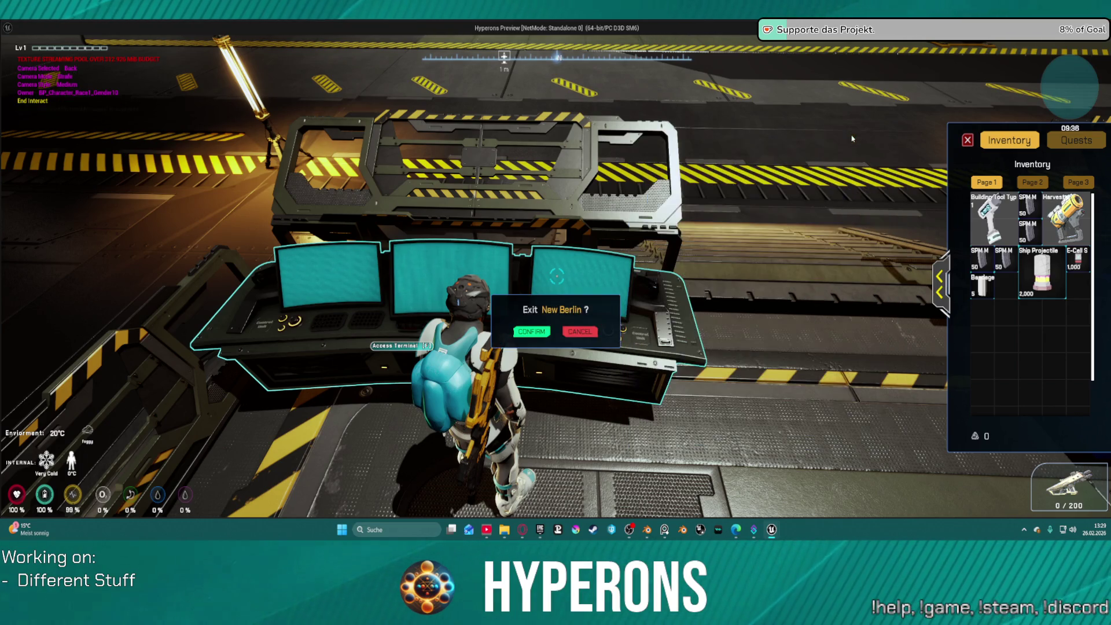
left_click(534, 333)
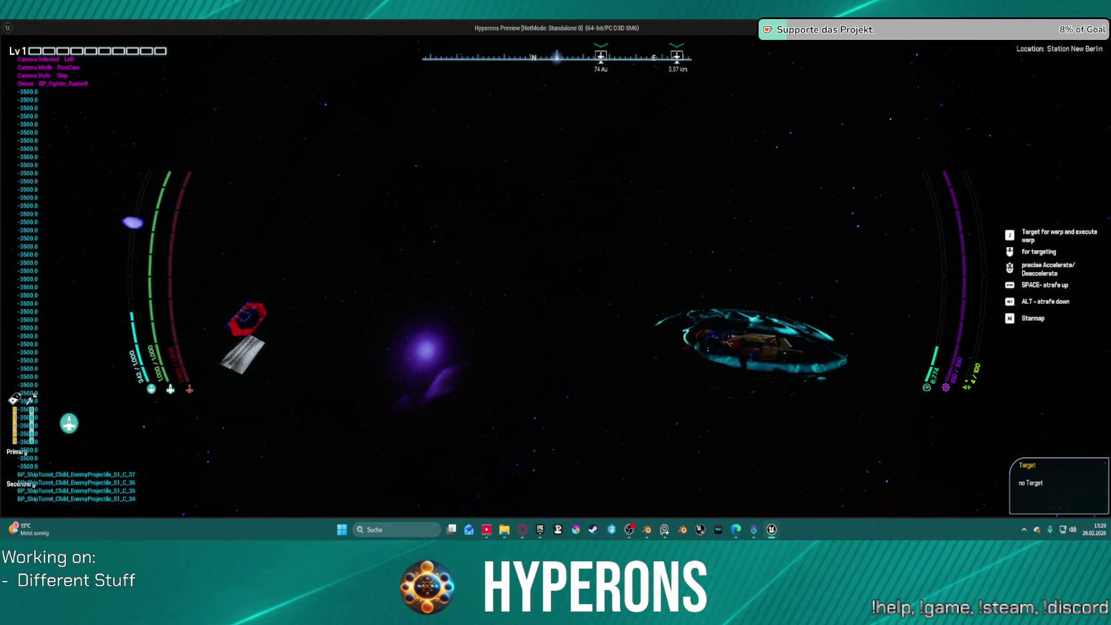
Step: Stop the game and view the Set Float Variable and Switch nodes in the EventGraph
key("Escape")
scroll(698, 287, "down", 3)
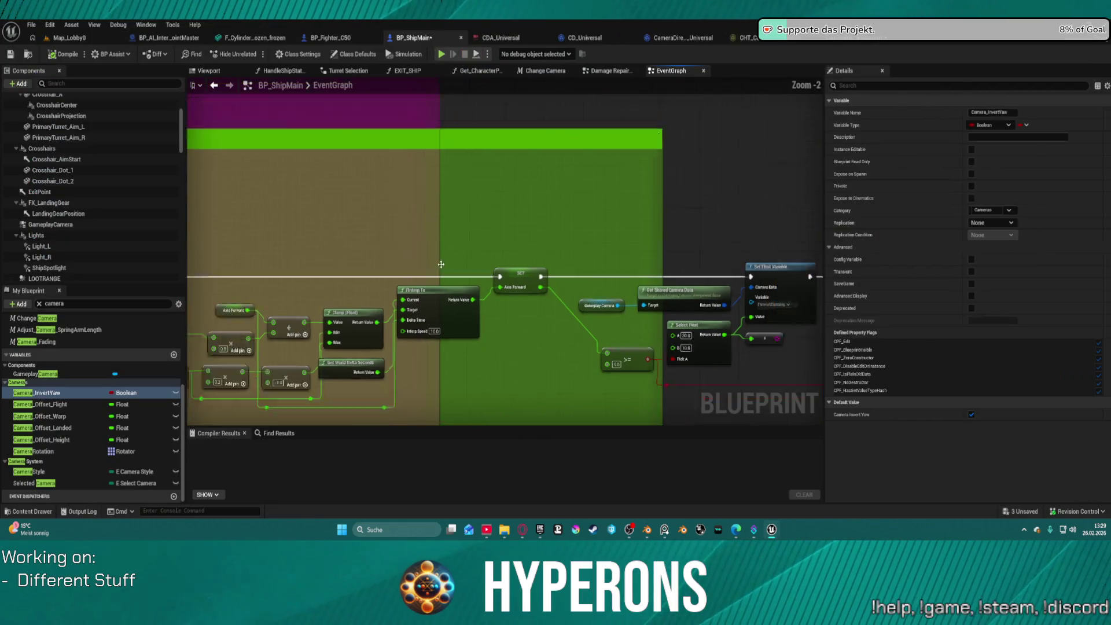
scroll(698, 287, "up", 3)
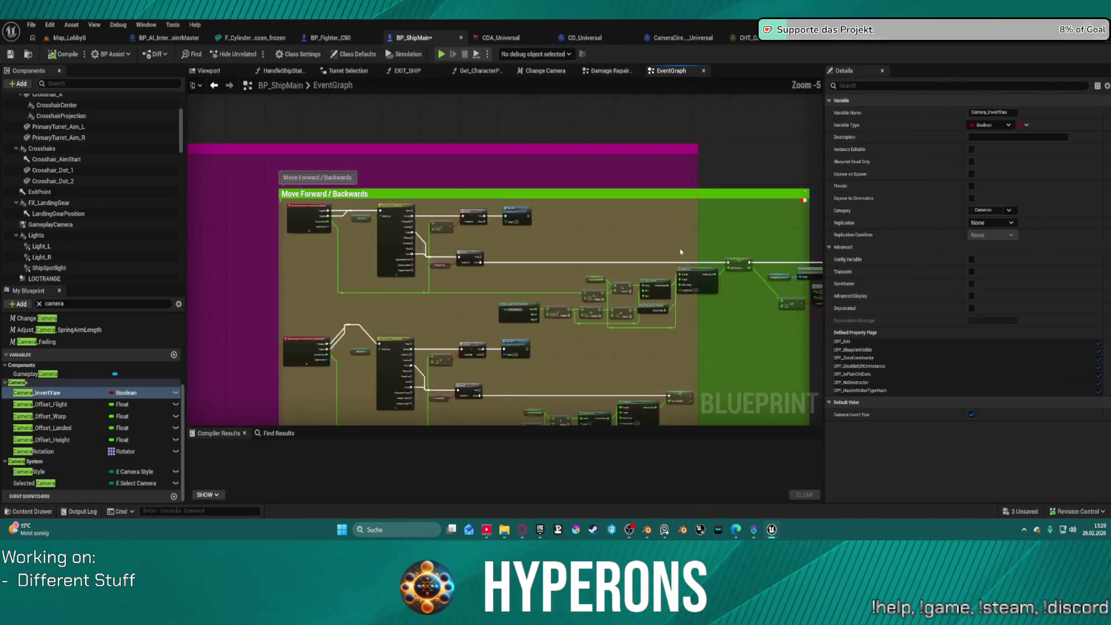
mouse_move(504, 186)
left_mouse_down()
mouse_move(627, 224)
mouse_move(198, 186)
mouse_move(271, 192)
left_mouse_up()
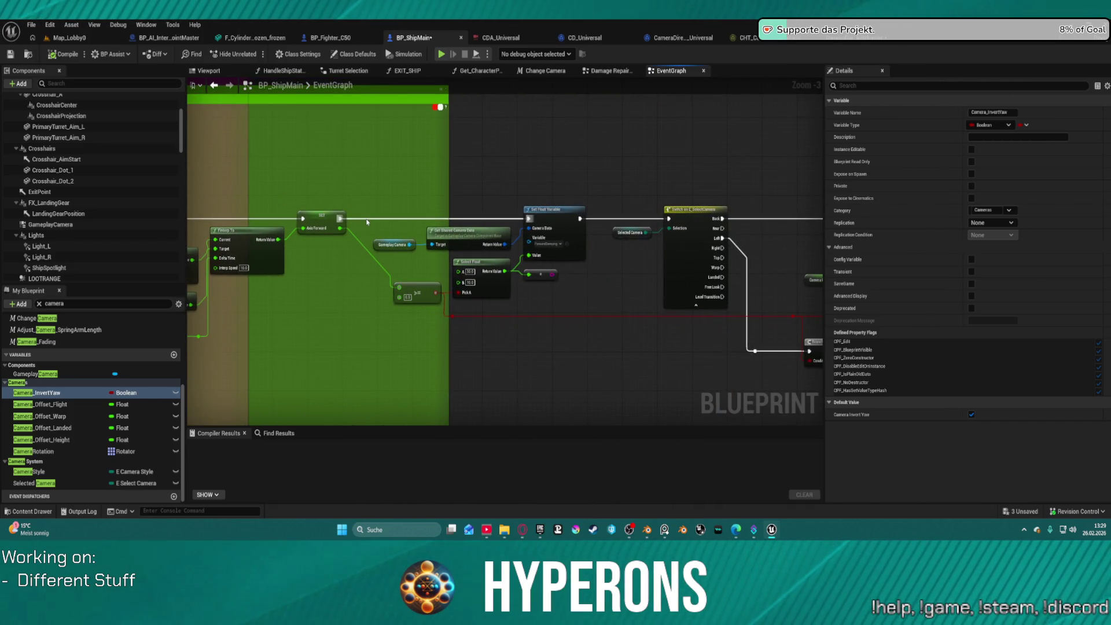
Step: Break the movement SET node's links to the camera nodes and select the whole camera-speed group
key("ctrl+z")
mouse_move(404, 207)
left_mouse_down()
mouse_move(752, 324)
mouse_move(897, 349)
mouse_move(687, 425)
mouse_move(669, 317)
left_mouse_up()
left_click_drag(518, 242, 688, 175)
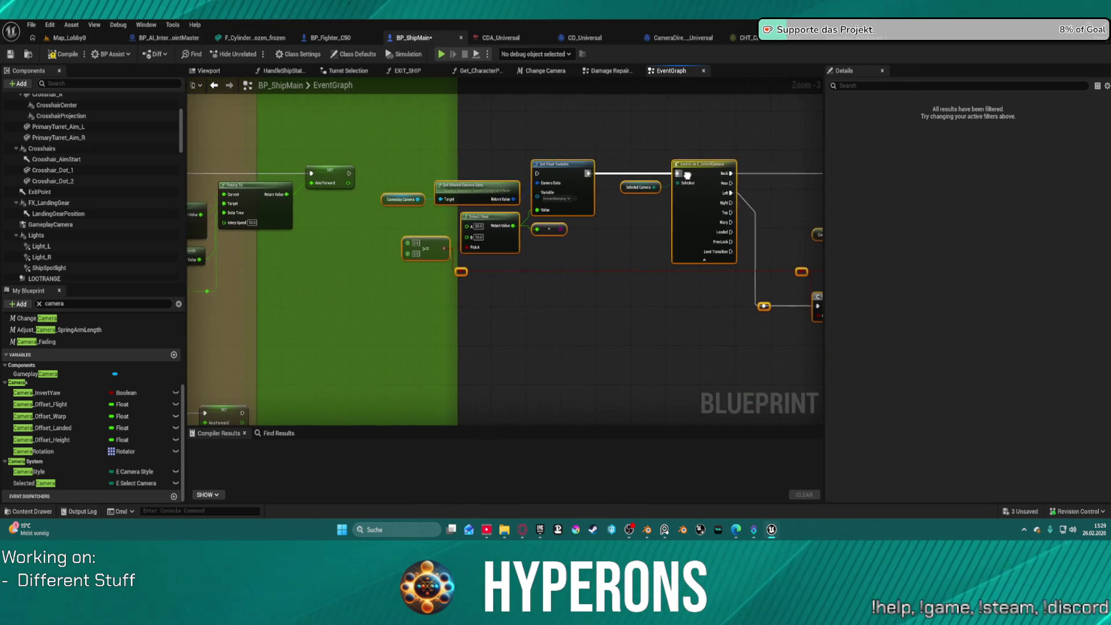
scroll(628, 213, "down", 4)
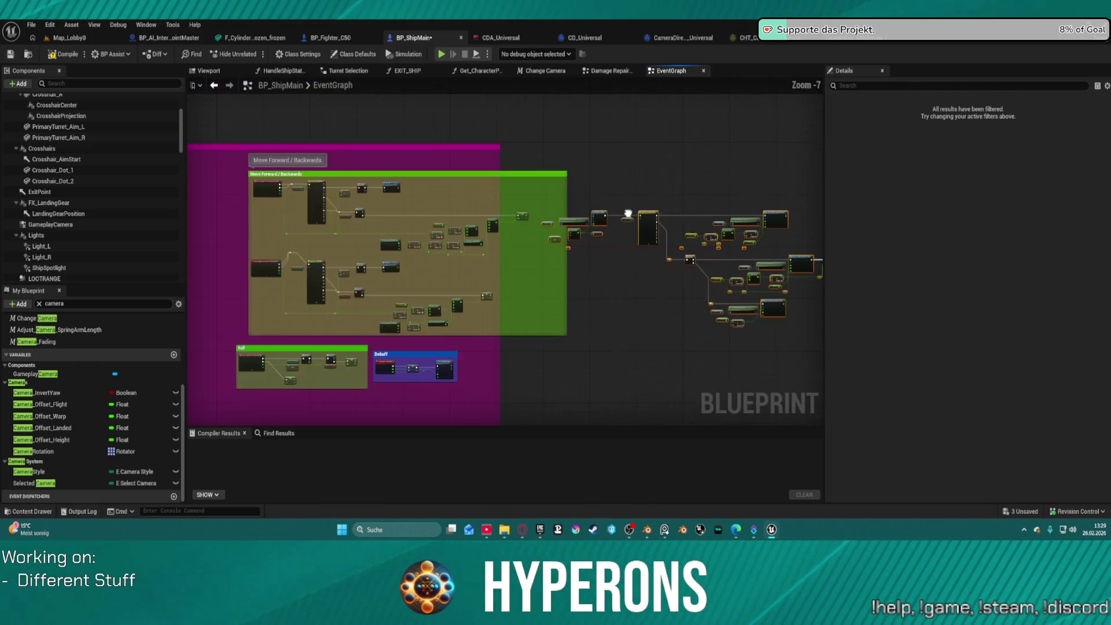
scroll(628, 214, "up", 3)
right_click(665, 229)
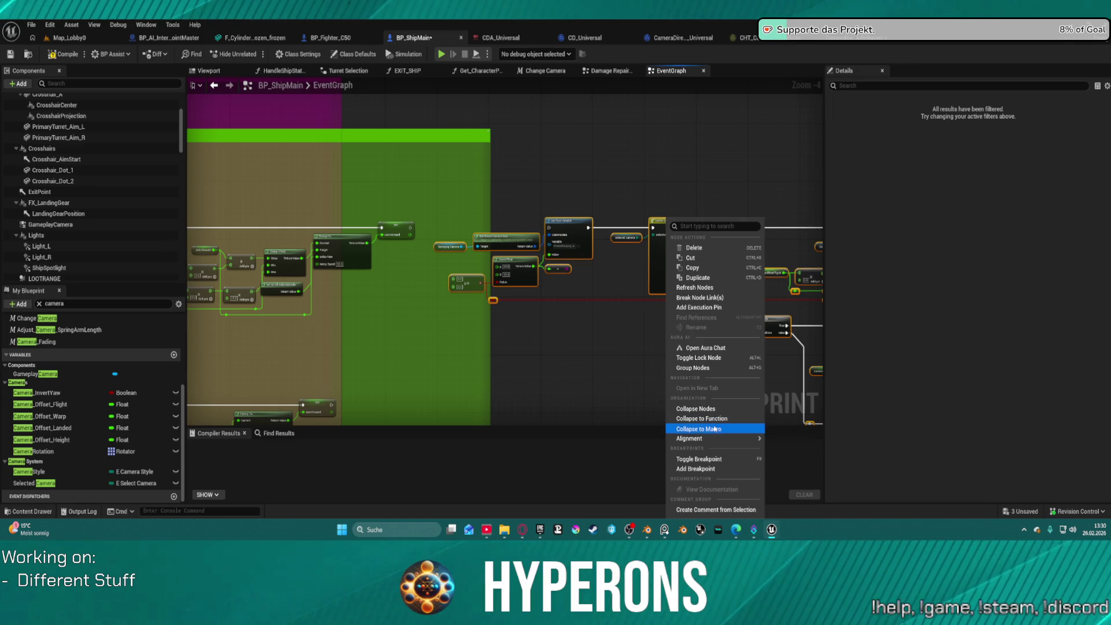
Step: Collapse the selected camera-speed nodes into a new macro
key("Escape")
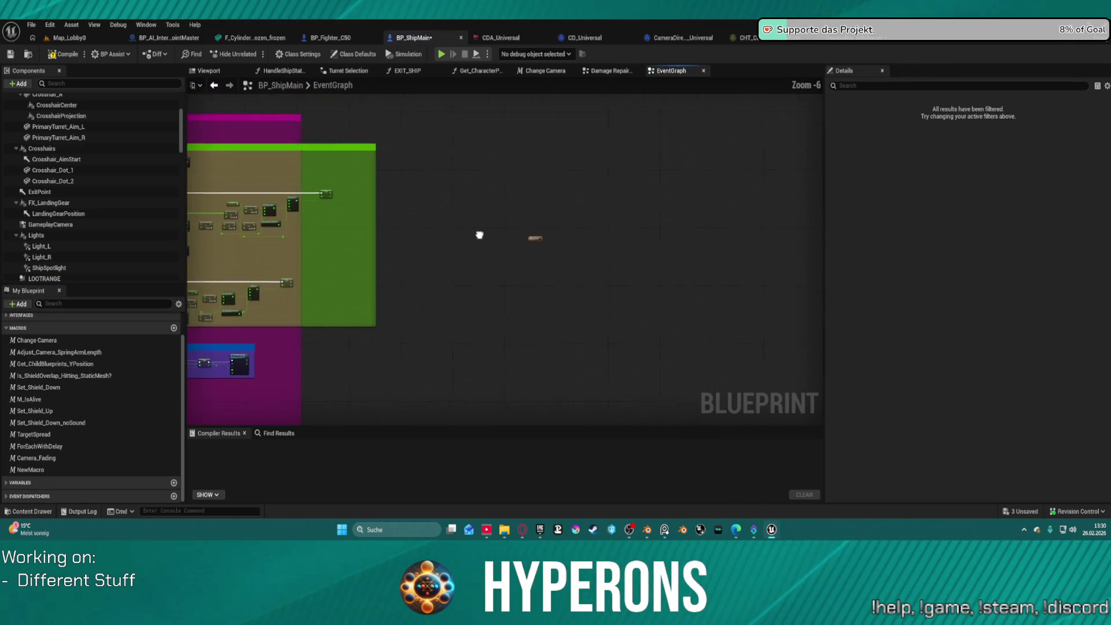
scroll(116, 382, "up", 2)
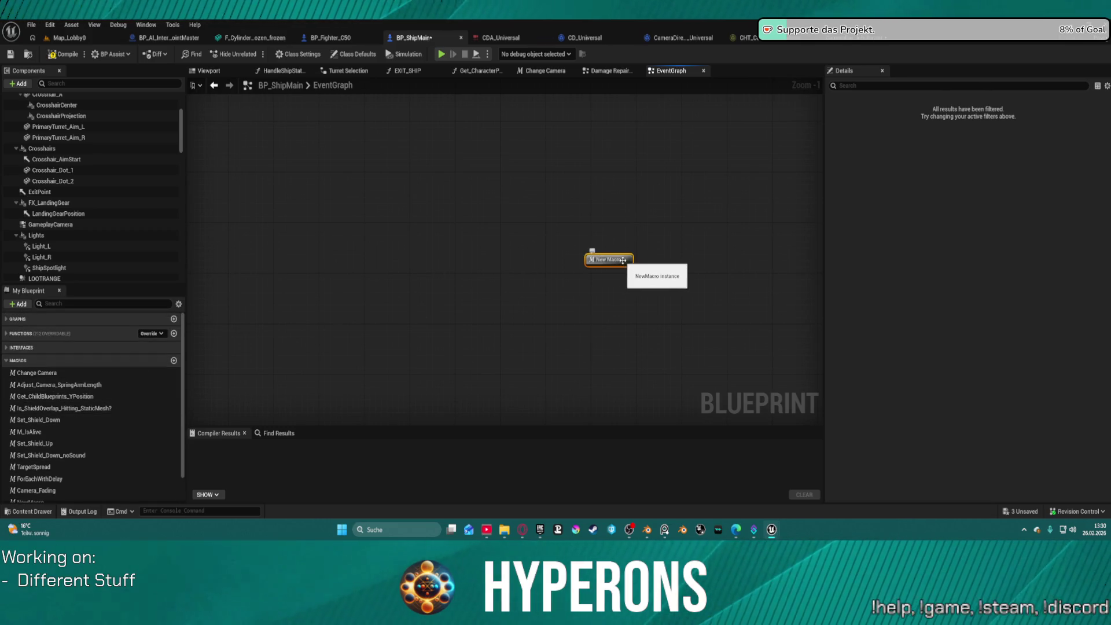
left_click(621, 255)
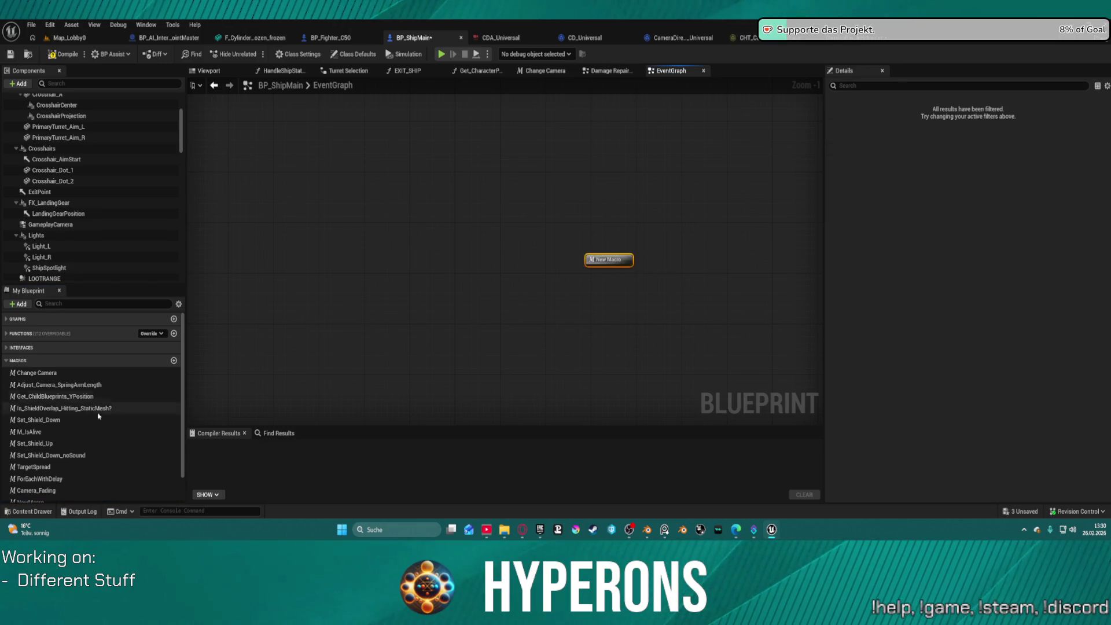
scroll(116, 411, "down", 2)
Step: Rename NewMacro to Camera_SpeedAdjustment and open its graph
left_click(34, 470)
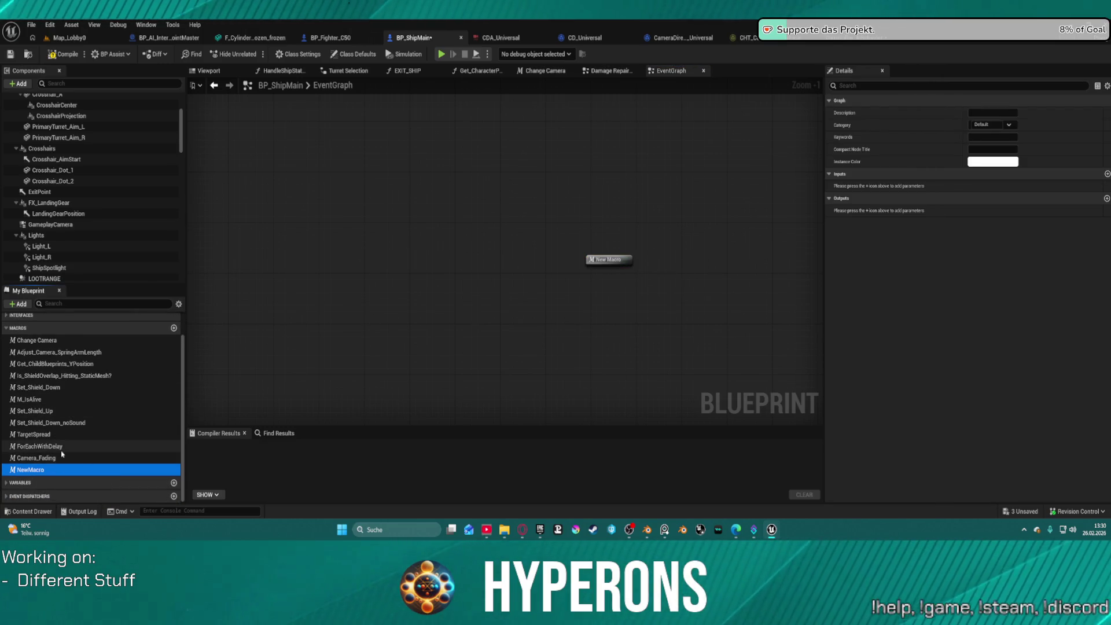
key("F2")
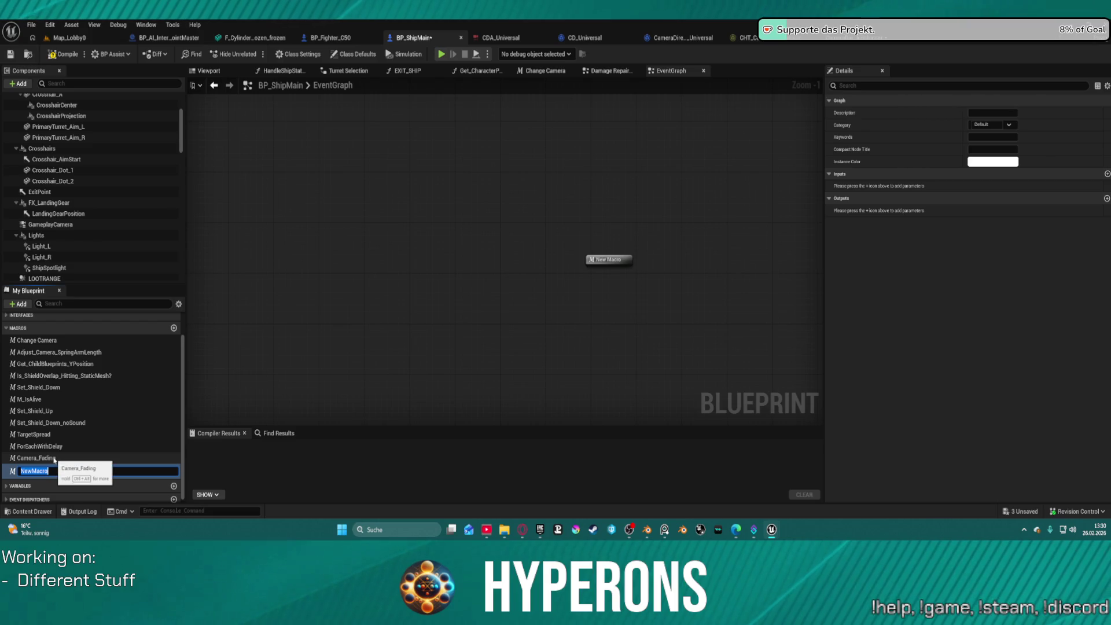
type("Camer")
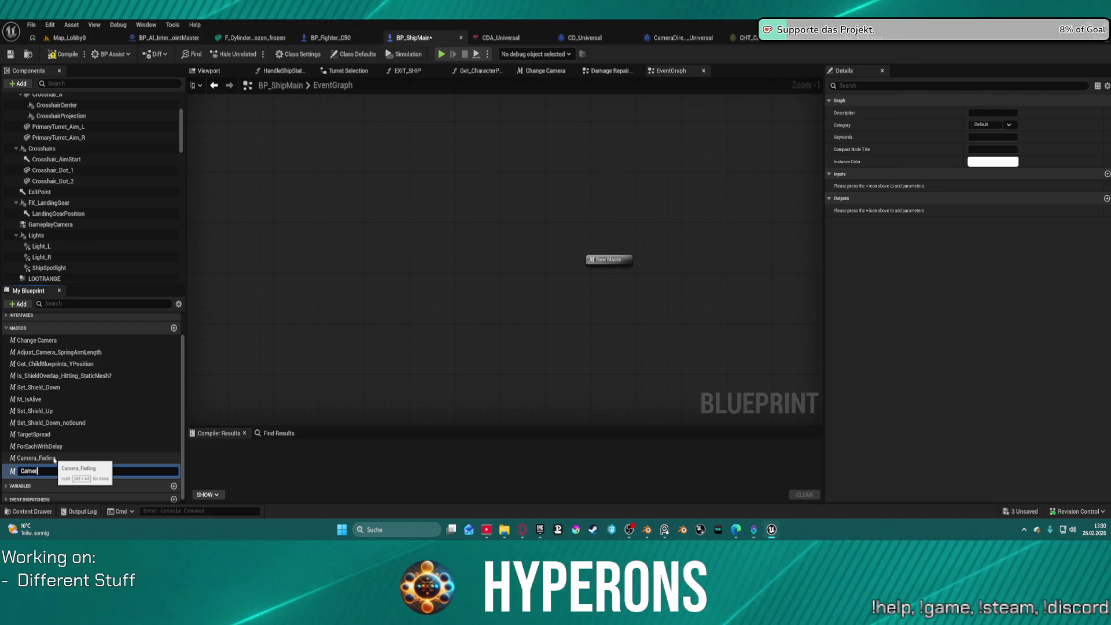
type("a_Speed")
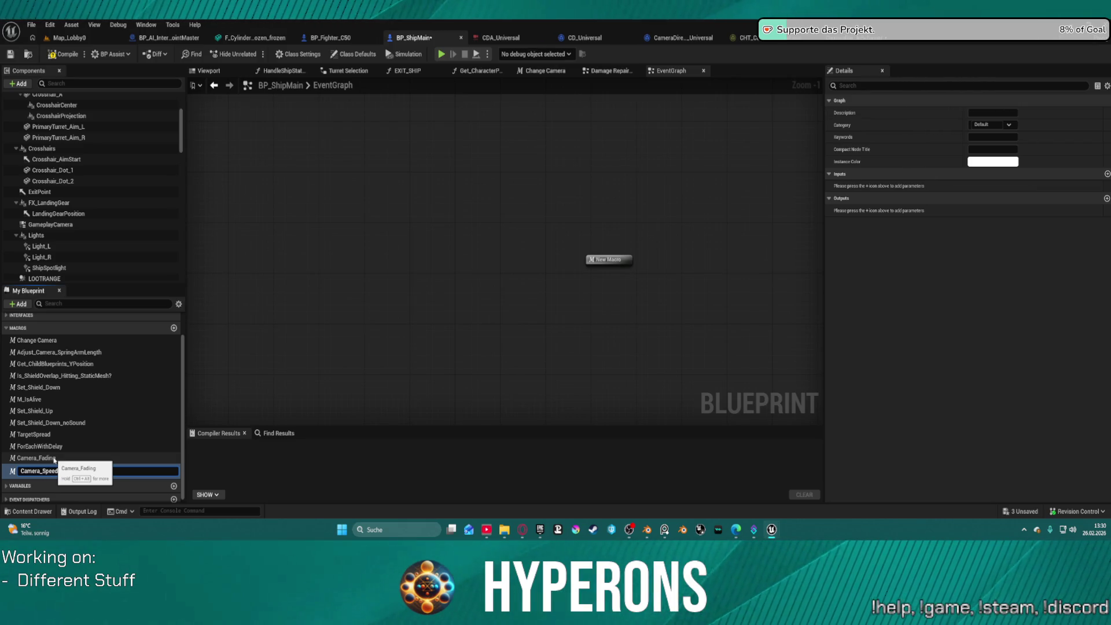
key("Return")
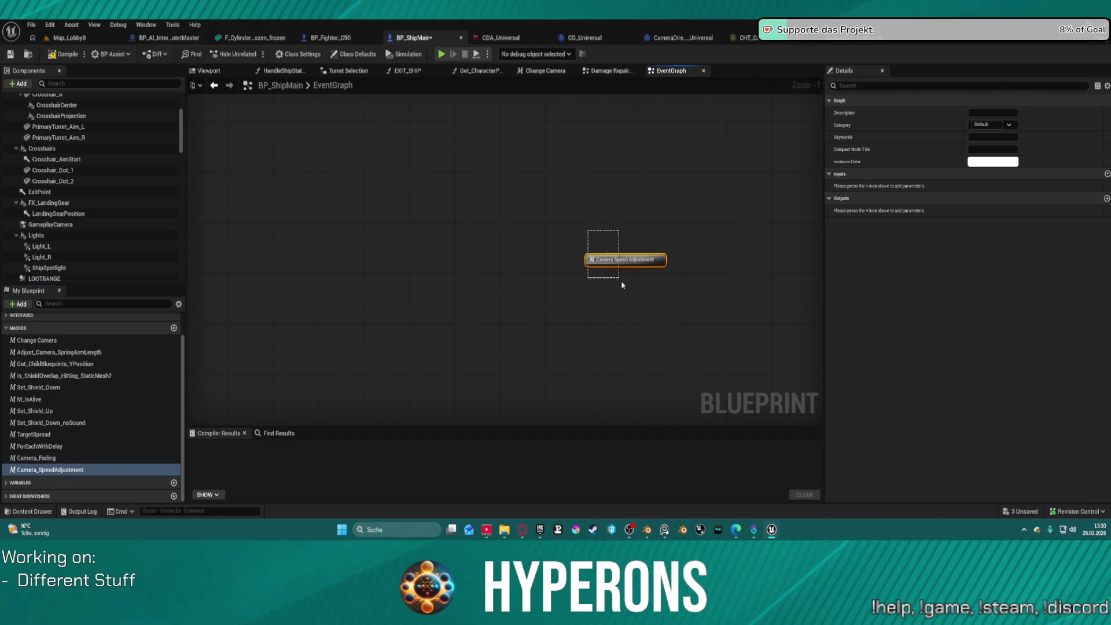
left_click_drag(622, 285, 632, 289)
double_click(601, 263)
Step: Move the macro's Outputs node up beside Set Float Variable, compile, and return to EventGraph
scroll(449, 220, "up", 3)
mouse_move(560, 156)
left_mouse_down()
mouse_move(341, 303)
mouse_move(354, 293)
mouse_move(333, 185)
left_mouse_up()
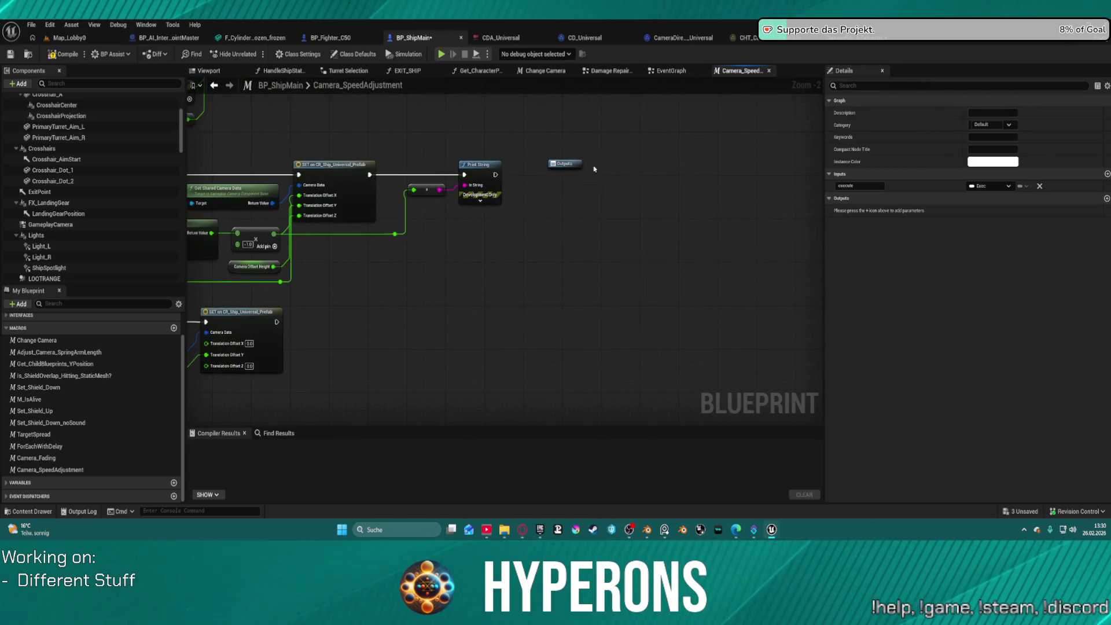
mouse_move(371, 313)
left_mouse_down()
mouse_move(301, 267)
mouse_move(243, 209)
mouse_move(232, 173)
mouse_move(343, 163)
left_mouse_up()
scroll(647, 201, "down", 1)
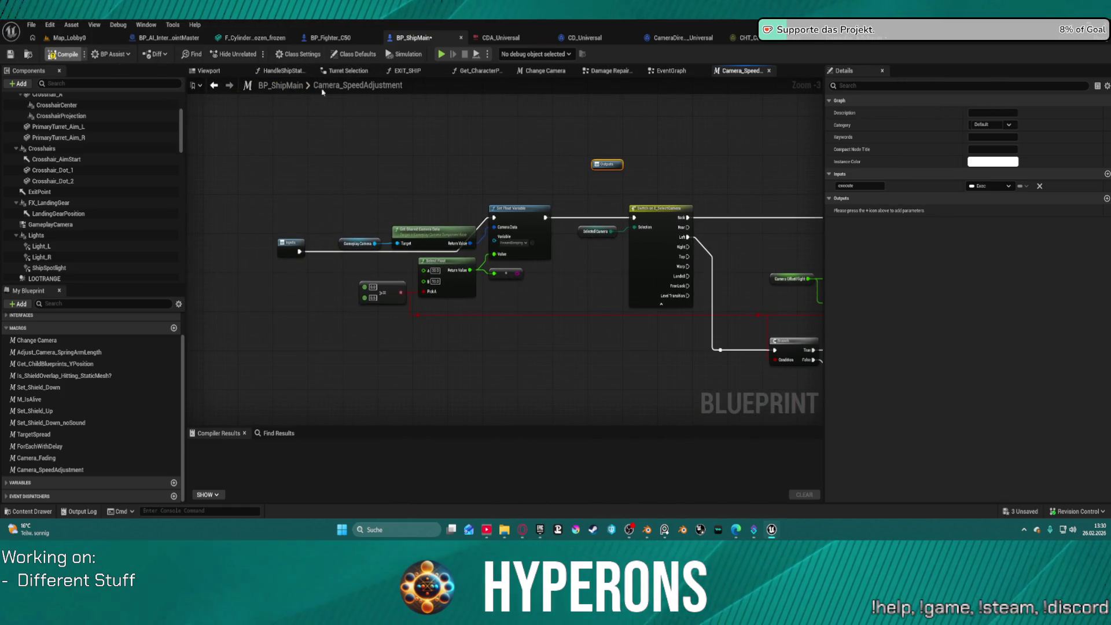
key("F7")
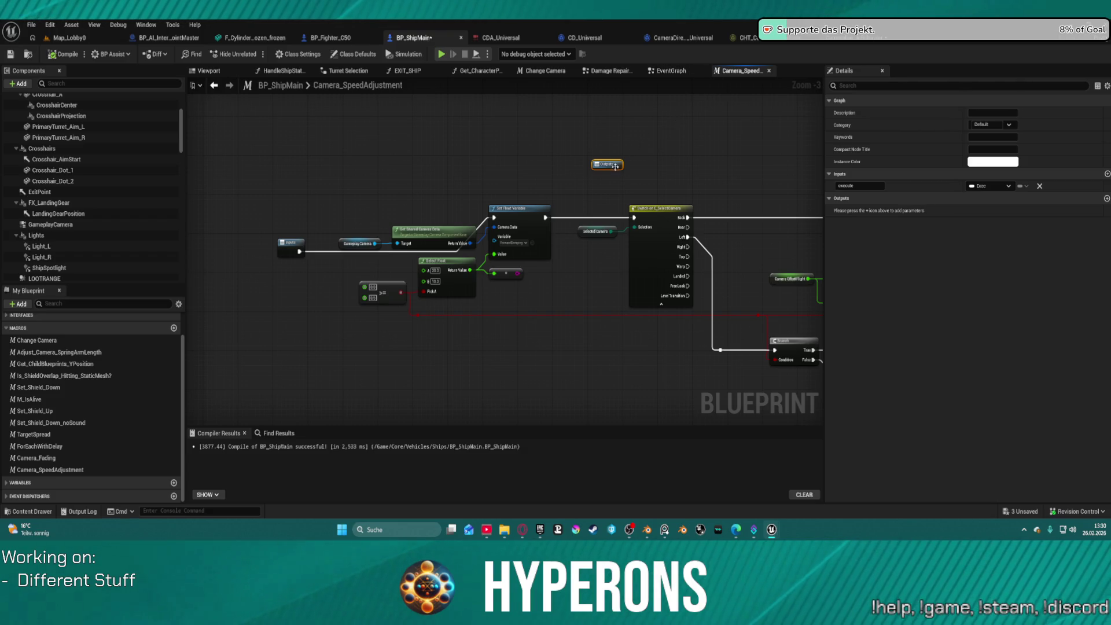
left_click(667, 70)
scroll(533, 178, "down", 5)
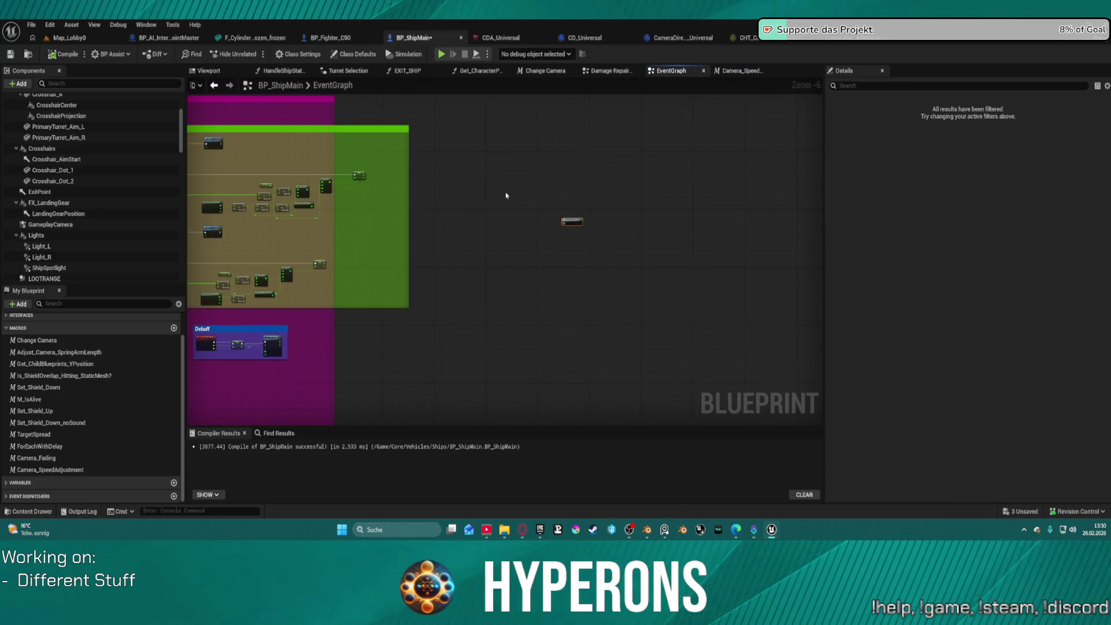
Step: Place a Camera Speed Adjustment node on the Adjust Rocket Flare chain's wire
mouse_move(555, 198)
left_mouse_down()
mouse_move(447, 166)
mouse_move(380, 86)
left_mouse_up()
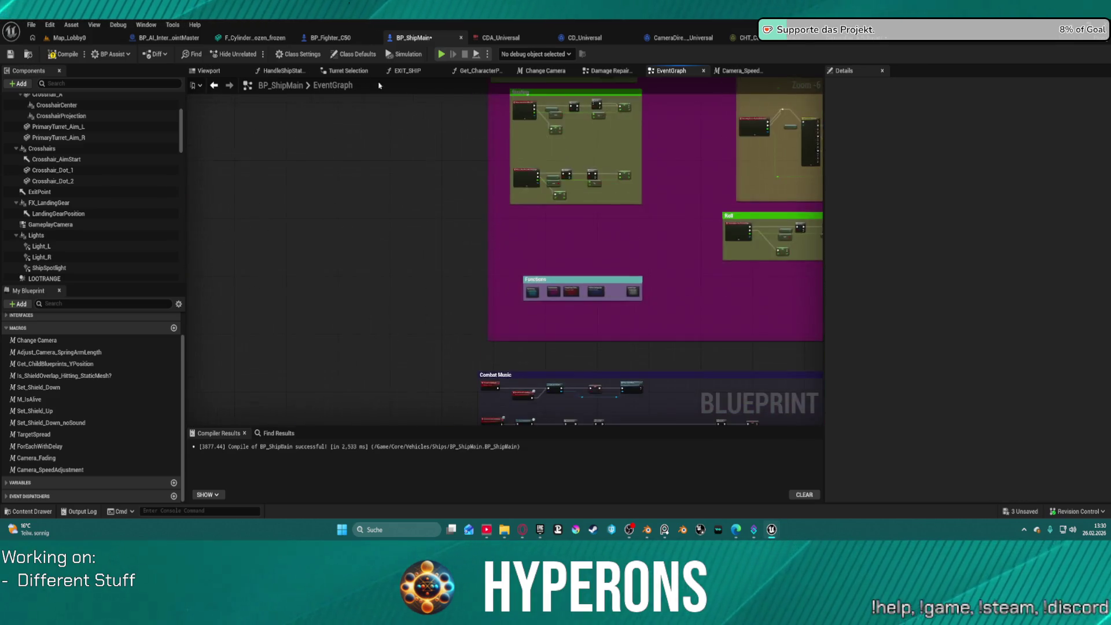
scroll(379, 85, "down", 4)
scroll(407, 250, "up", 11)
mouse_move(713, 259)
left_mouse_down()
mouse_move(471, 308)
mouse_move(186, 218)
mouse_move(80, 222)
left_mouse_up()
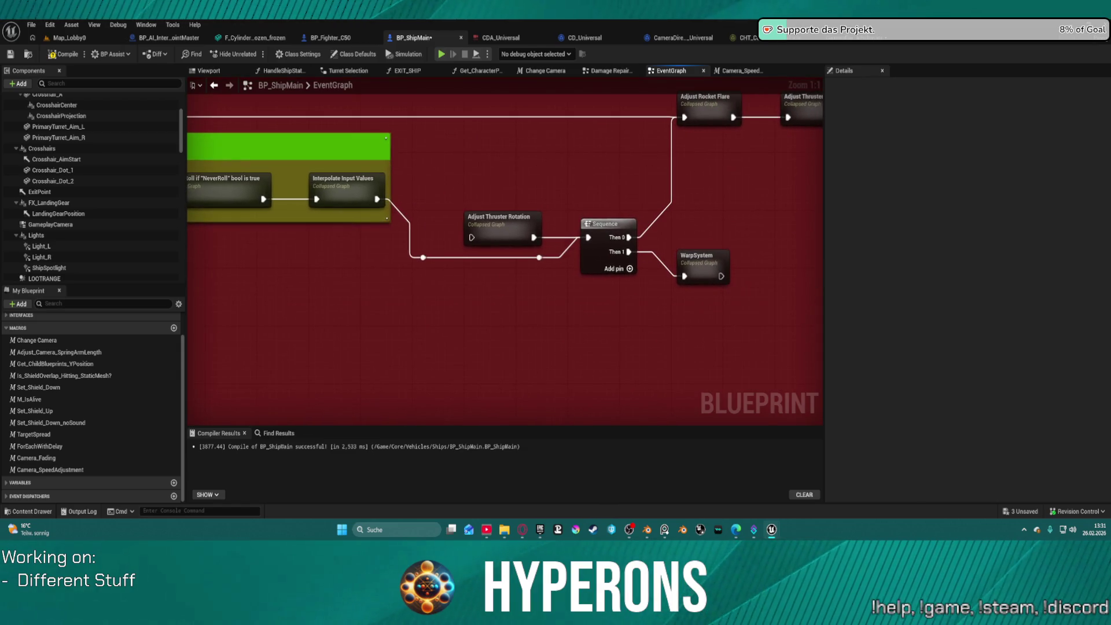
left_click_drag(242, 208, 241, 214)
mouse_move(603, 211)
left_mouse_down()
mouse_move(497, 229)
mouse_move(202, 234)
mouse_move(191, 261)
mouse_move(231, 290)
mouse_move(261, 350)
mouse_move(191, 342)
mouse_move(255, 259)
mouse_move(365, 242)
left_mouse_up()
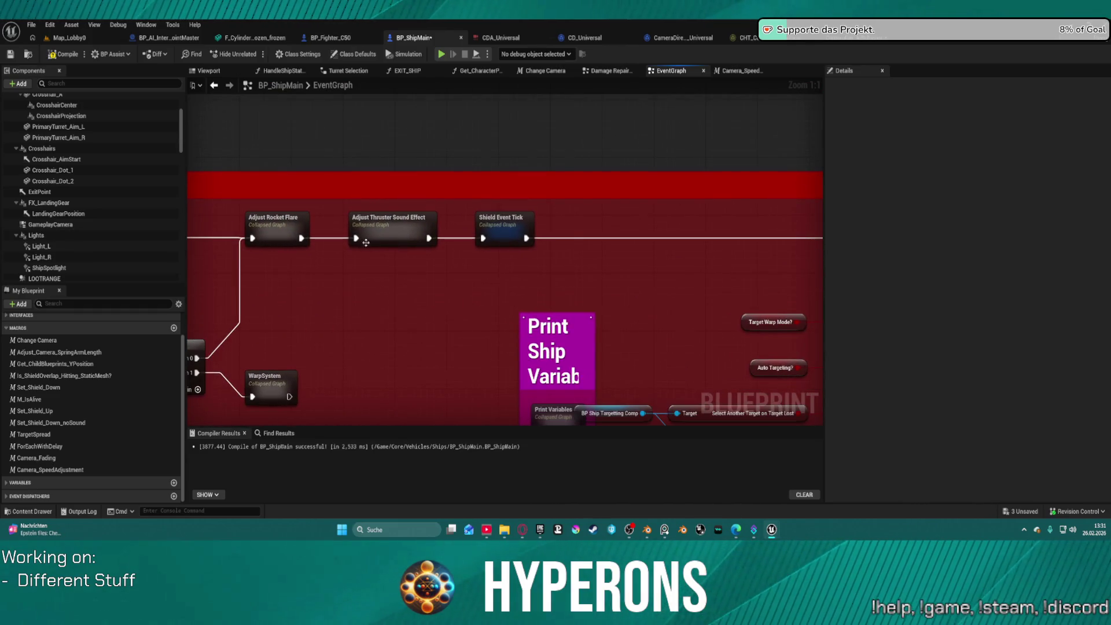
key("ctrl+v")
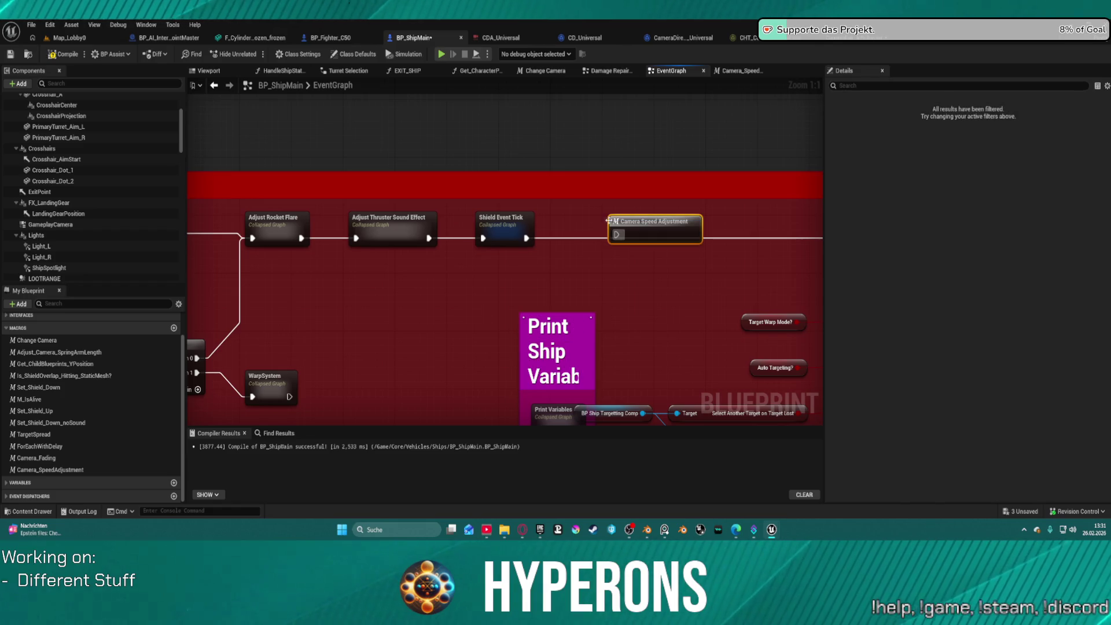
mouse_move(523, 241)
left_mouse_down()
mouse_move(245, 231)
mouse_move(407, 228)
mouse_move(358, 221)
left_mouse_up()
left_click_drag(428, 212, 595, 212)
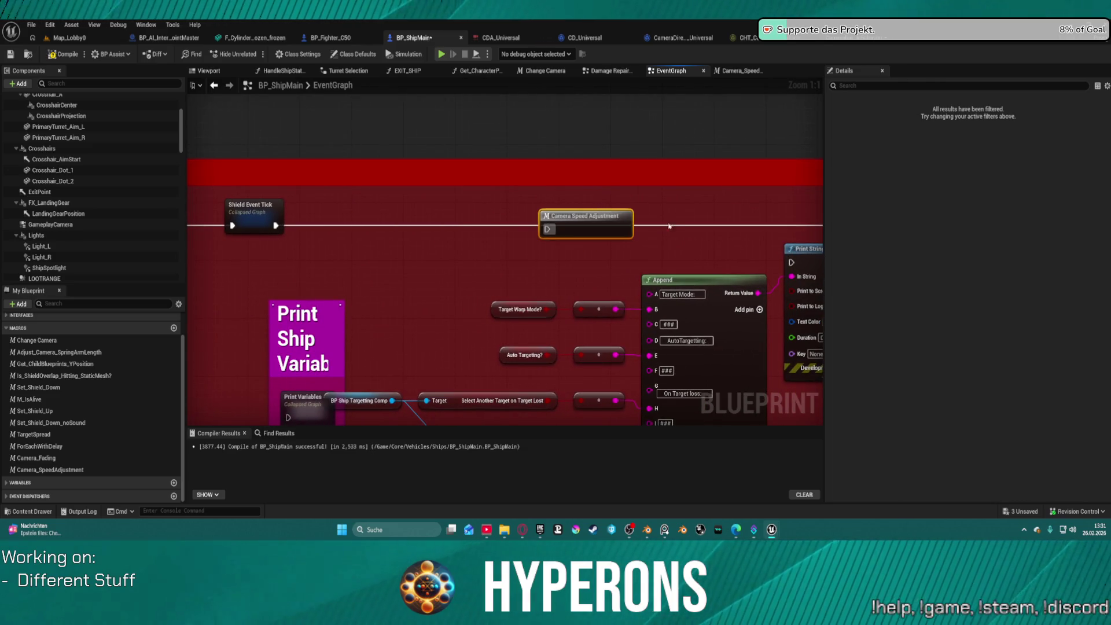
Step: Delete the Camera Speed Adjustment node and open the Timers collapsed graph
key("Delete")
left_click_drag(670, 226, 529, 185)
double_click(605, 176)
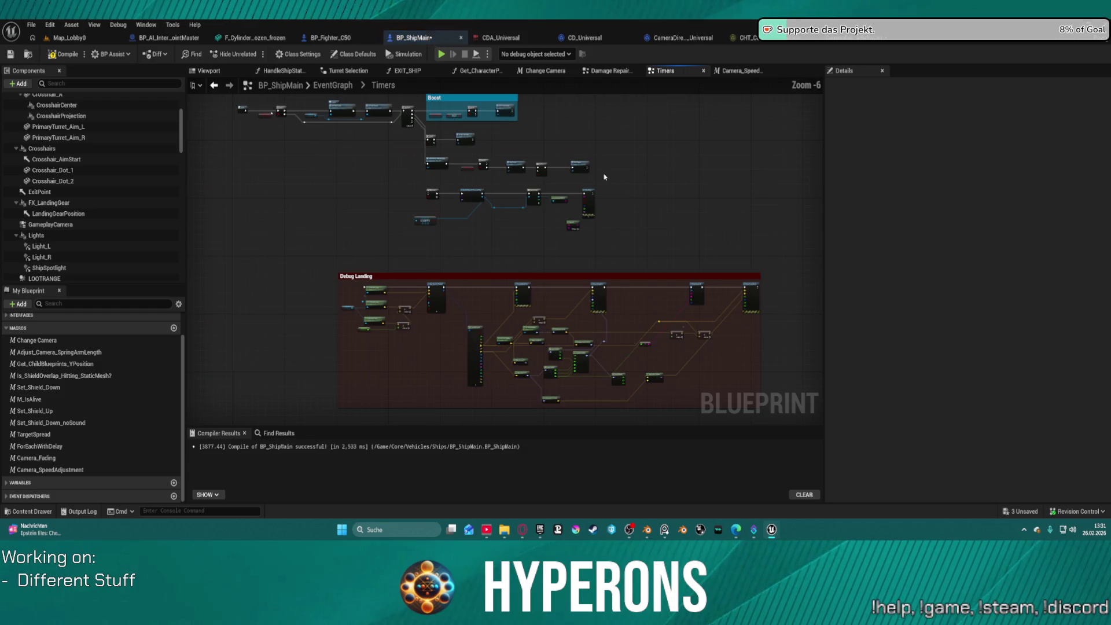
Step: Paste the Camera Speed Adjustment macro above the Boost section, feed it from Sequence Then 3, and open it
scroll(435, 173, "up", 6)
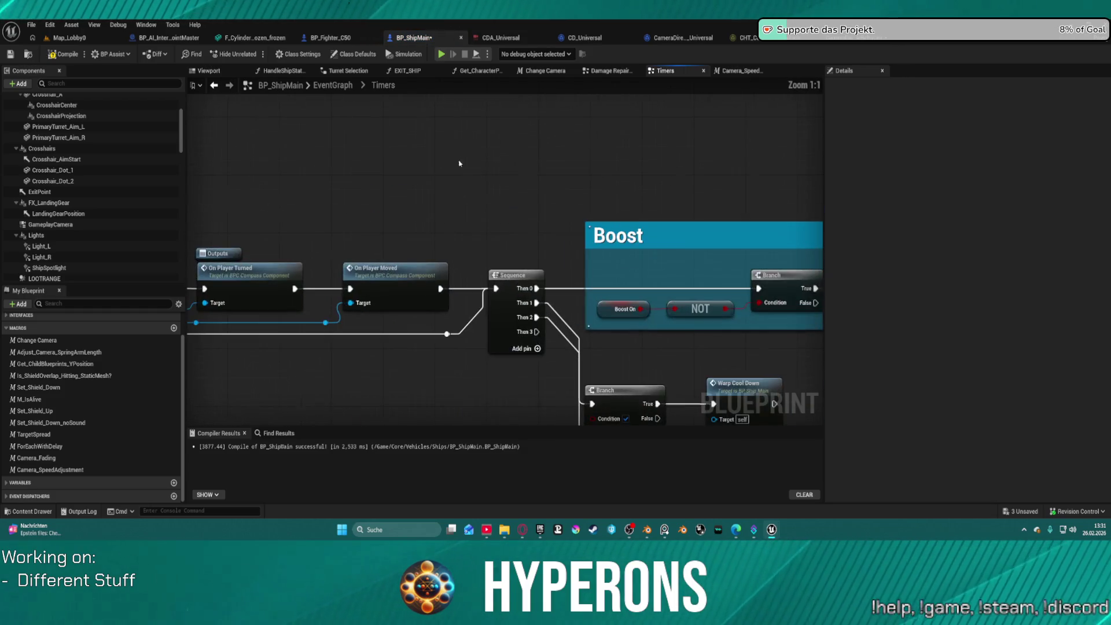
mouse_move(435, 173)
left_mouse_down()
mouse_move(274, 87)
mouse_move(362, 224)
mouse_move(258, 191)
mouse_move(322, 187)
left_mouse_up()
left_click_drag(399, 86, 460, 186)
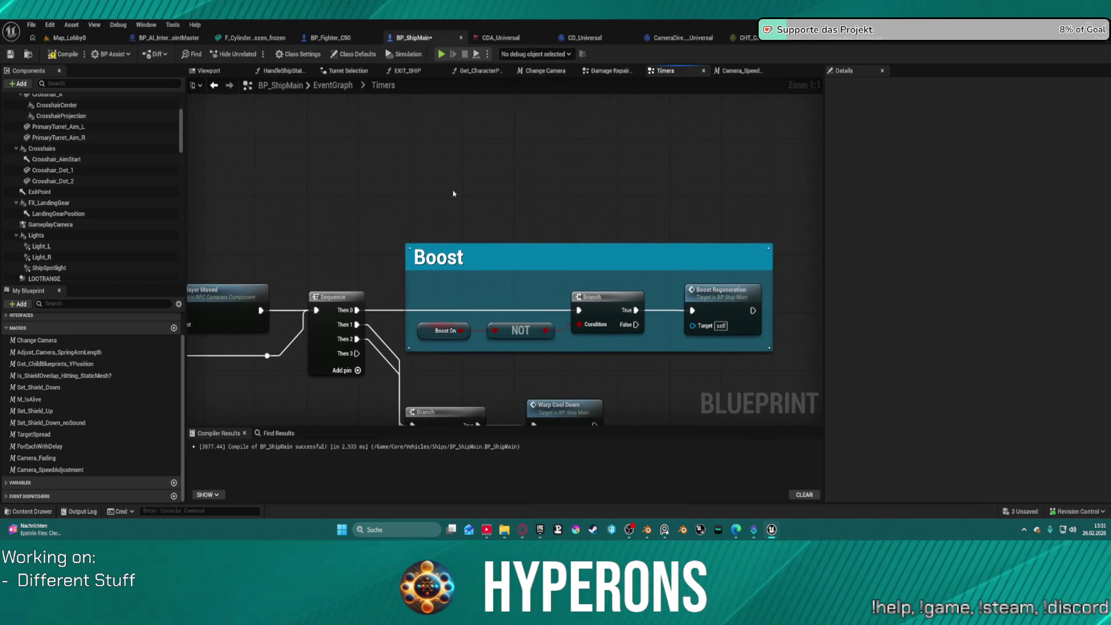
key("ctrl+v")
left_click_drag(355, 354, 412, 262)
left_click_drag(459, 199, 462, 199)
double_click(498, 185)
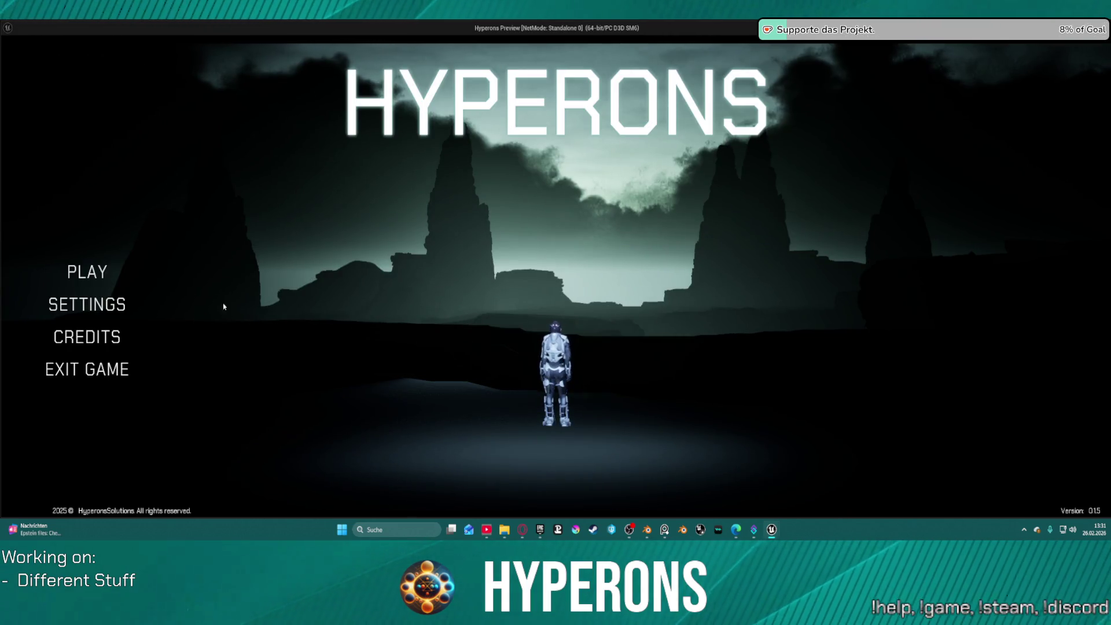
left_click(86, 272)
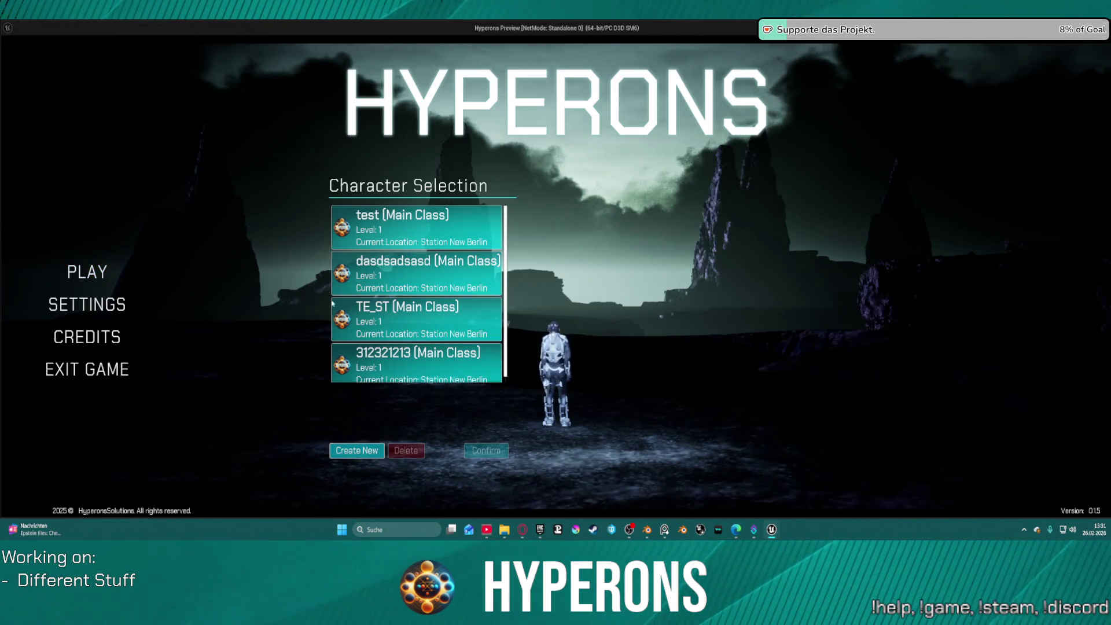
left_click(416, 318)
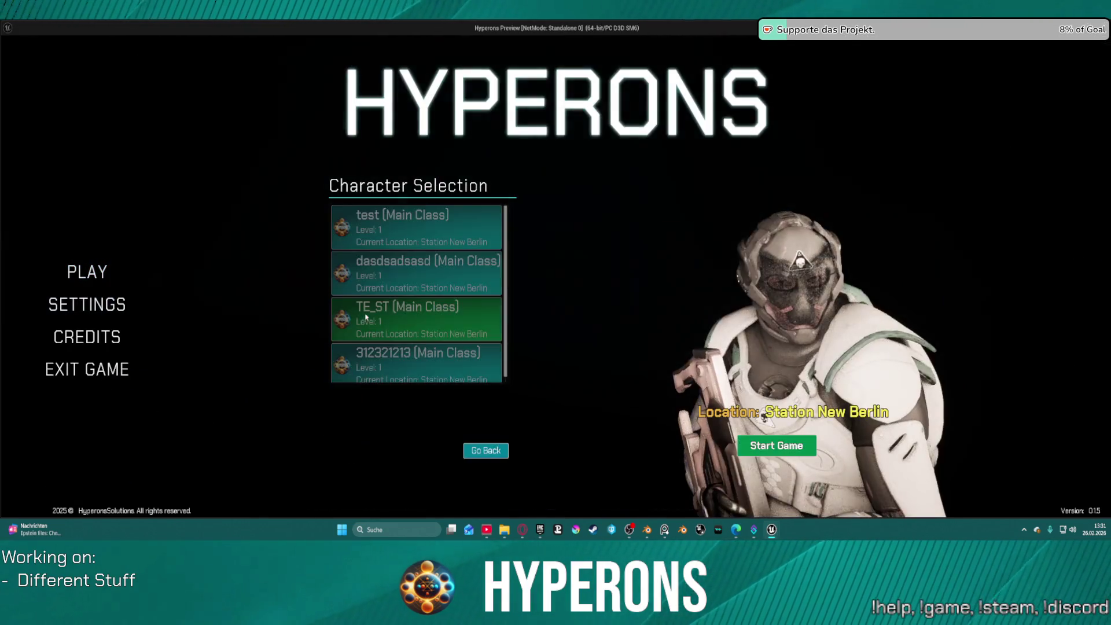
left_click(776, 446)
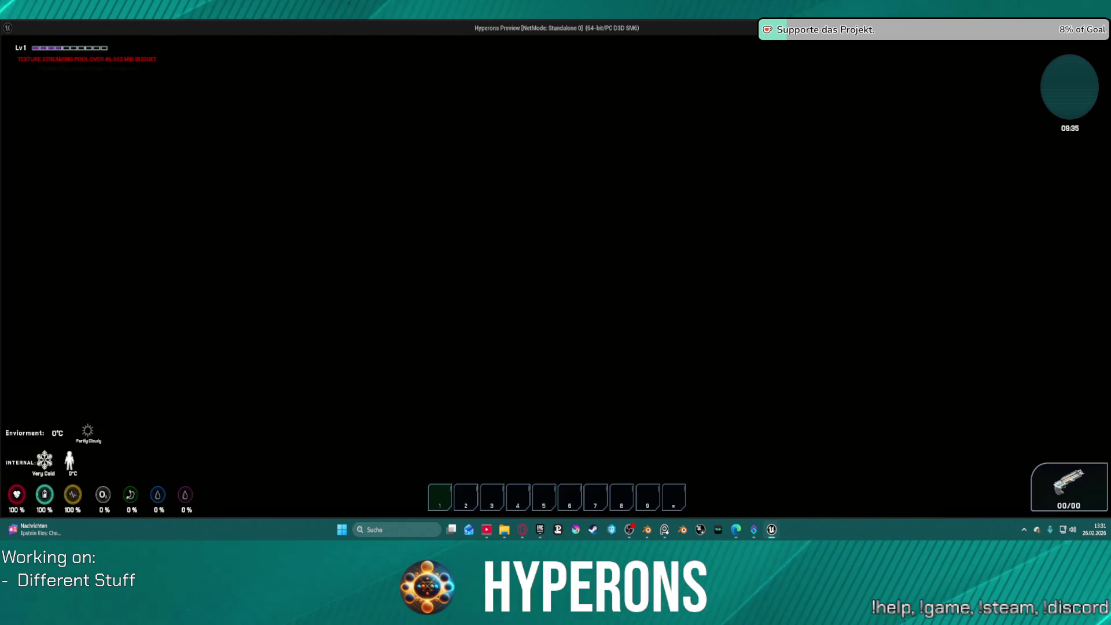
key("w")
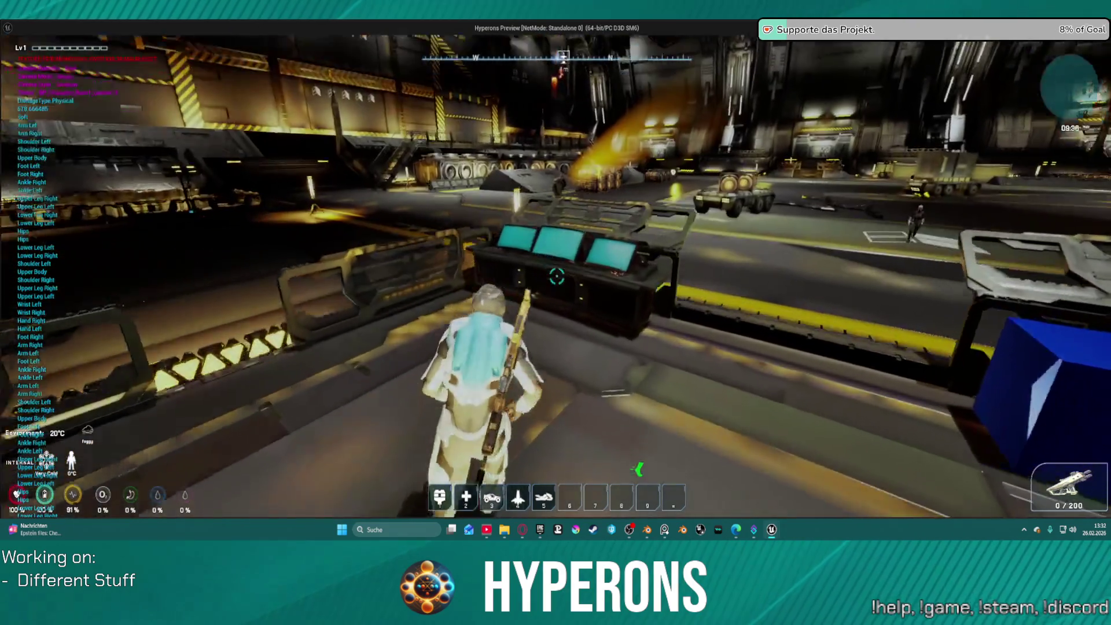
key("f")
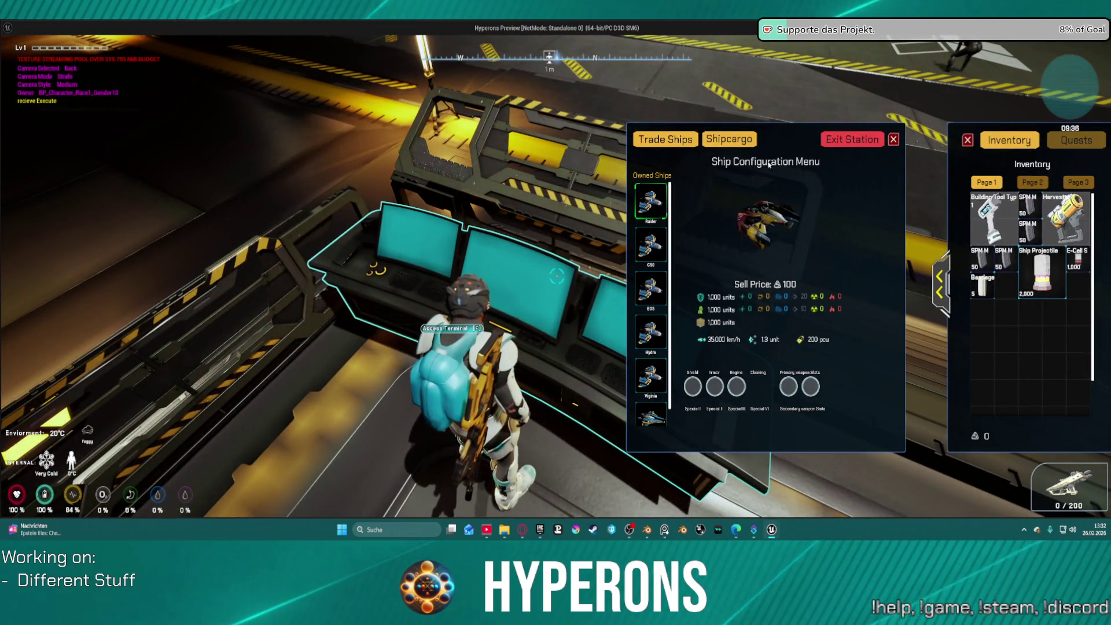
left_click(850, 141)
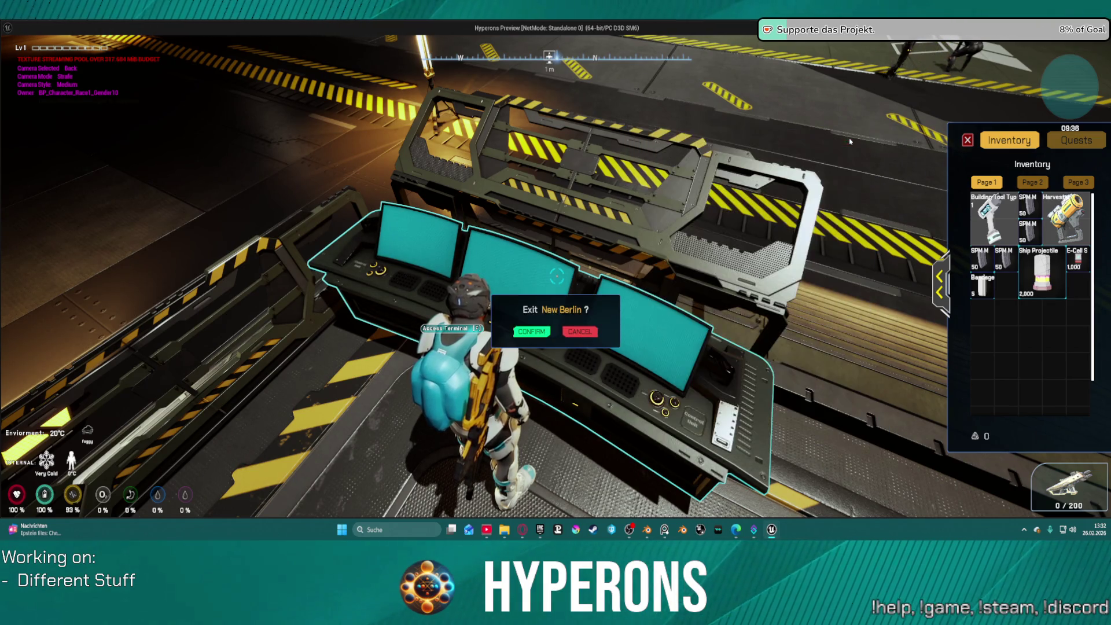
left_click(535, 335)
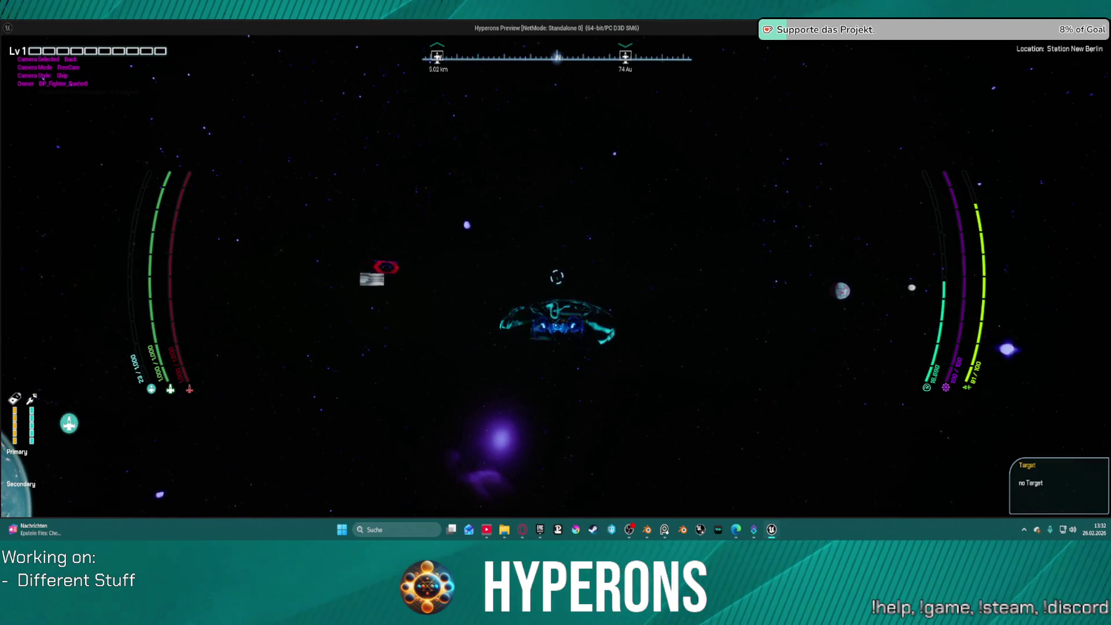
key("Left")
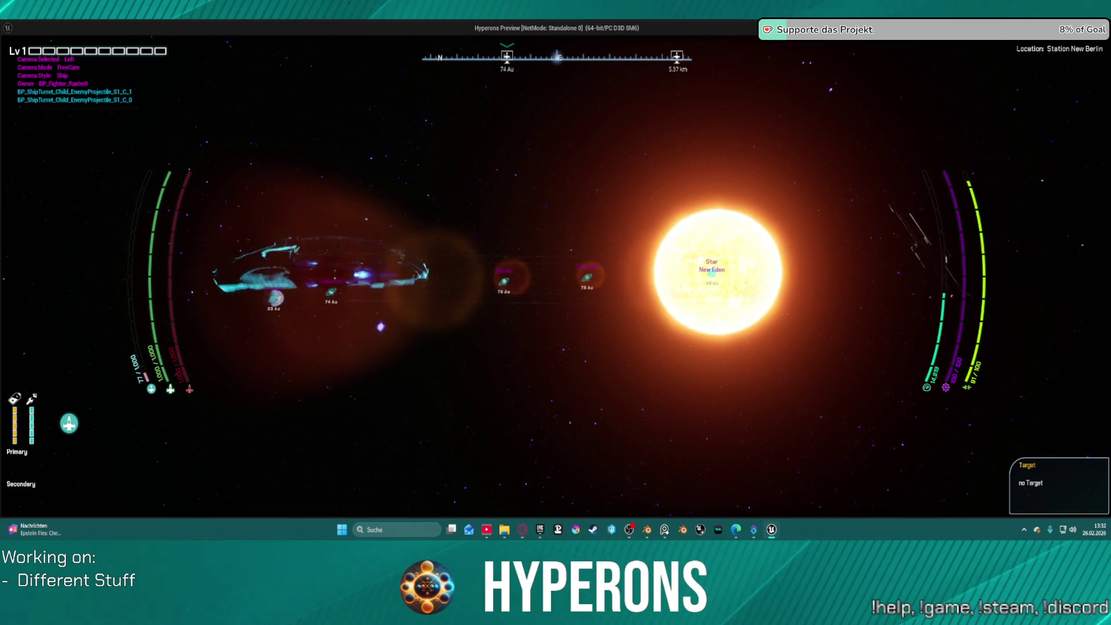
key("Right")
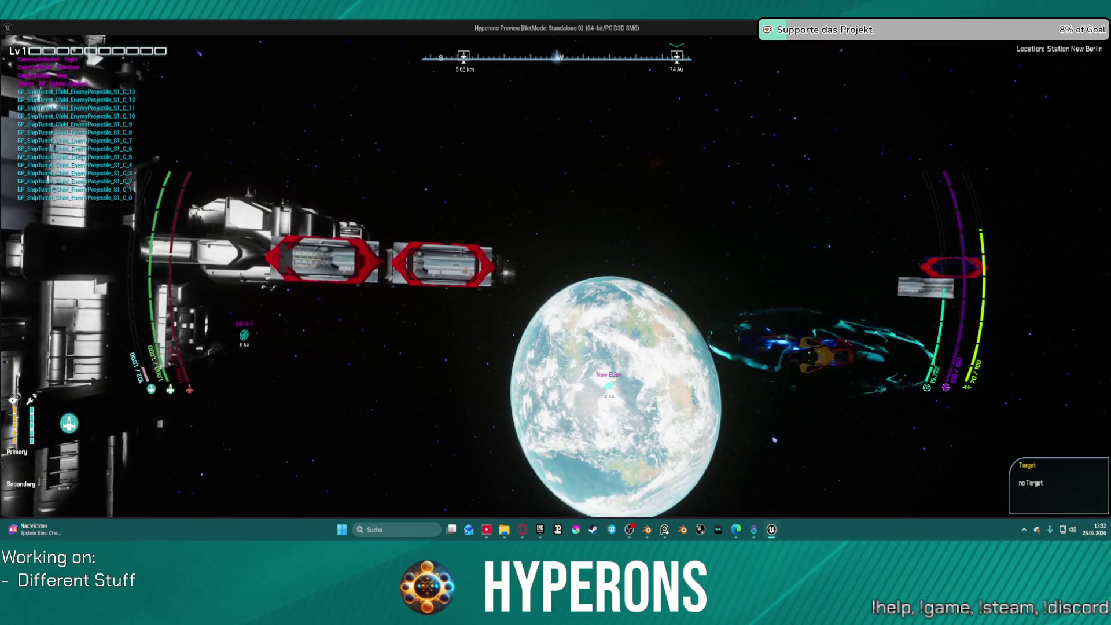
key("Escape")
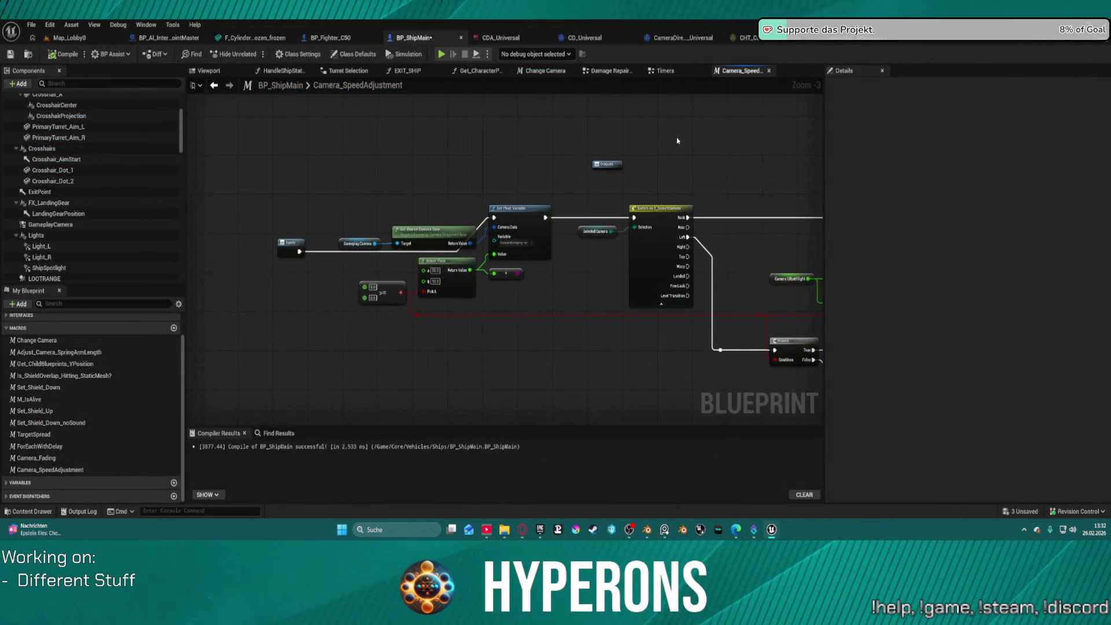
Step: In Timers, move Camera Speed Adjustment beside the Inputs node and wire Inputs' exec into it
left_click(665, 70)
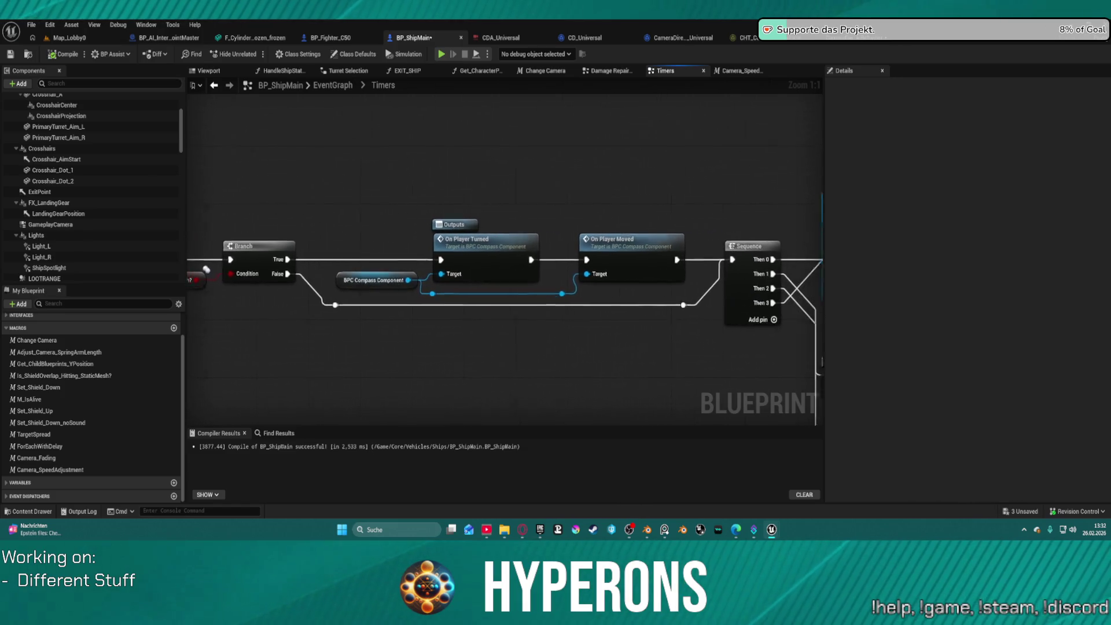
mouse_move(769, 105)
left_mouse_down()
mouse_move(512, 109)
mouse_move(480, 84)
mouse_move(481, 65)
mouse_move(549, 132)
left_mouse_up()
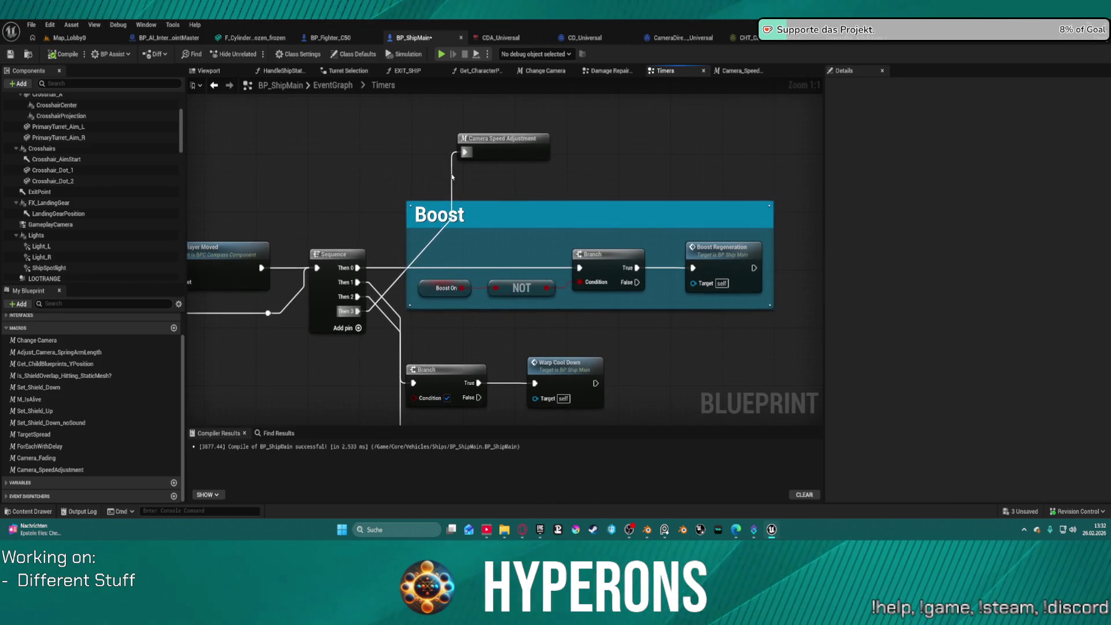
mouse_move(472, 147)
left_mouse_down()
mouse_move(236, 185)
mouse_move(327, 192)
left_mouse_up()
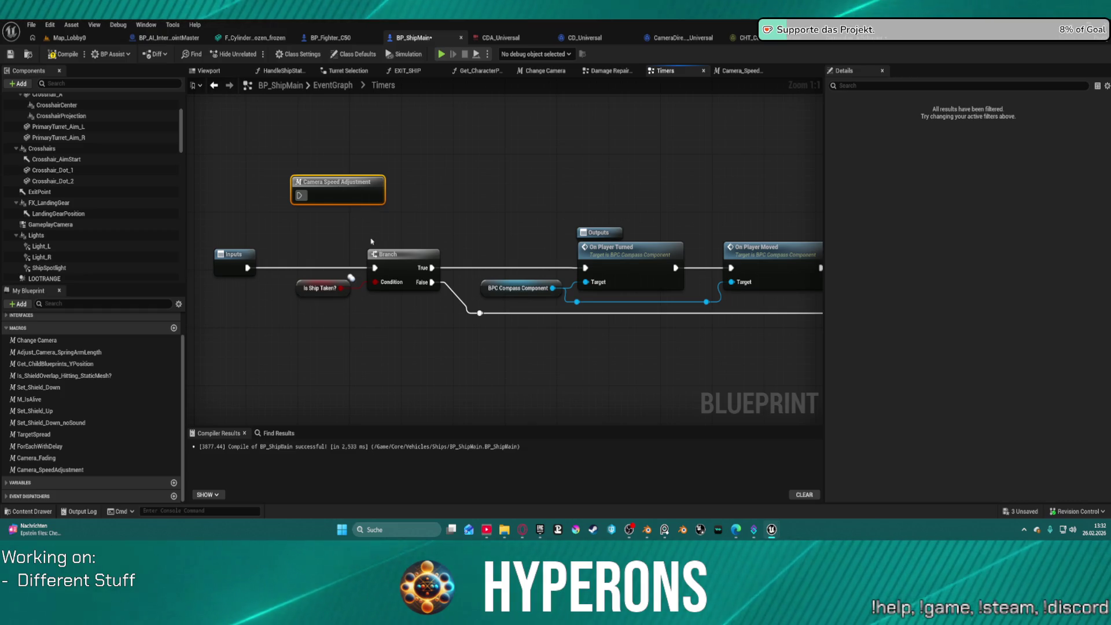
mouse_move(234, 265)
left_mouse_down()
mouse_move(205, 266)
mouse_move(366, 264)
left_mouse_up()
mouse_move(577, 202)
left_mouse_down()
mouse_move(476, 213)
mouse_move(442, 253)
left_mouse_up()
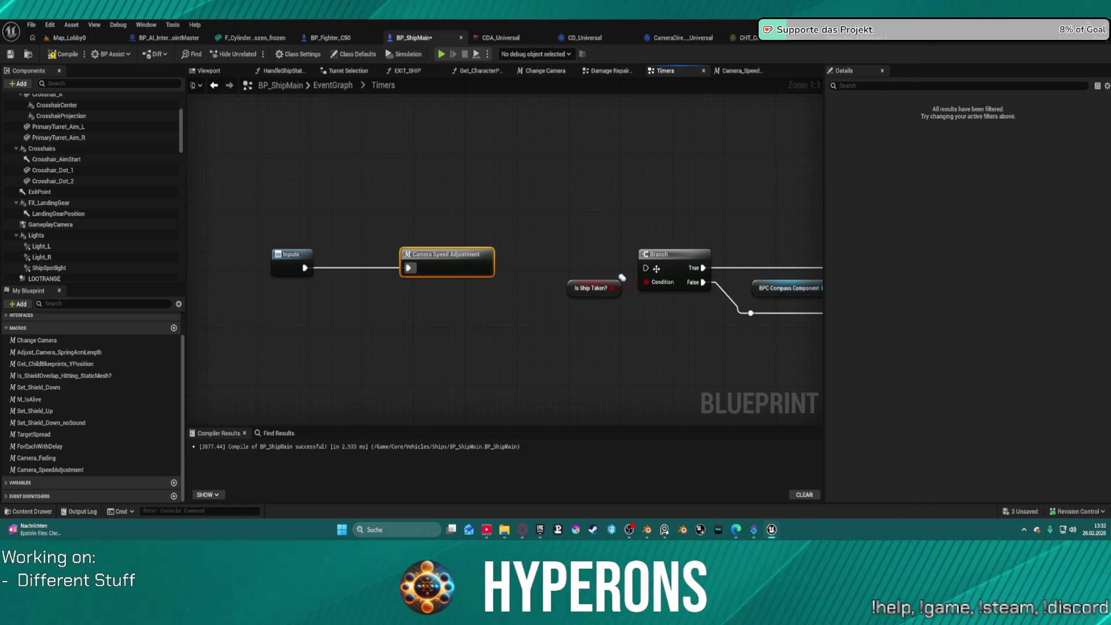
Step: Try wiring the Branch's execution input, abandon the node suggestions, and reopen the Camera Speed Adjustment macro
left_click_drag(647, 268, 491, 271)
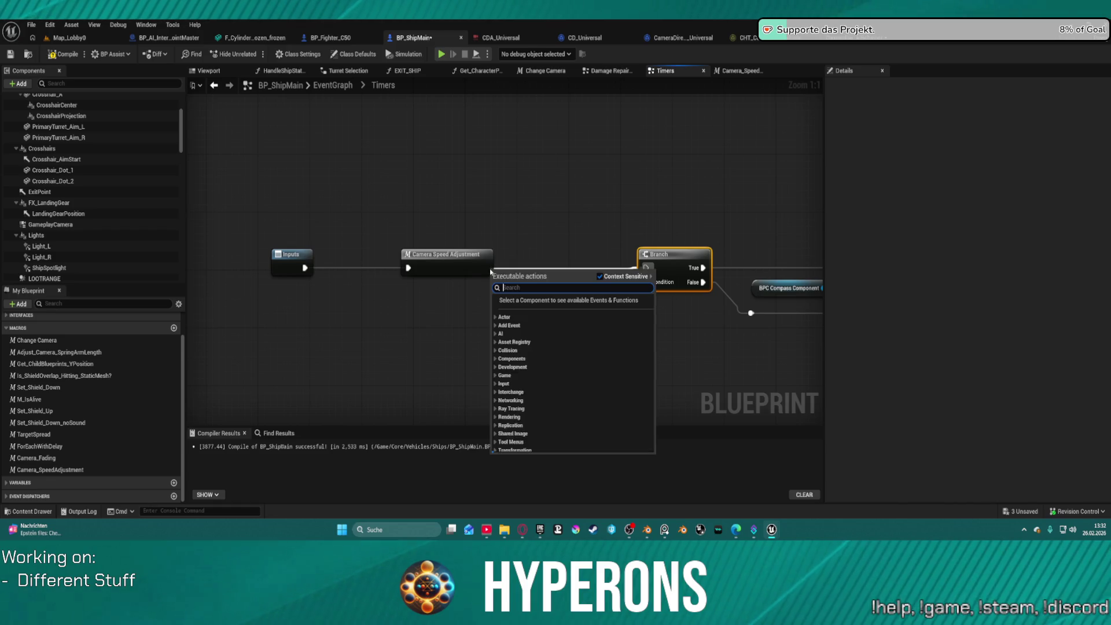
left_click(480, 270)
left_click_drag(646, 268, 487, 272)
left_click(458, 262)
double_click(455, 259)
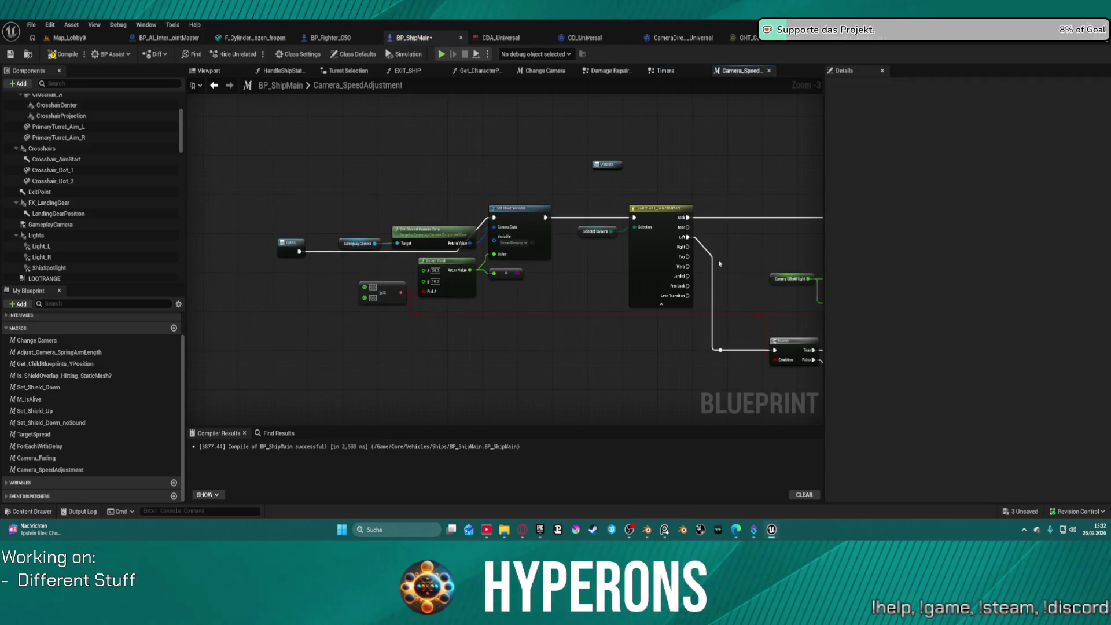
Step: Drag a wire from the SET node's execution output toward the macro outputs, cancelling the node search
scroll(720, 264, "down", 1)
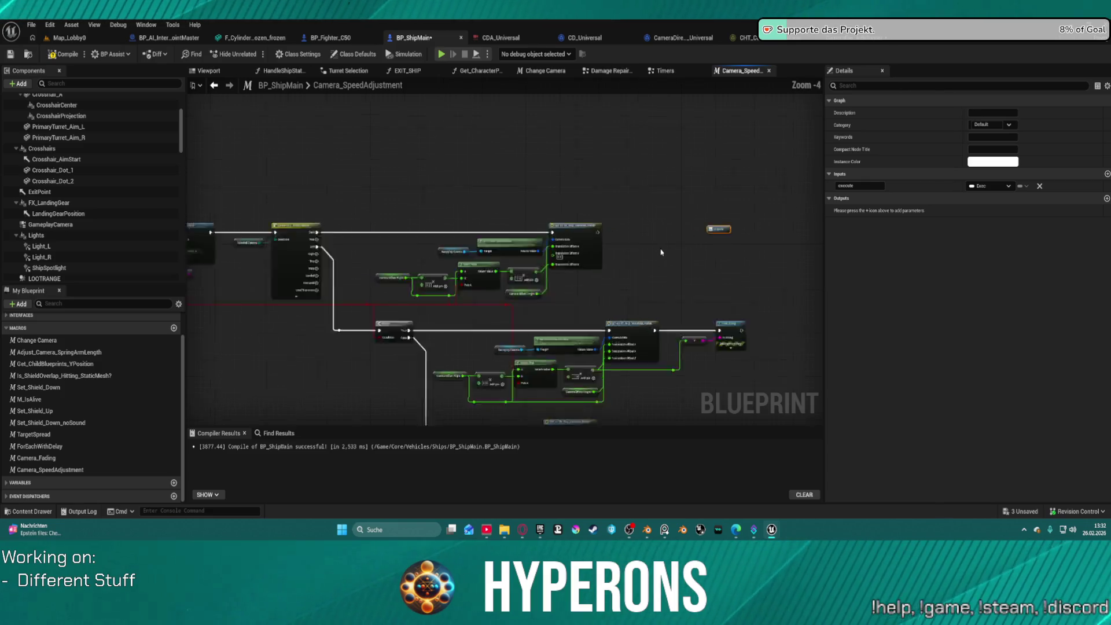
scroll(662, 252, "up", 2)
mouse_move(569, 224)
left_mouse_down()
mouse_move(746, 233)
mouse_move(683, 377)
mouse_move(647, 411)
mouse_move(638, 321)
left_mouse_up()
mouse_move(722, 236)
left_mouse_down()
mouse_move(637, 289)
mouse_move(463, 260)
mouse_move(203, 180)
mouse_move(373, 191)
mouse_move(268, 189)
mouse_move(524, 117)
mouse_move(800, 209)
left_mouse_up()
mouse_move(732, 200)
left_mouse_down()
mouse_move(904, 200)
mouse_move(689, 215)
left_mouse_up()
left_click(540, 160)
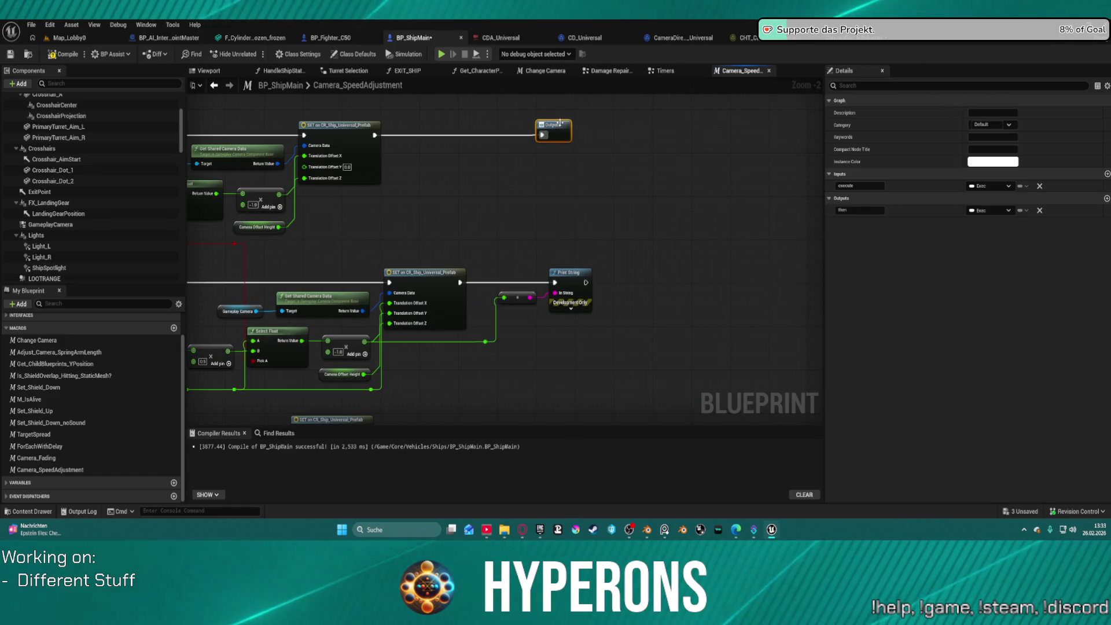
Step: Add Get Current Speed and Get Max Speed nodes near the Select Float node
left_click_drag(517, 123, 635, 205)
left_click_drag(552, 399, 599, 344)
right_click(598, 343)
type("speed")
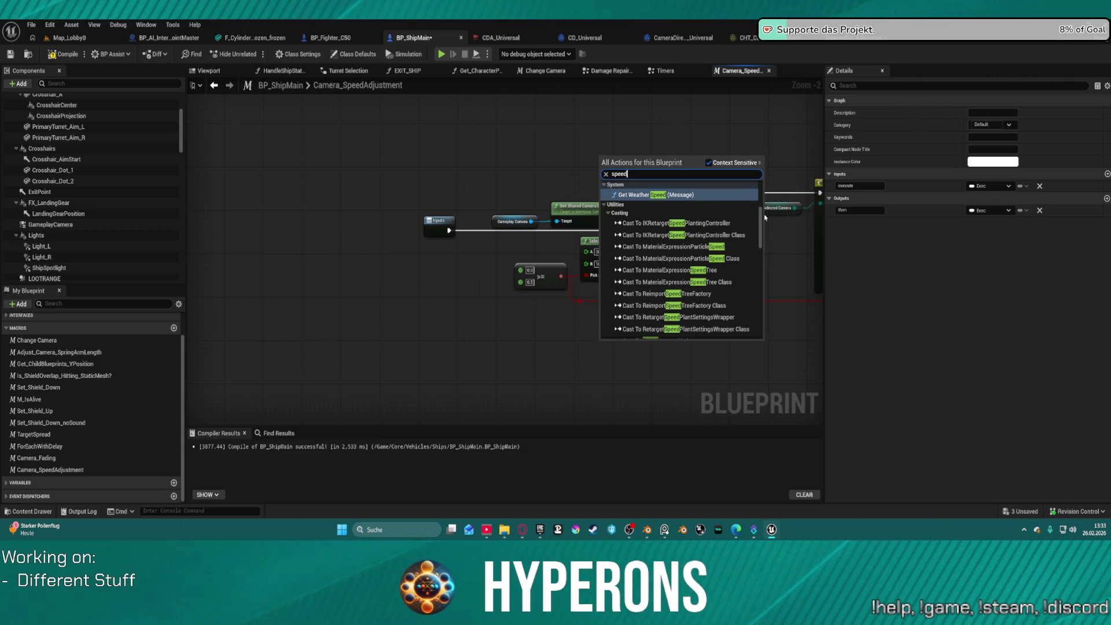
left_click_drag(762, 220, 771, 320)
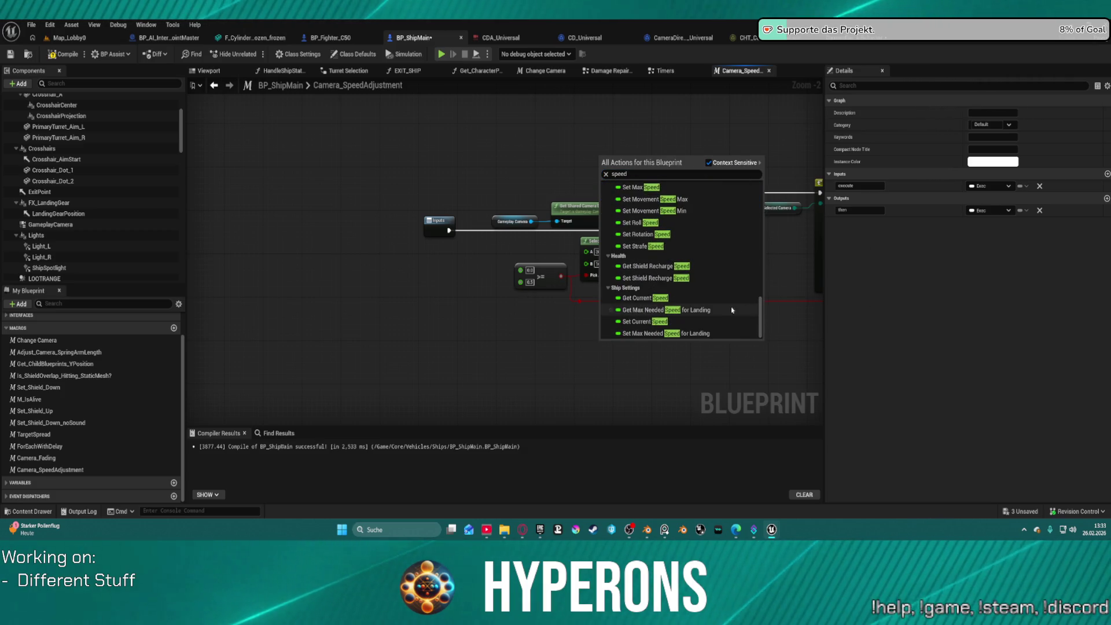
left_click(713, 297)
right_click(485, 333)
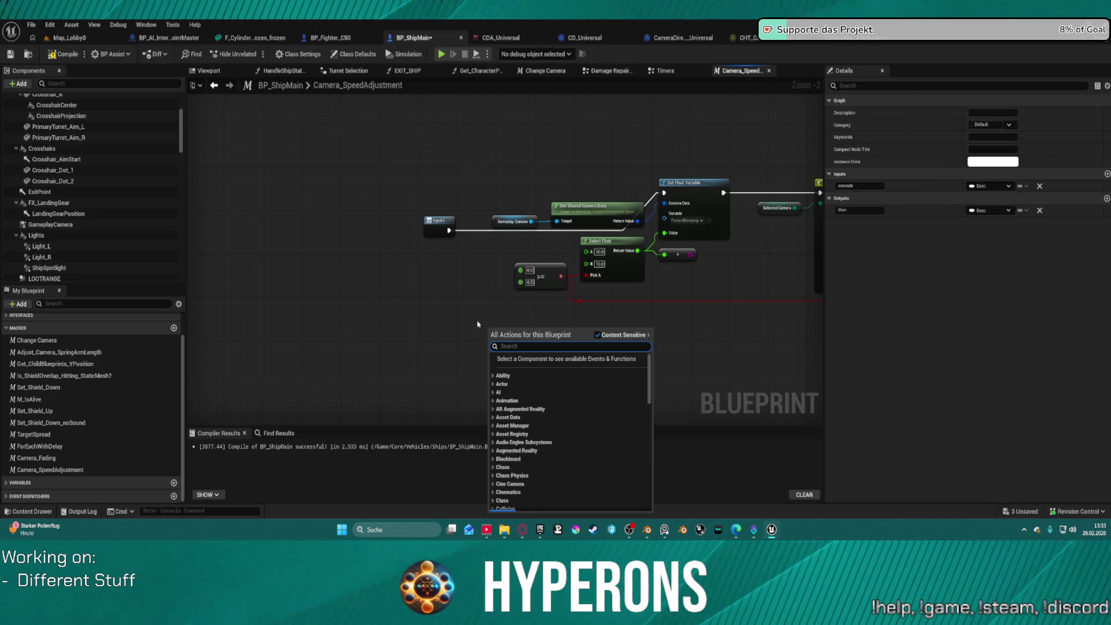
type("max speed")
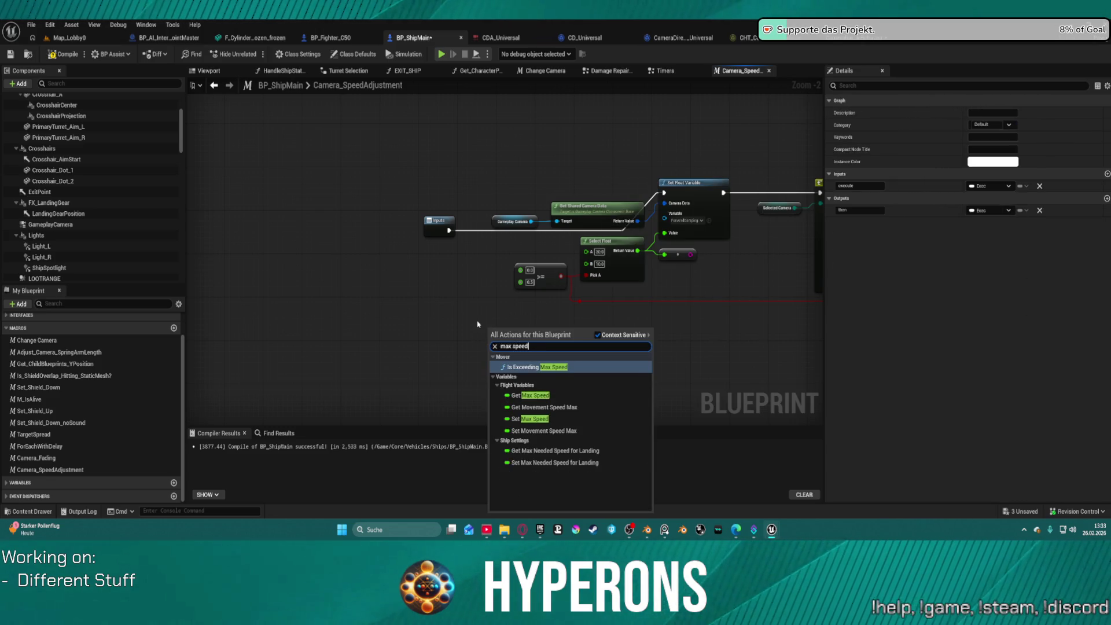
left_click(530, 396)
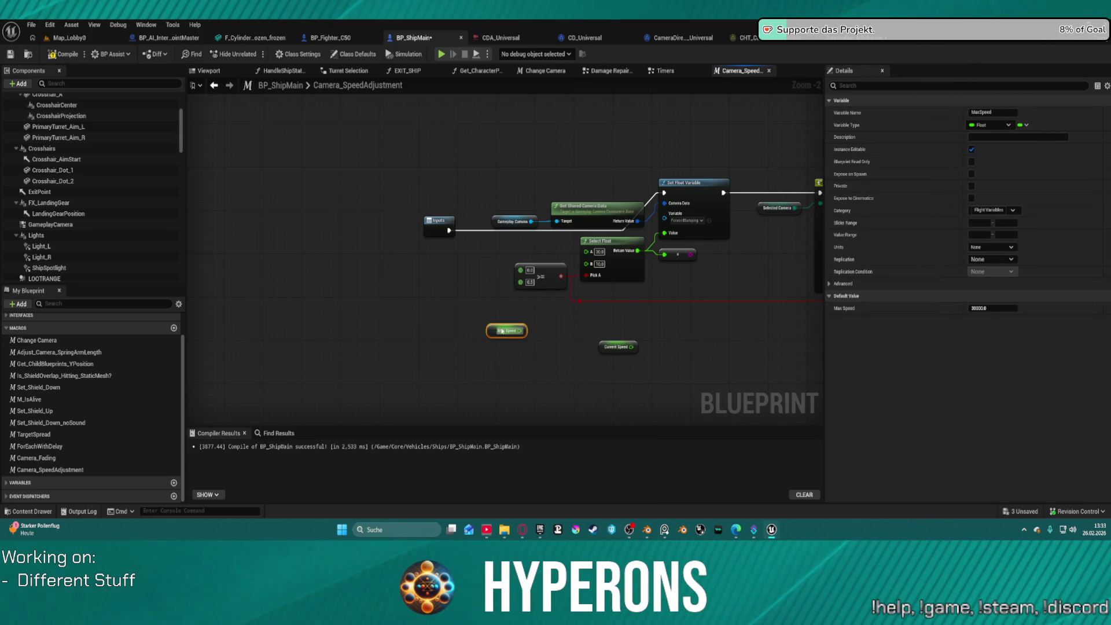
left_click(651, 73)
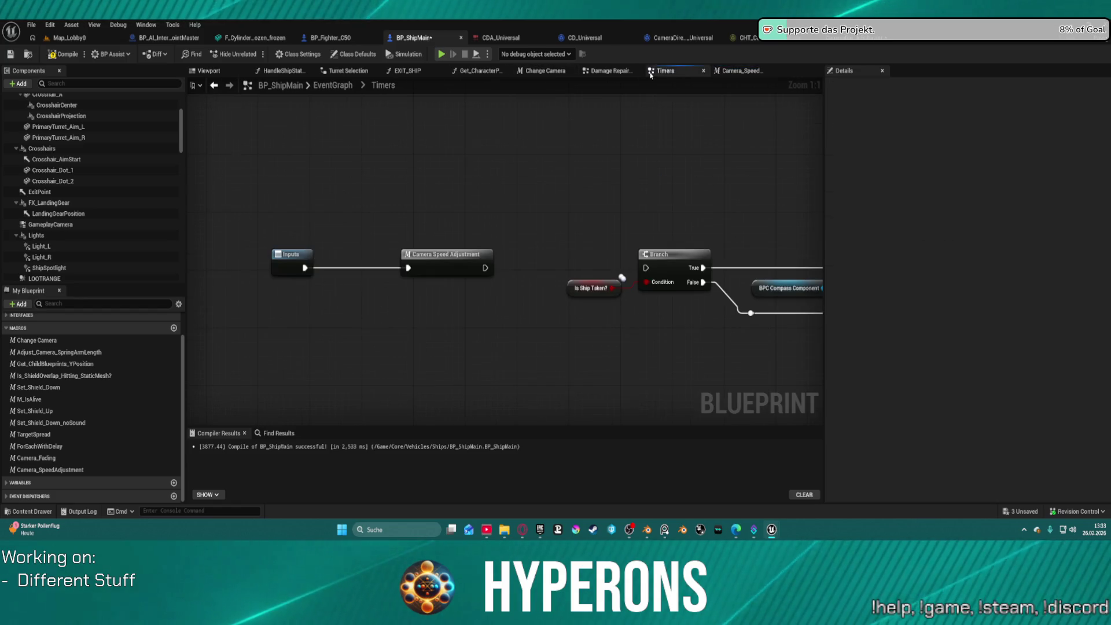
Step: In the EventGraph, locate and open the Add Thrust collapsed graph past the Ground Trace comment
left_click(333, 85)
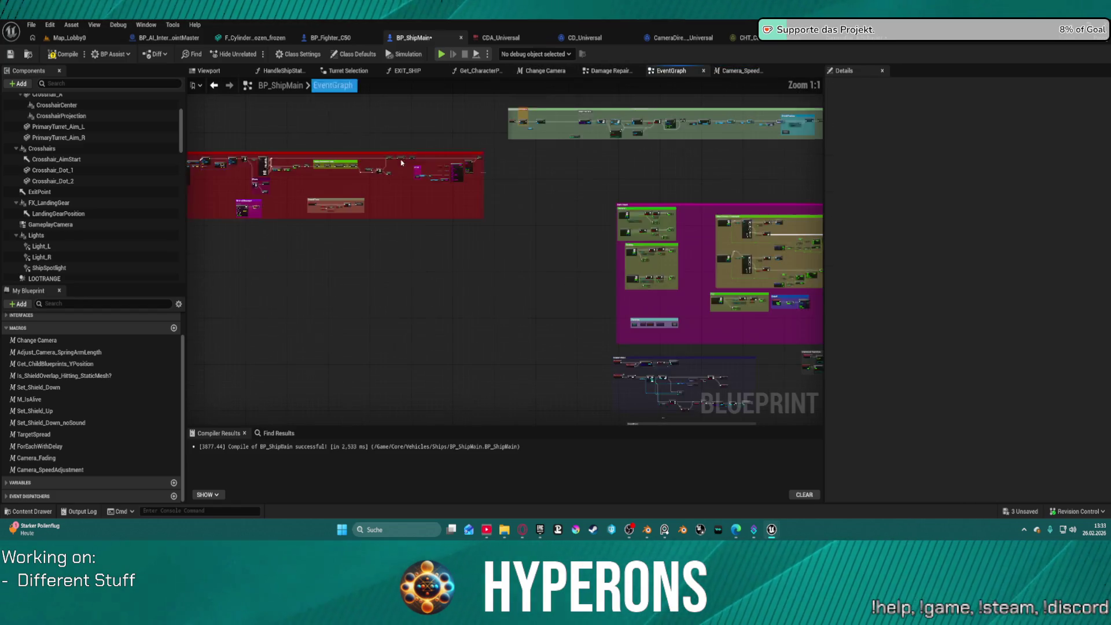
scroll(509, 262, "up", 3)
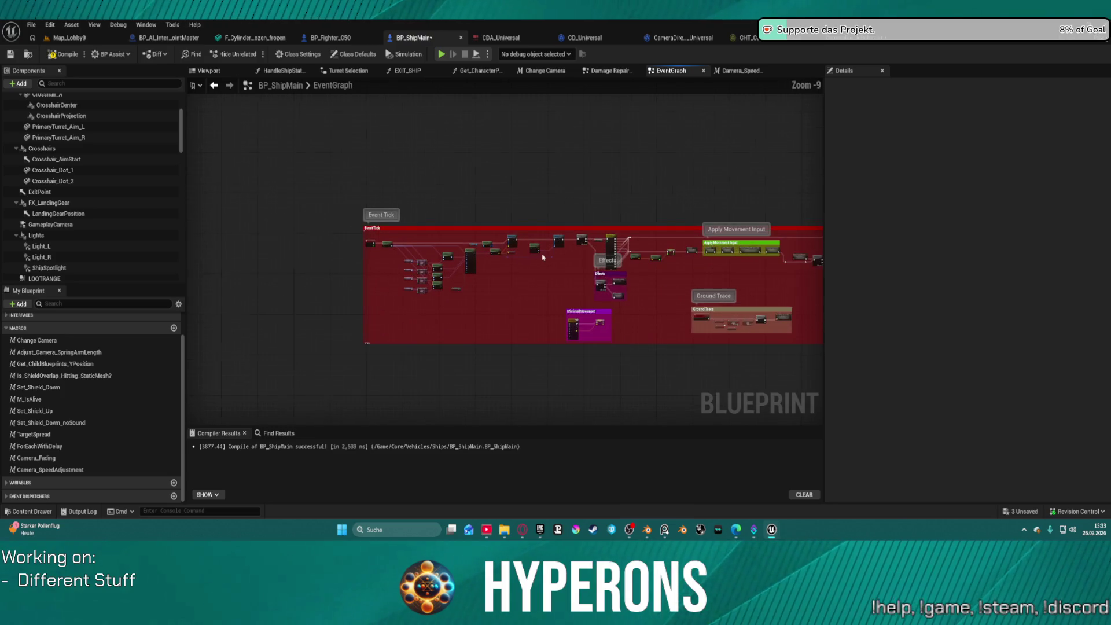
scroll(588, 181, "down", 3)
scroll(470, 189, "up", 5)
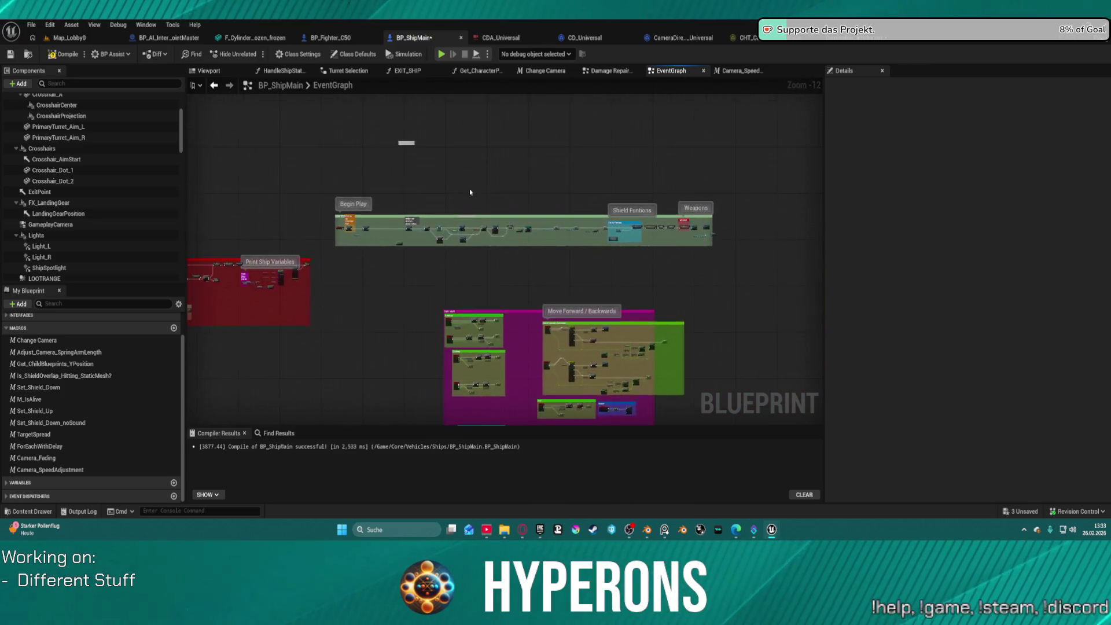
scroll(324, 151, "down", 5)
left_click_drag(115, 74, 445, 79)
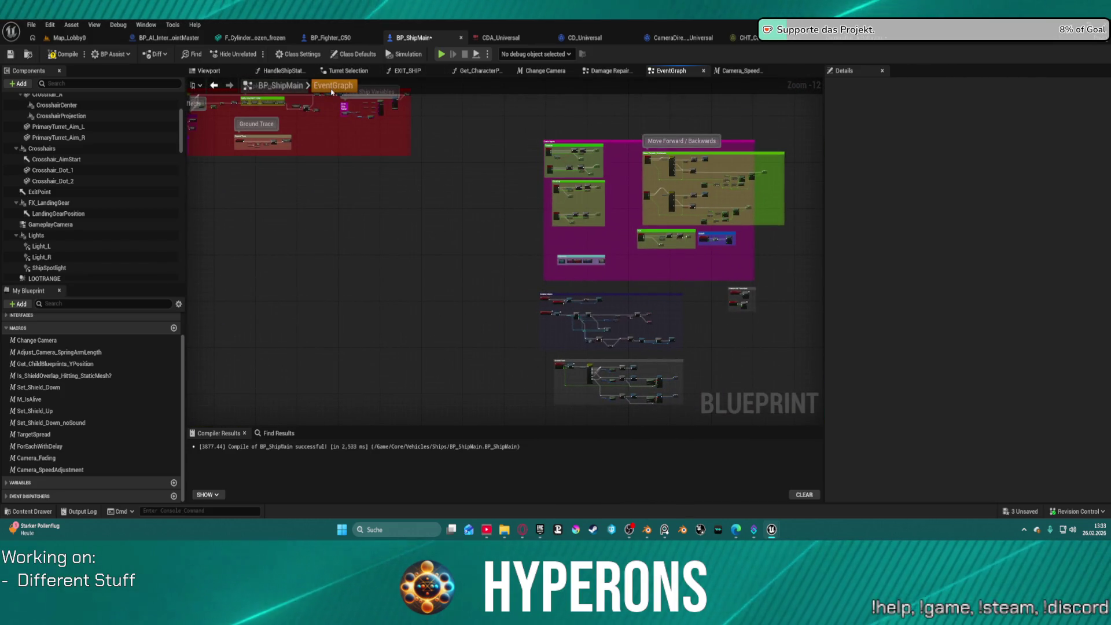
scroll(452, 226, "up", 2)
scroll(493, 192, "up", 9)
left_click(506, 131)
double_click(508, 129)
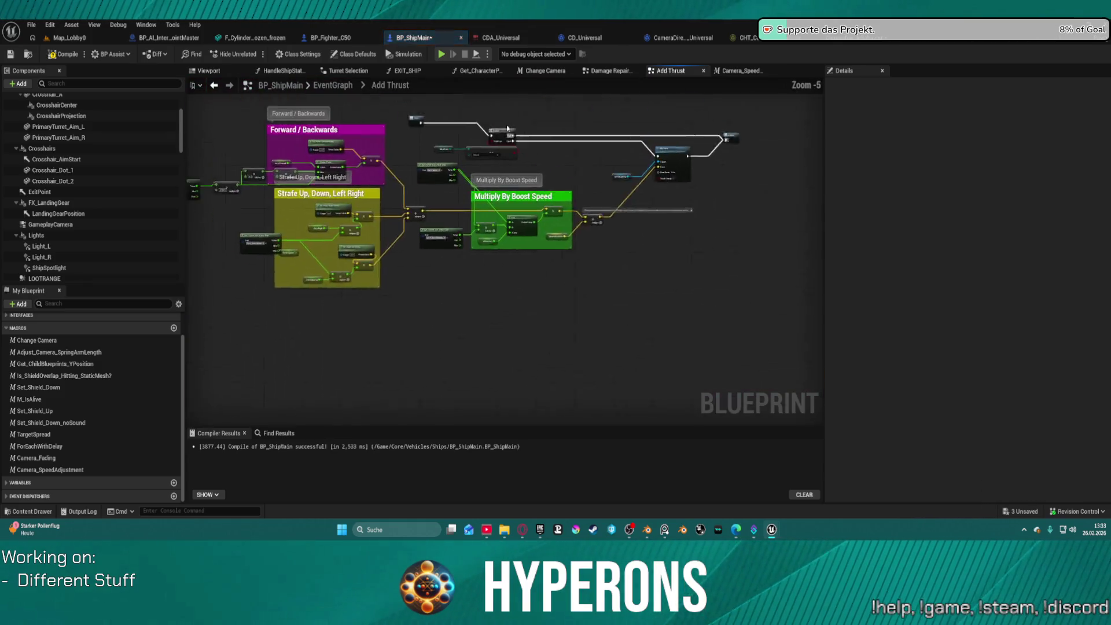
Step: Review the stat lookups and strafe section, then inspect the 43000.0 forward speed multiplier
scroll(567, 276, "up", 6)
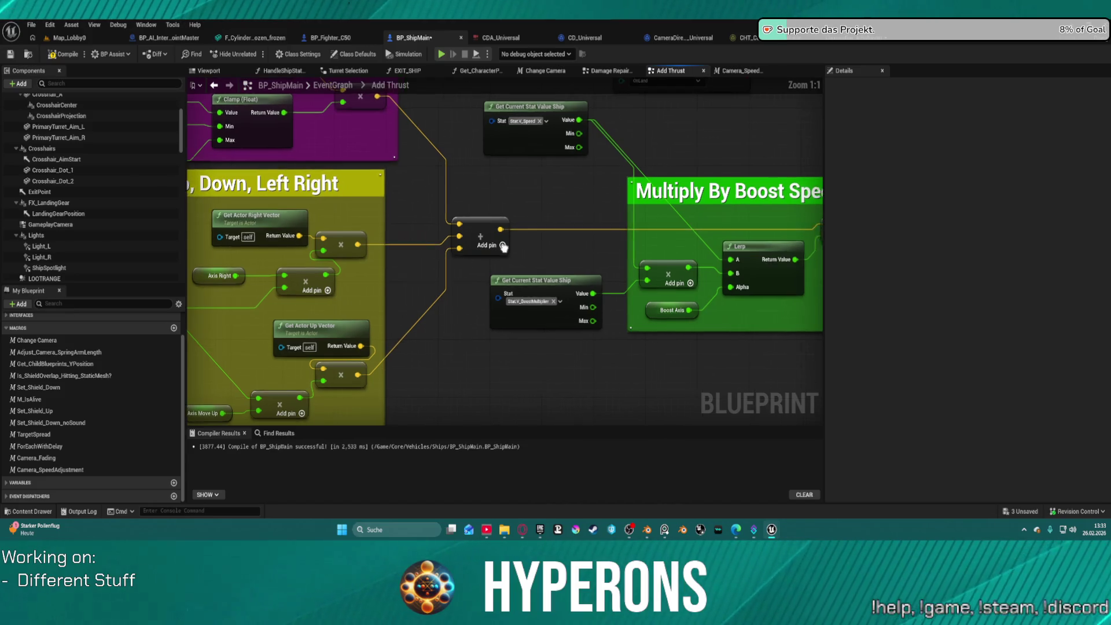
mouse_move(822, 343)
left_mouse_down()
mouse_move(763, 281)
mouse_move(254, 183)
mouse_move(162, 221)
mouse_move(89, 220)
left_mouse_up()
mouse_move(382, 243)
left_mouse_down()
mouse_move(217, 328)
mouse_move(131, 402)
mouse_move(373, 348)
mouse_move(591, 395)
mouse_move(733, 148)
left_mouse_up()
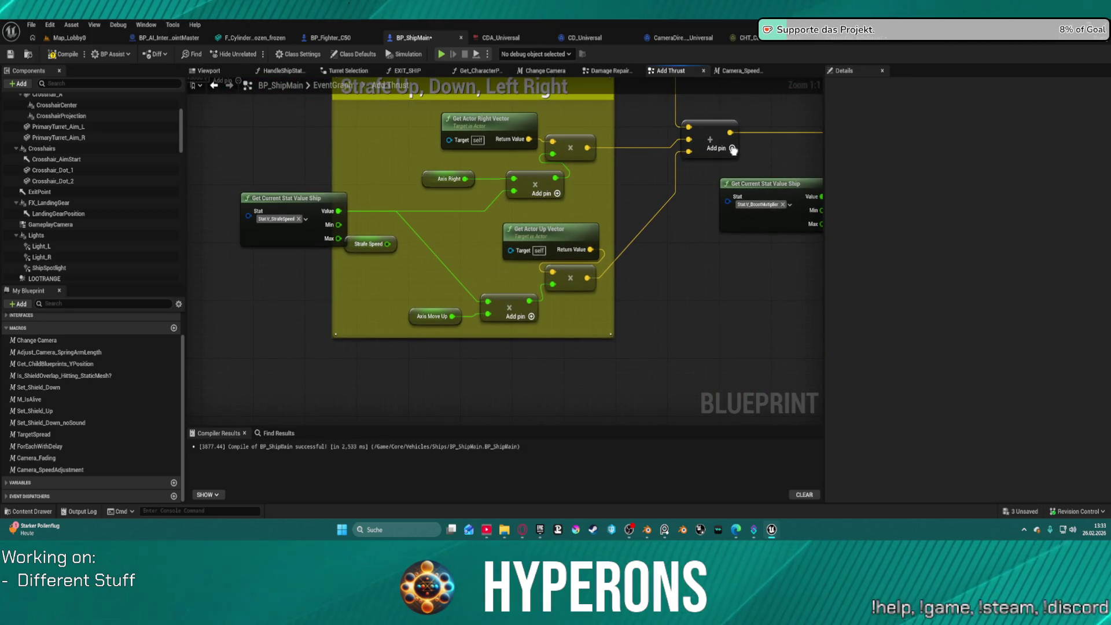
left_click_drag(733, 149, 785, 294)
left_click_drag(786, 309, 992, 349)
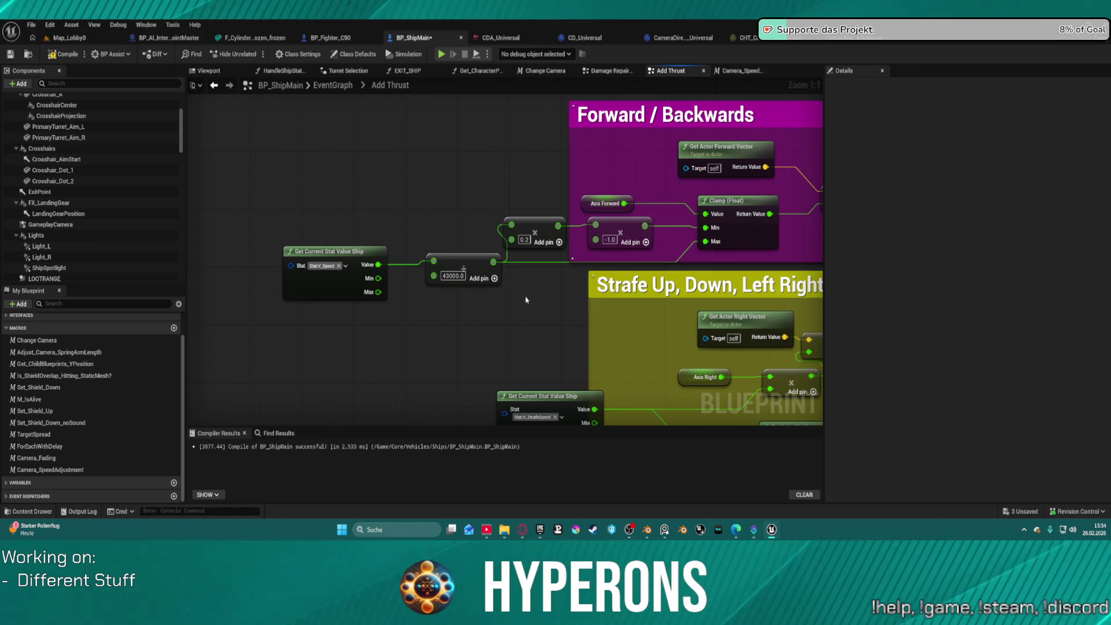
mouse_move(715, 224)
left_mouse_down()
mouse_move(355, 252)
mouse_move(483, 238)
mouse_move(709, 244)
left_mouse_up()
left_click(480, 268)
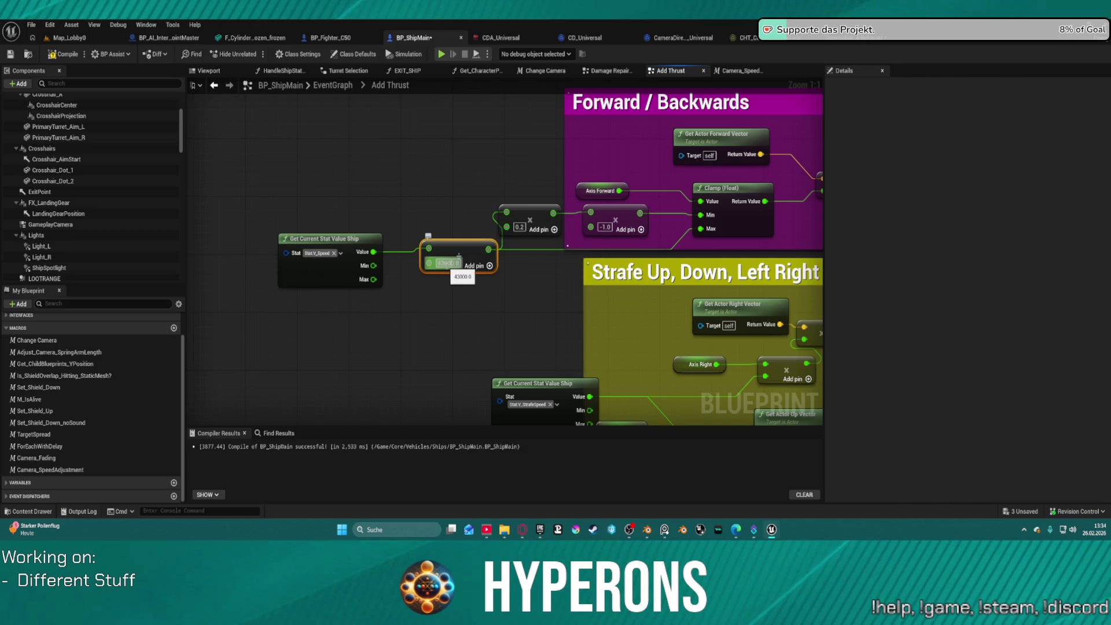
Step: Examine the Multiply By Boost Speed group's Lerp node and the Minor Movement addition
mouse_move(458, 254)
left_mouse_down()
mouse_move(36, 219)
mouse_move(0, 237)
left_mouse_up()
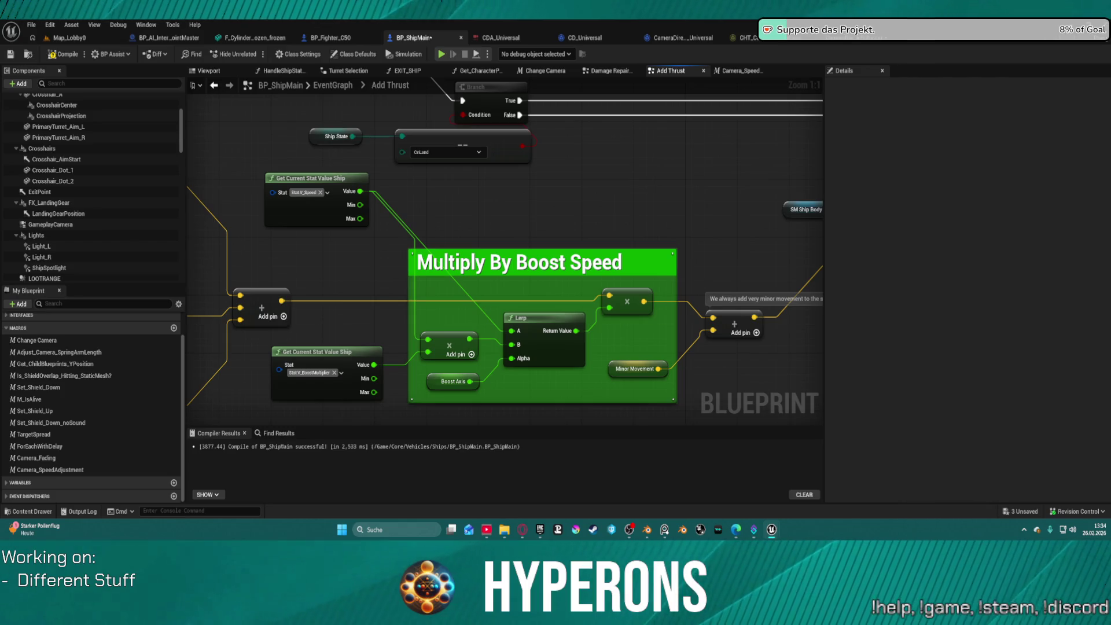
left_click_drag(521, 261, 539, 222)
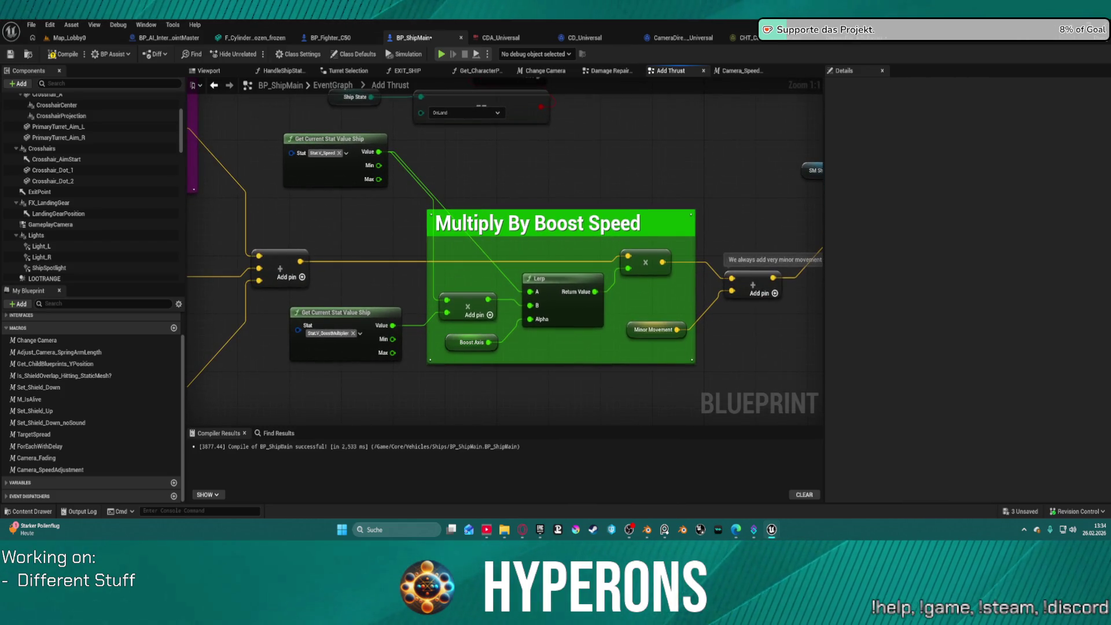
left_click_drag(520, 261, 447, 280)
mouse_move(482, 321)
left_mouse_down()
mouse_move(427, 426)
mouse_move(328, 426)
mouse_move(594, 279)
left_mouse_up()
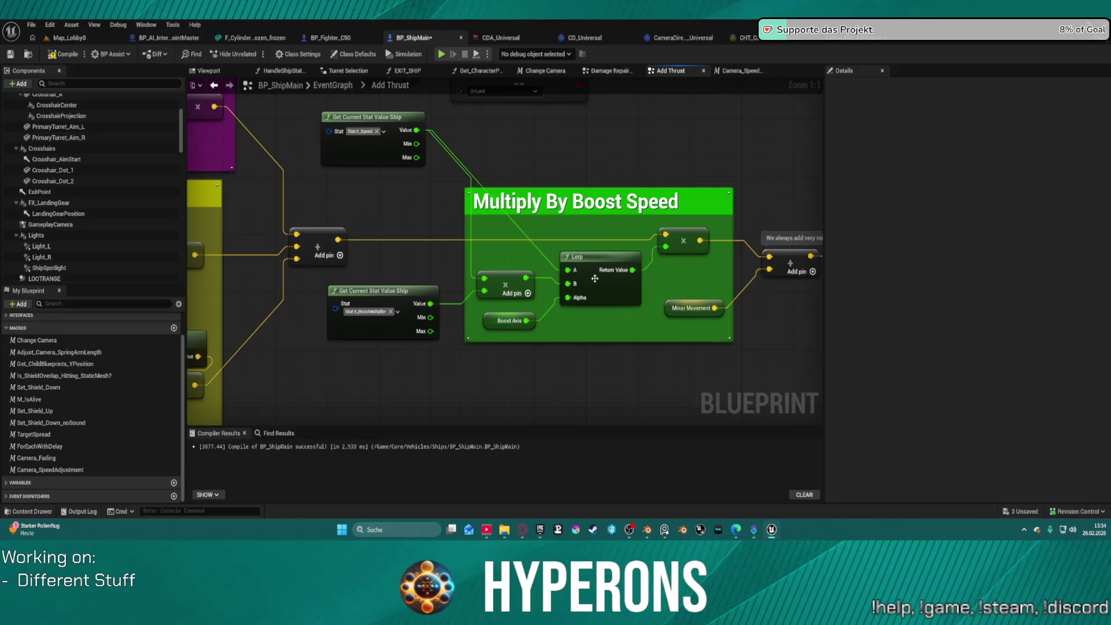
left_click(594, 279)
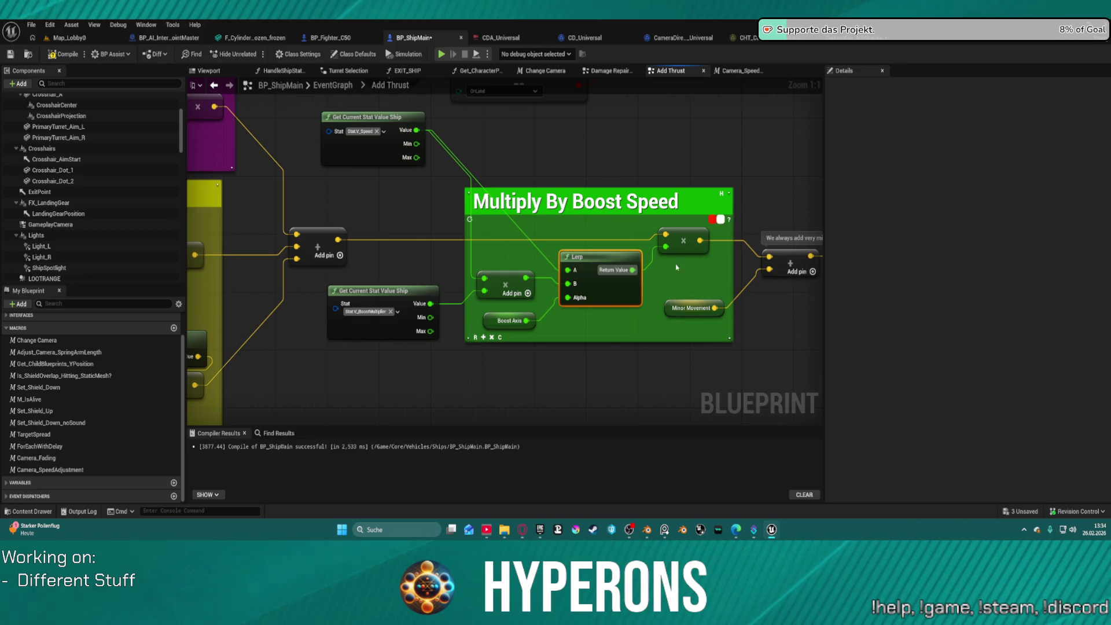
mouse_move(615, 153)
left_mouse_down()
mouse_move(1080, 127)
mouse_move(725, 162)
mouse_move(501, 152)
left_mouse_up()
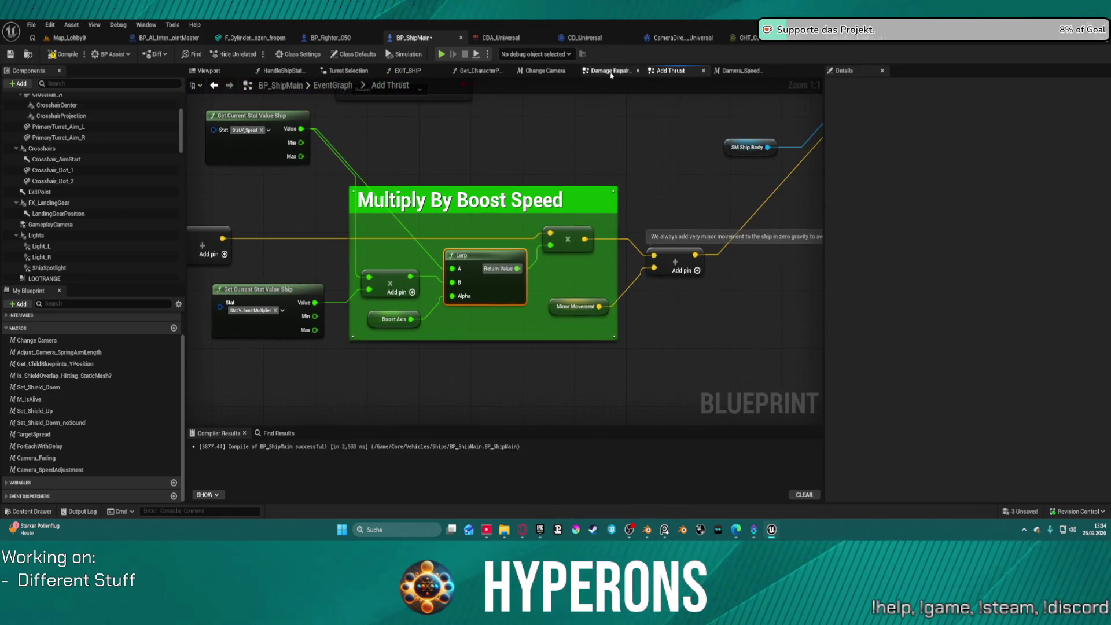
left_click(739, 70)
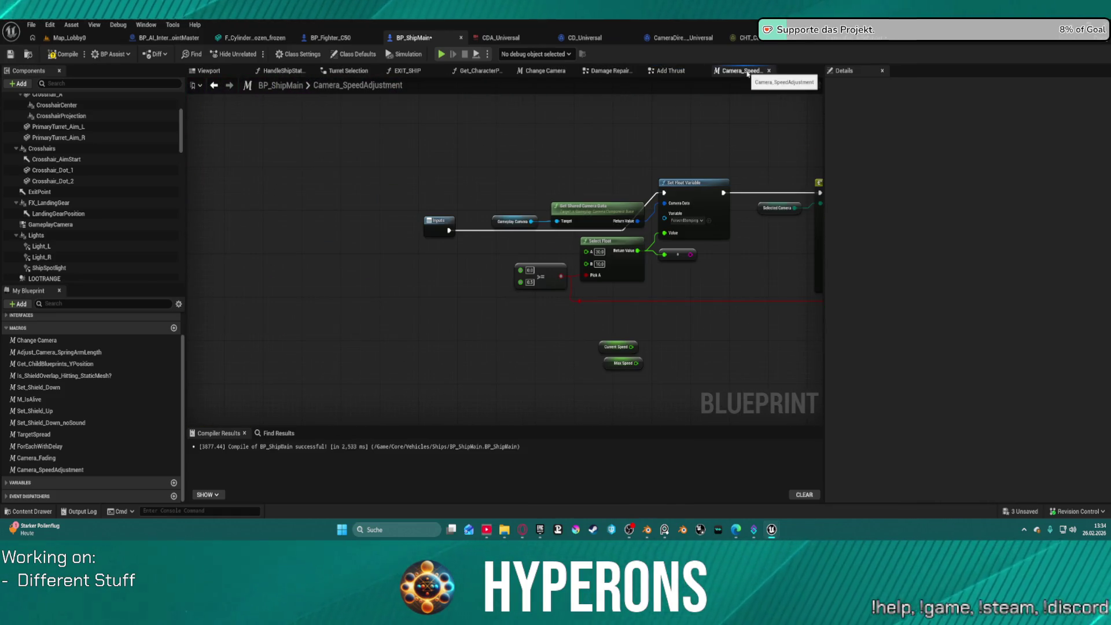
Step: Add a Divide node fed by Max Speed and connect Current Speed into it
mouse_move(691, 306)
left_mouse_down()
mouse_move(588, 307)
mouse_move(497, 247)
left_mouse_up()
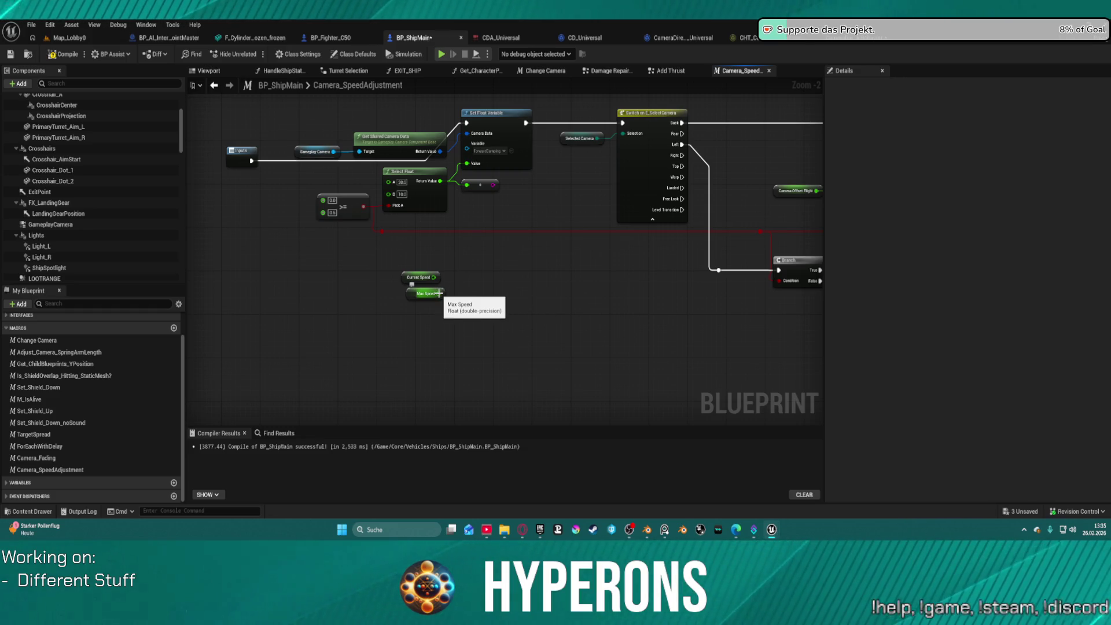
left_click_drag(439, 293, 508, 291)
type("d")
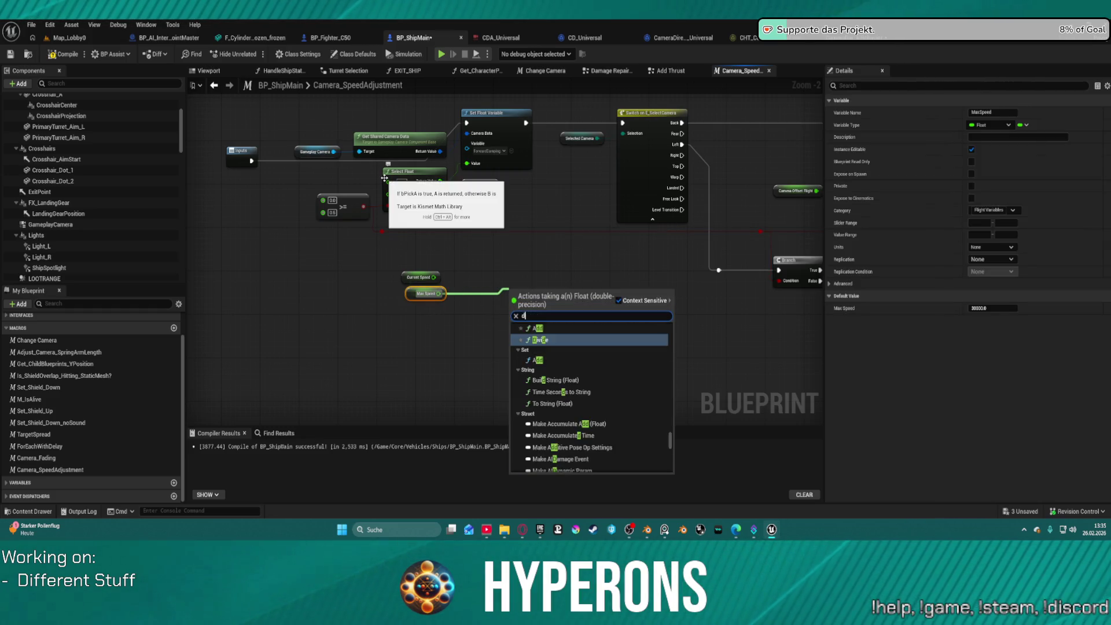
type("iv")
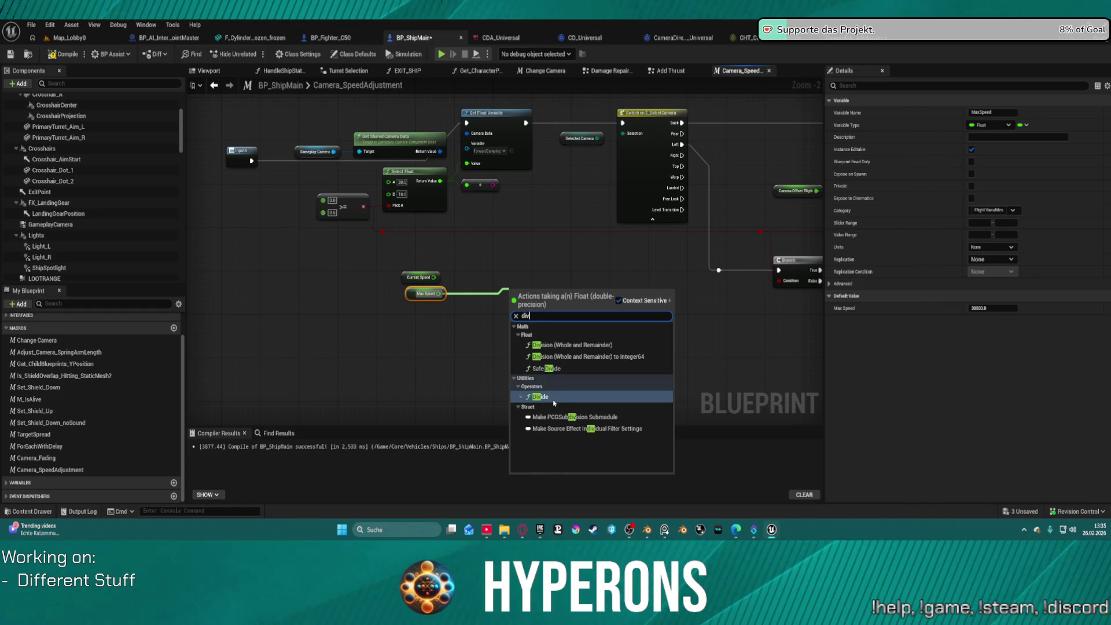
left_click(540, 396)
mouse_move(434, 277)
left_mouse_down()
mouse_move(525, 315)
mouse_move(515, 305)
left_mouse_up()
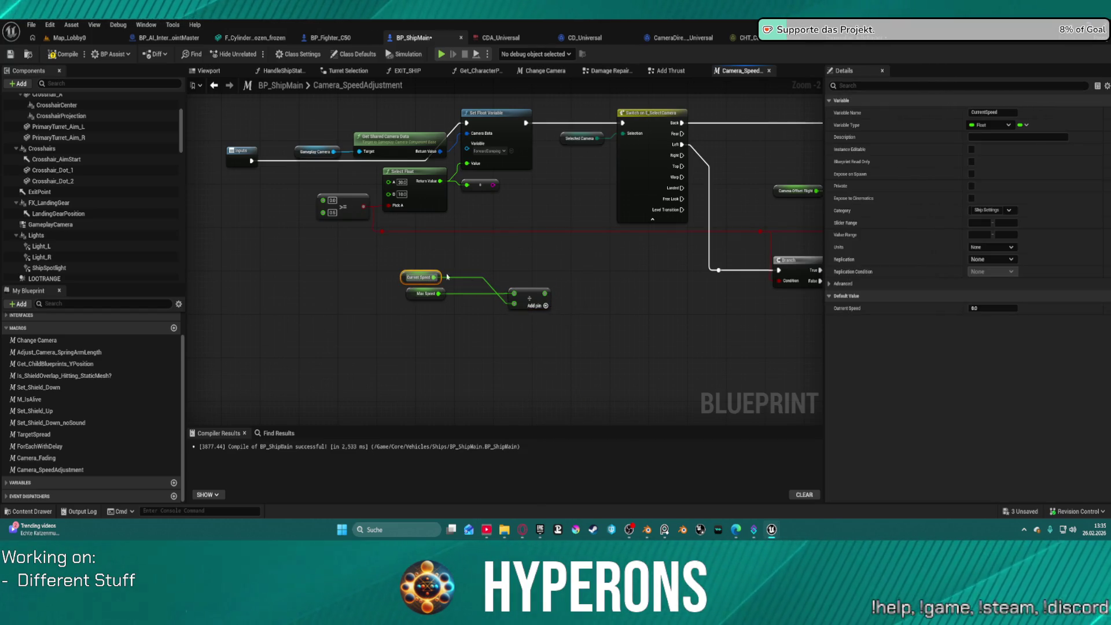
Step: Rearrange the Current Speed and Max Speed nodes and close the calculator and DefaultGameplayTags.ini windows
mouse_move(417, 277)
left_mouse_down()
mouse_move(462, 322)
mouse_move(441, 255)
left_mouse_up()
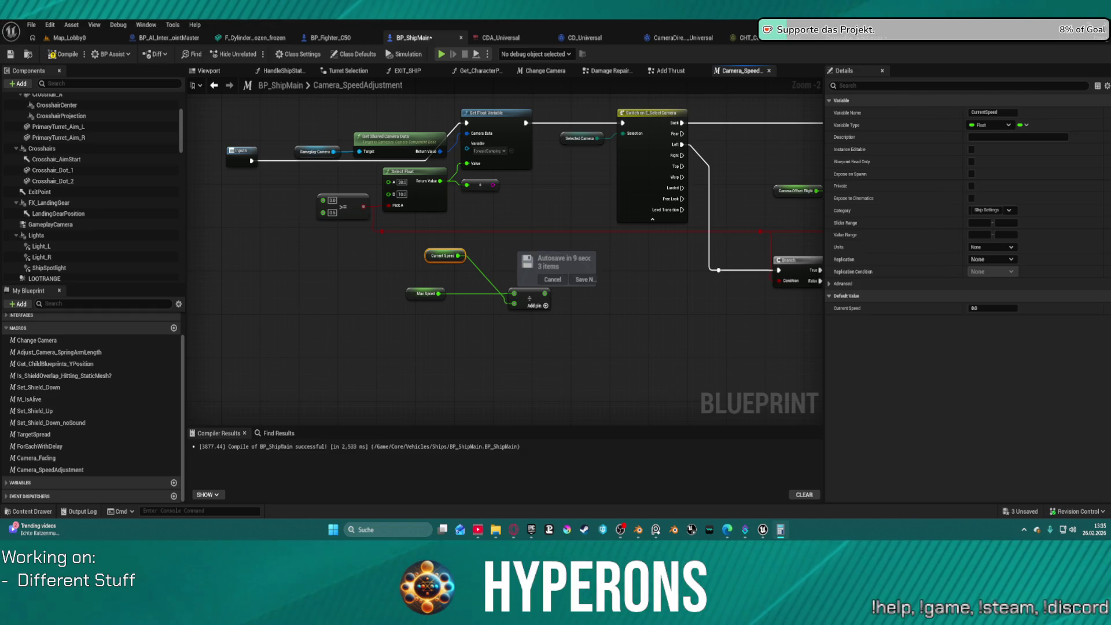
key("alt+F4")
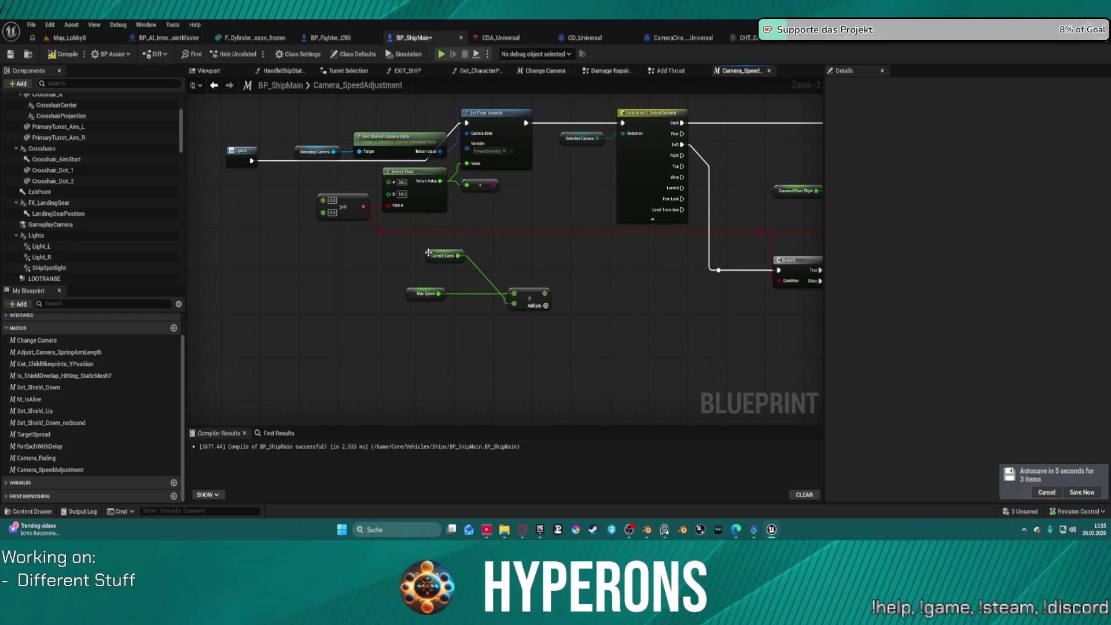
left_click_drag(445, 255, 438, 331)
mouse_move(439, 293)
left_mouse_down()
mouse_move(514, 294)
mouse_move(512, 305)
mouse_move(462, 336)
mouse_move(445, 284)
left_mouse_up()
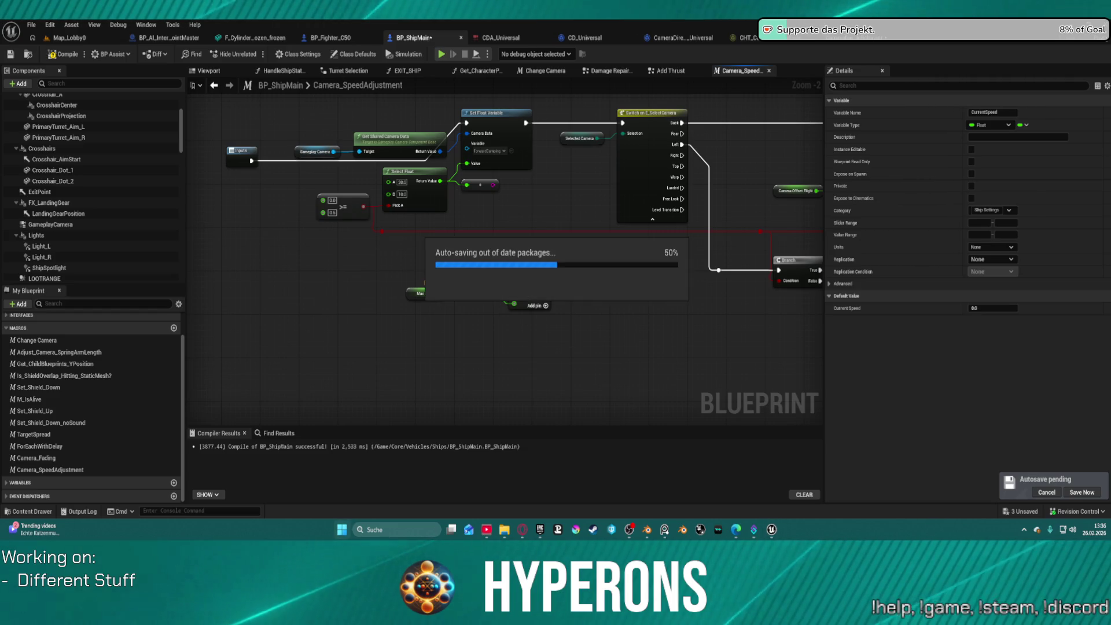
key("alt+F4")
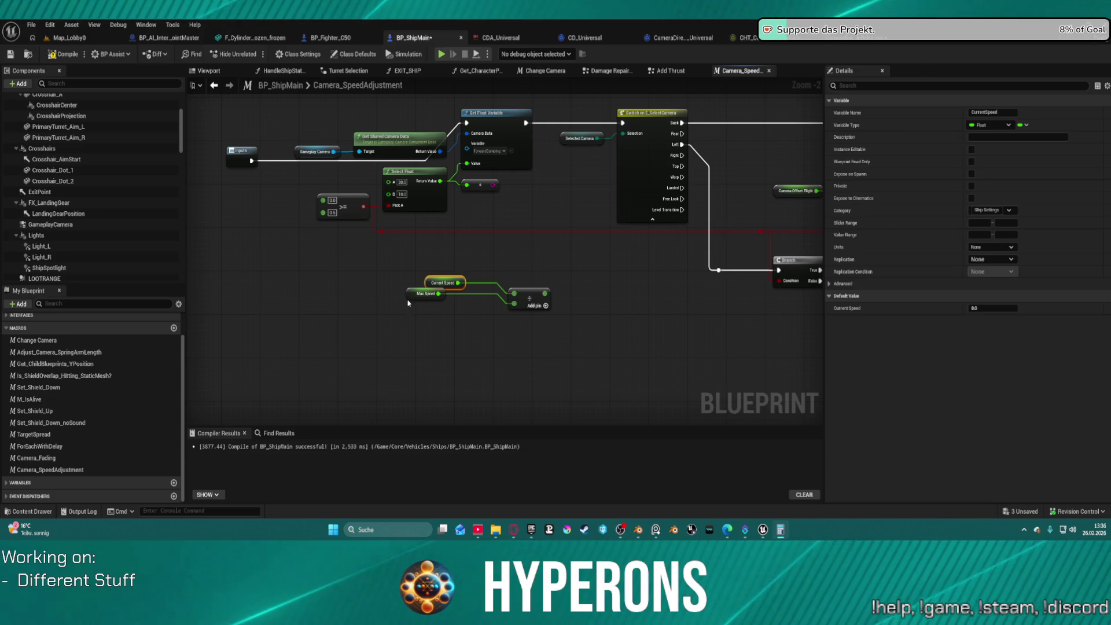
mouse_move(410, 297)
left_mouse_down()
mouse_move(405, 312)
mouse_move(450, 320)
left_mouse_up()
Step: Add a Greater comparison on the speed-ratio result and edit its constant value
left_click(529, 297)
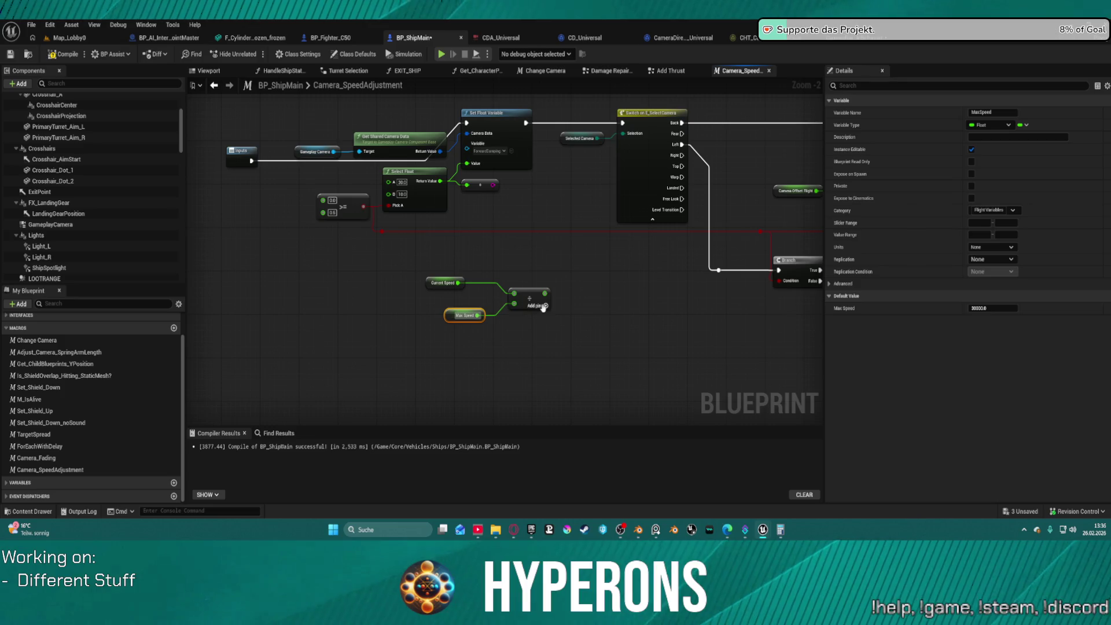
mouse_move(648, 304)
left_mouse_down()
mouse_move(410, 328)
mouse_move(469, 257)
mouse_move(507, 292)
left_mouse_up()
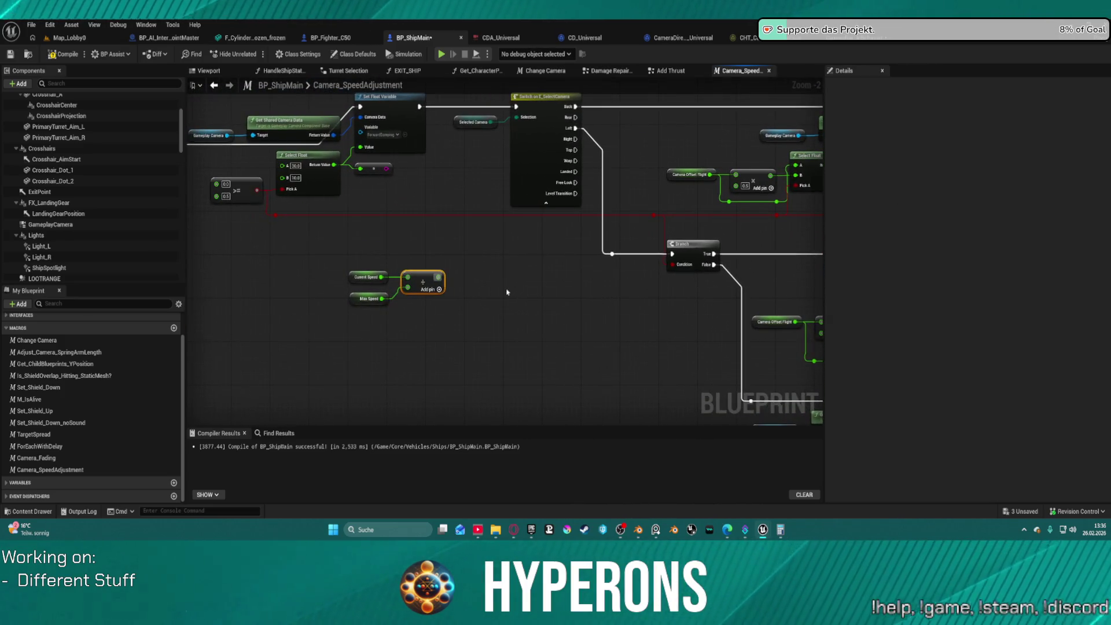
left_click_drag(437, 278, 501, 286)
type("grea")
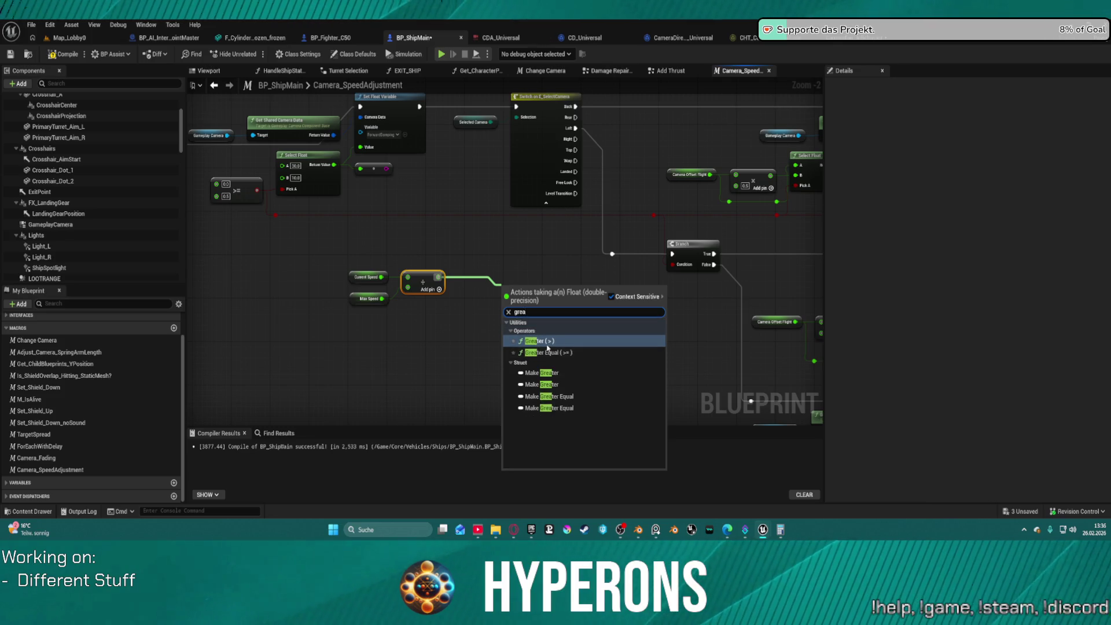
left_click(547, 343)
left_click_drag(504, 301, 459, 329)
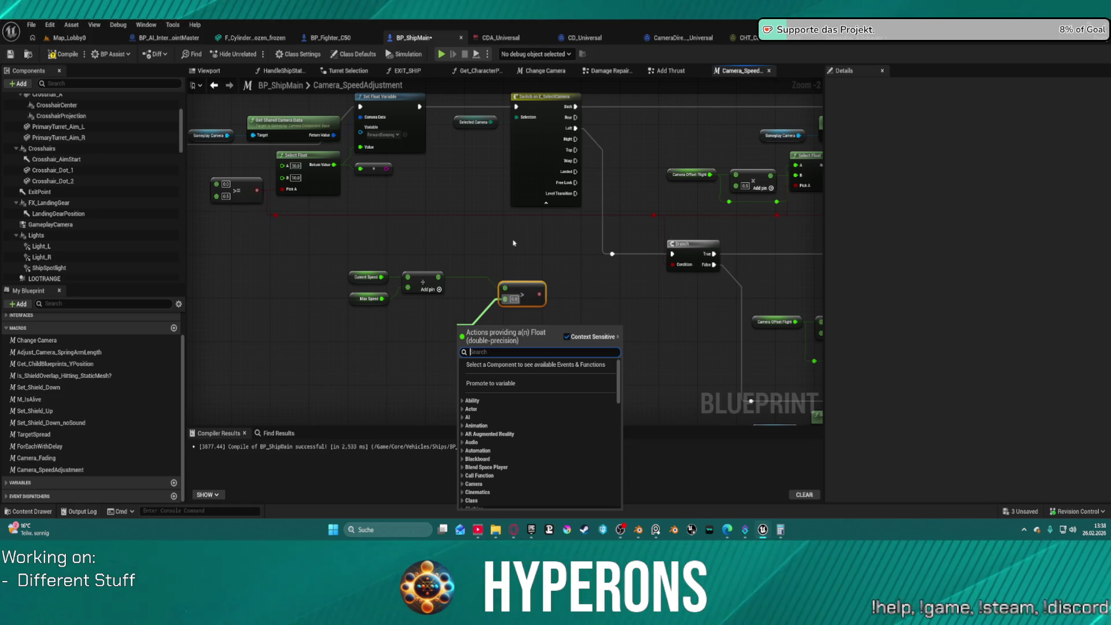
left_click(513, 302)
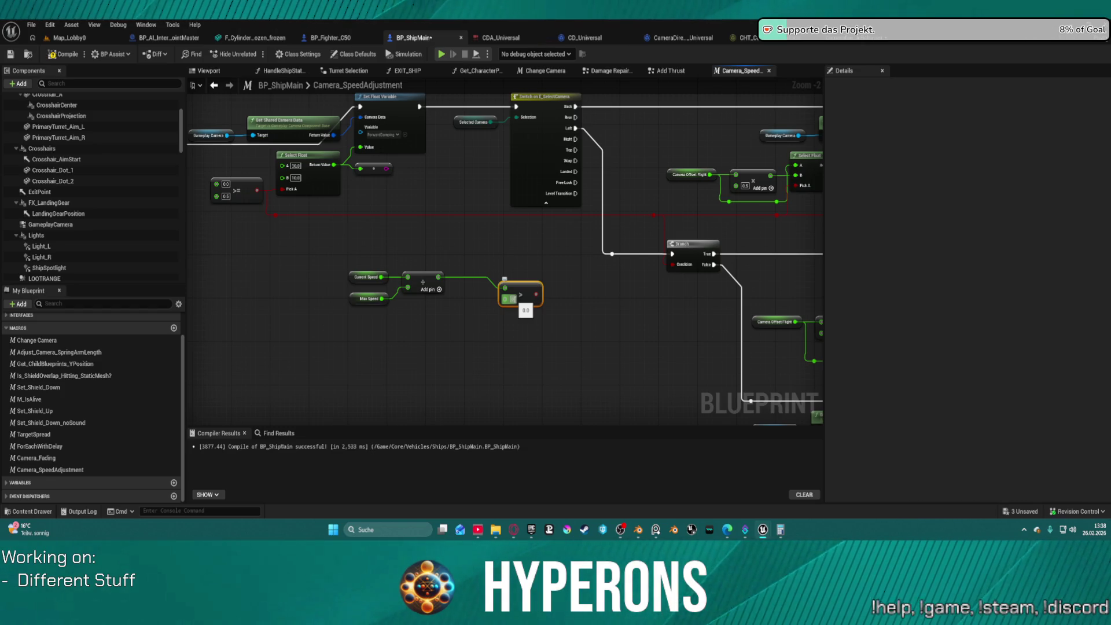
Step: Search 'map clam' in the action list and add a Map Range Clamped node
right_click(520, 343)
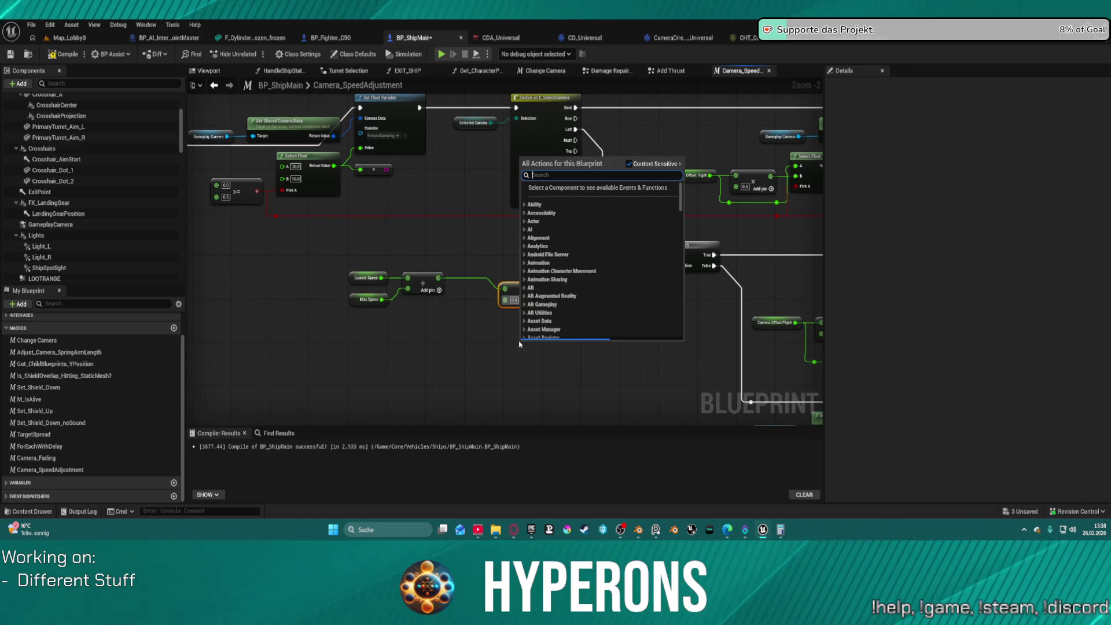
type("clap")
key("BackSpace")
type("mp")
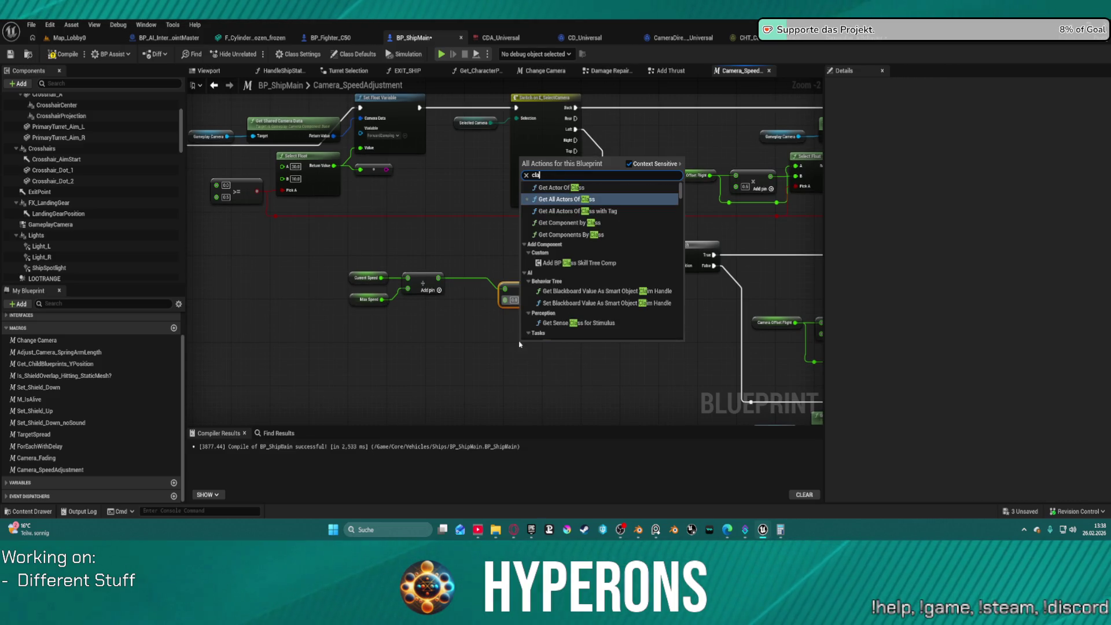
key("BackSpace")
key("BackSpace")
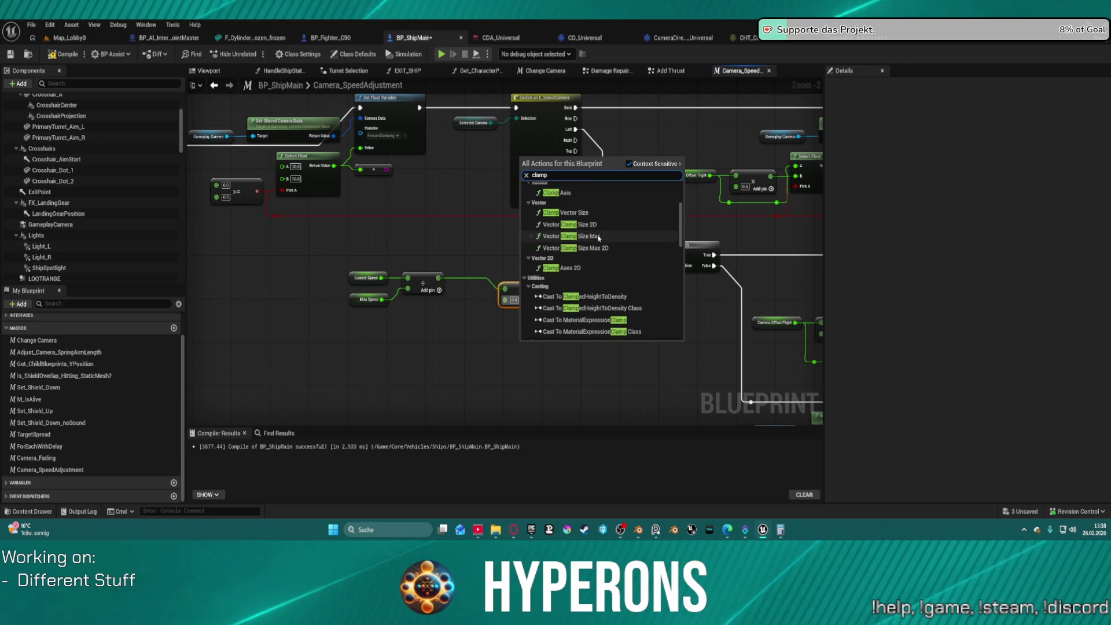
type("m")
key("BackSpace")
key("BackSpace")
key("BackSpace")
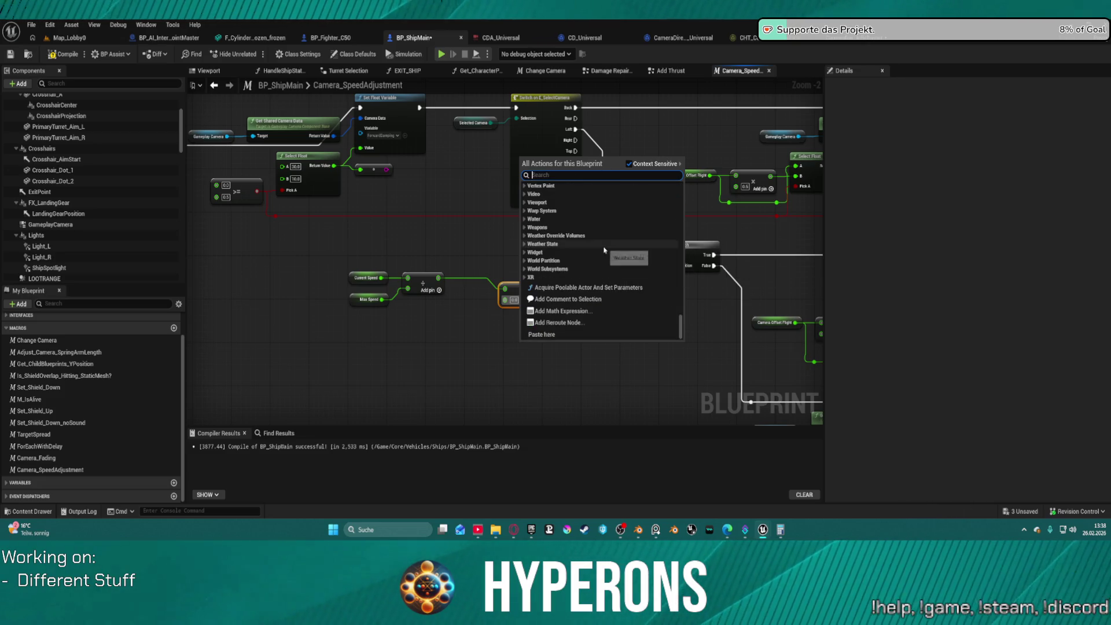
type("map")
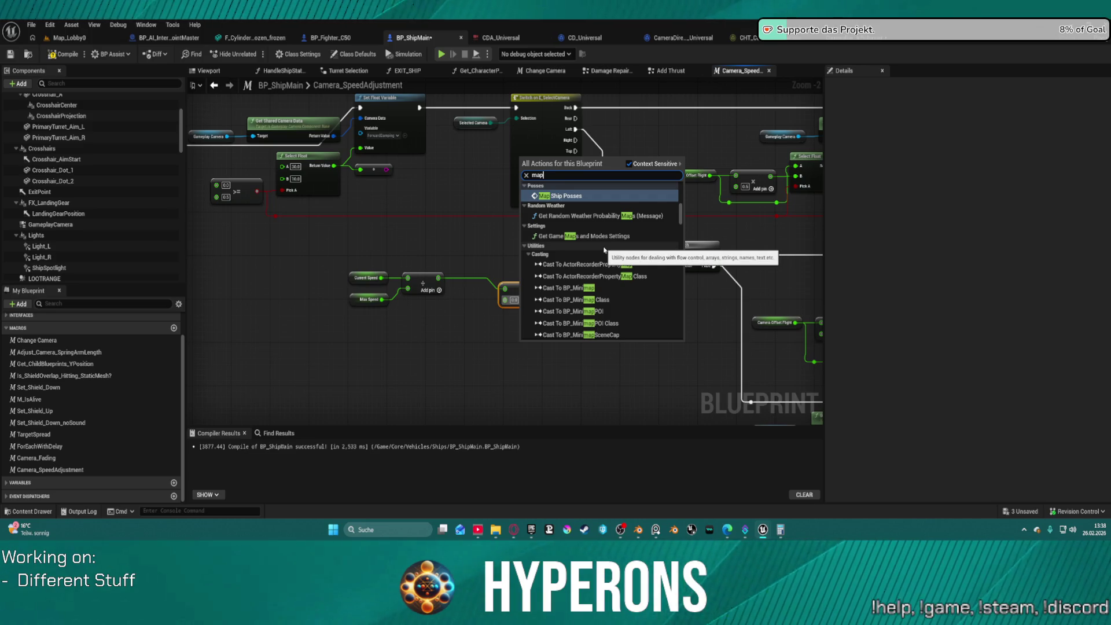
type(" clam")
key("Return")
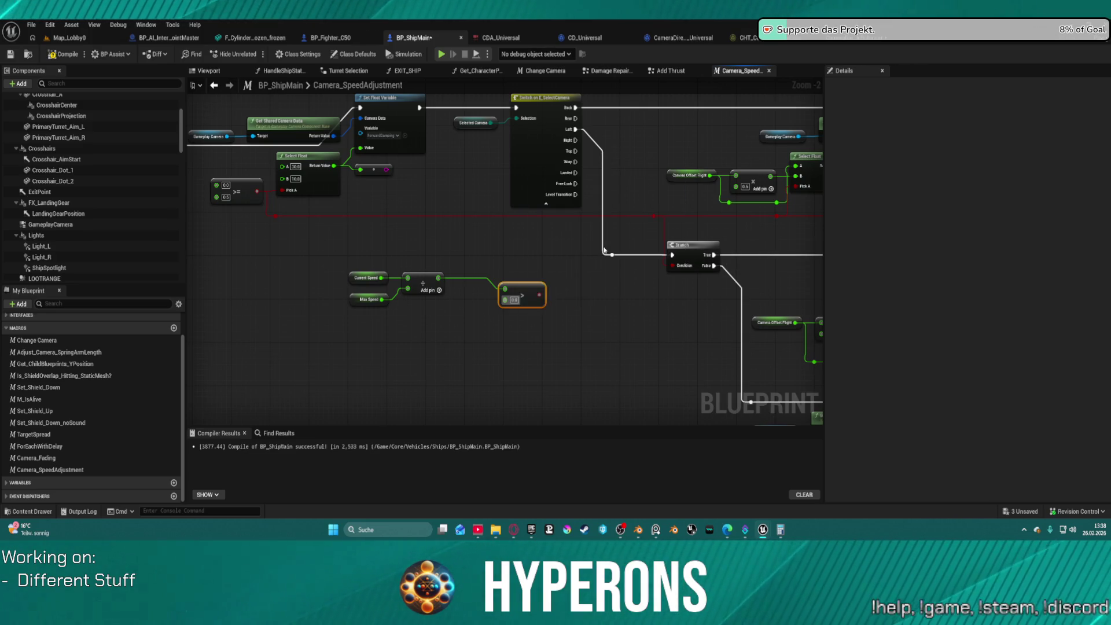
Step: Place Map Range Clamped below the Add node with Current Speed feeding its Value
left_click_drag(580, 340, 483, 317)
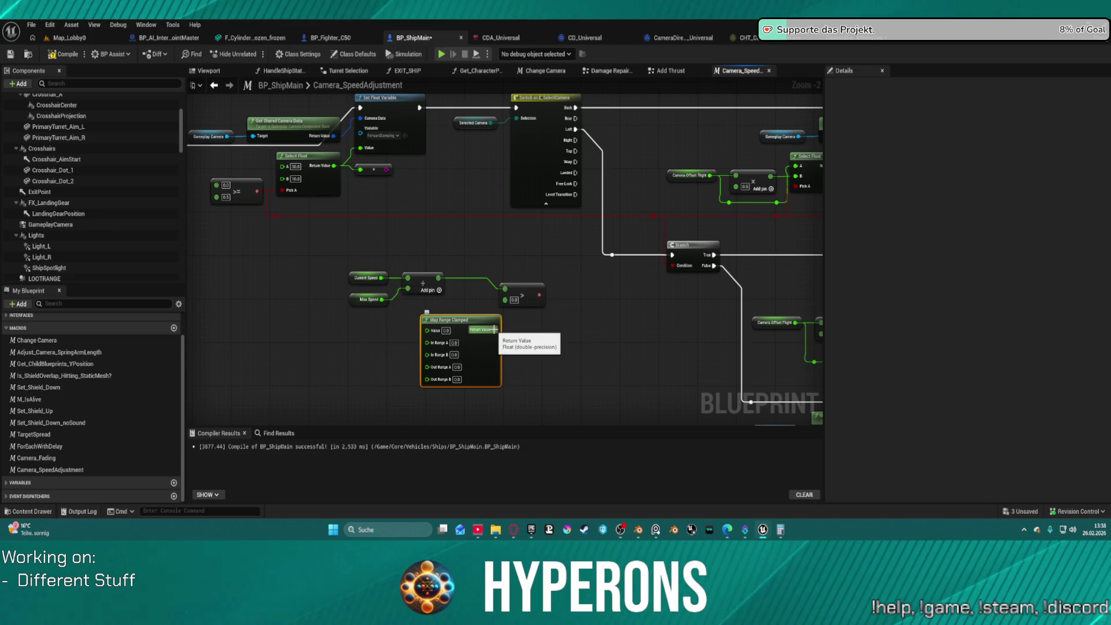
mouse_move(381, 278)
left_mouse_down()
mouse_move(428, 301)
mouse_move(463, 339)
mouse_move(428, 330)
left_mouse_up()
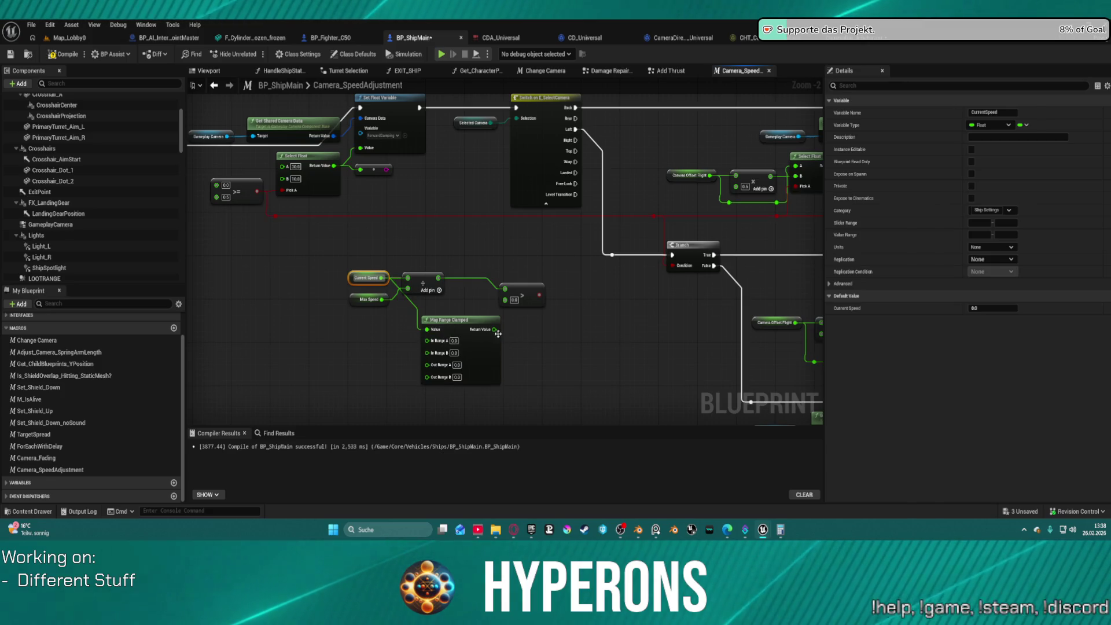
mouse_move(366, 301)
left_mouse_down()
mouse_move(363, 384)
mouse_move(457, 389)
mouse_move(408, 385)
left_mouse_up()
key("Escape")
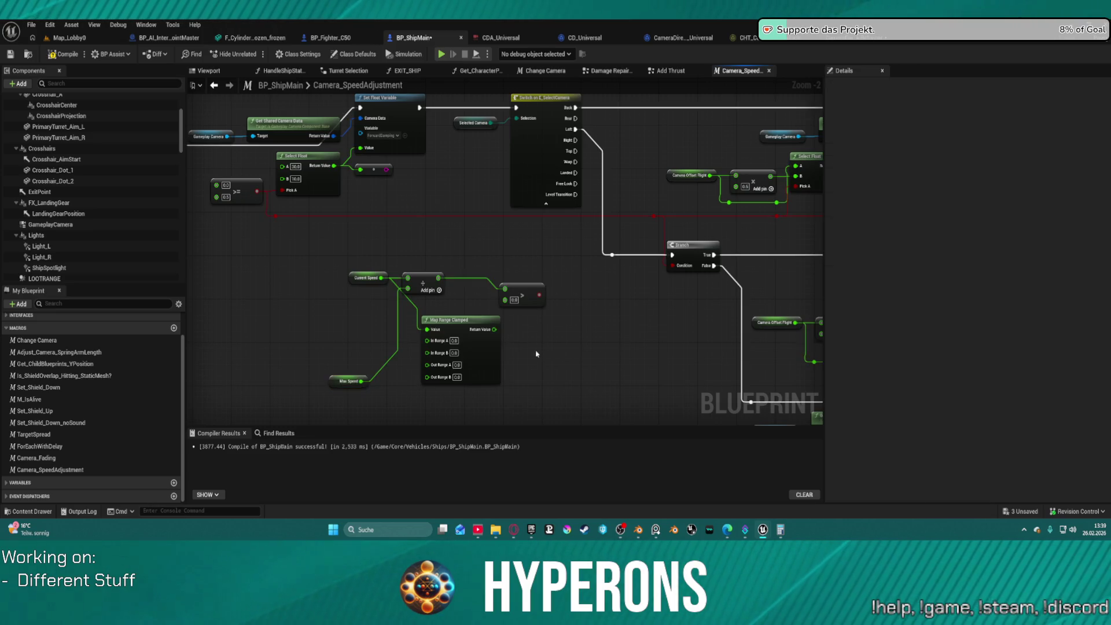
Step: Set Map Range Clamped's Out Range B to 1.0 and wire Max Speed into In Range B
left_click(457, 377)
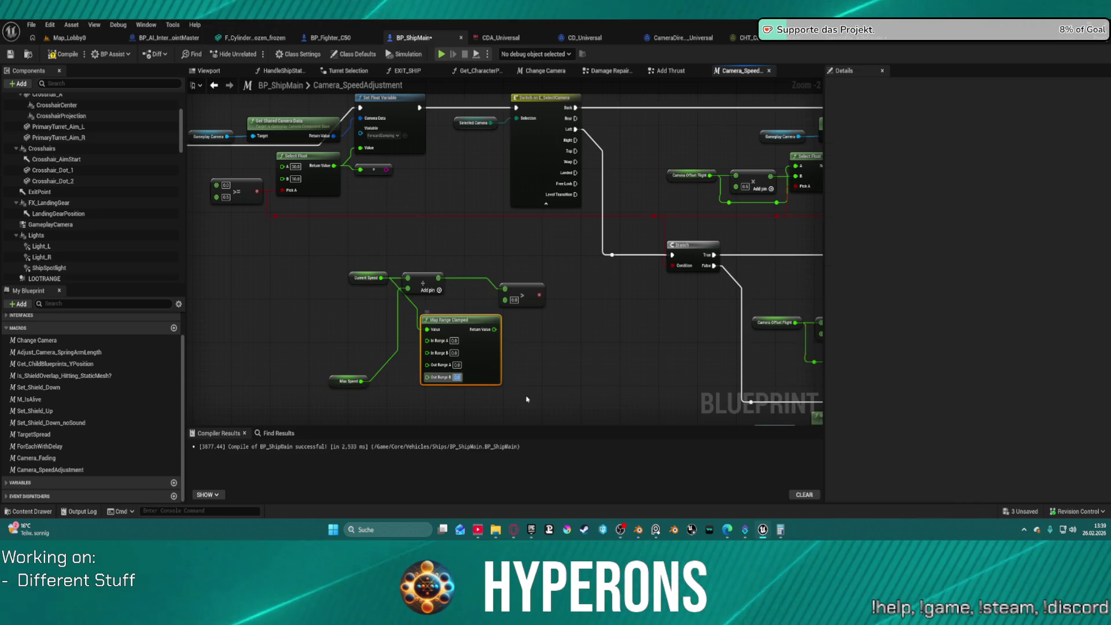
type("1")
key("Tab")
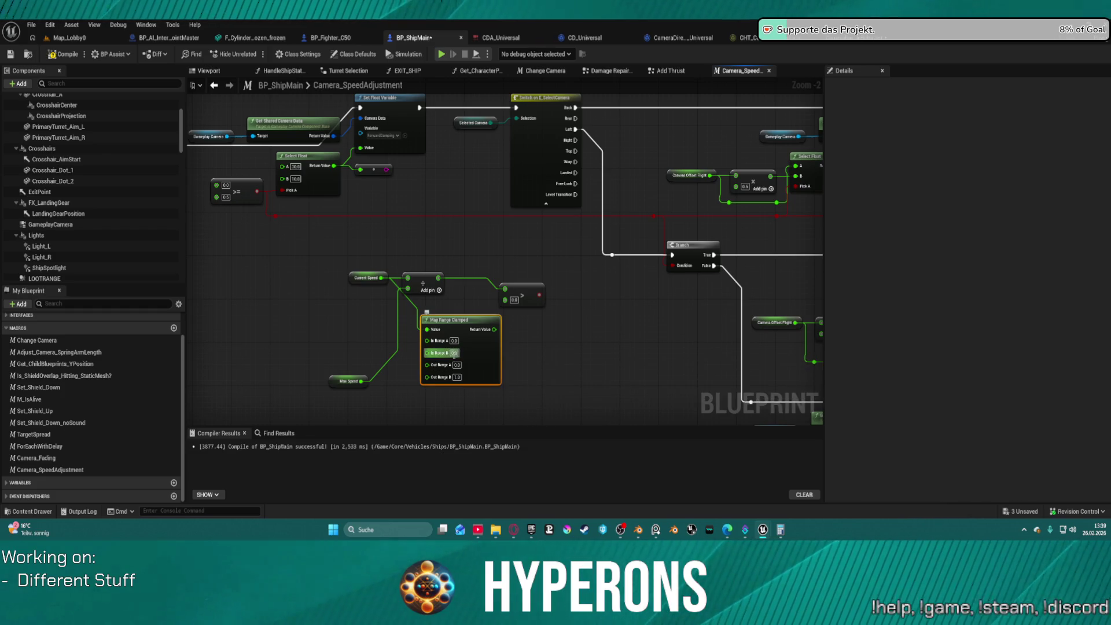
left_click(528, 364)
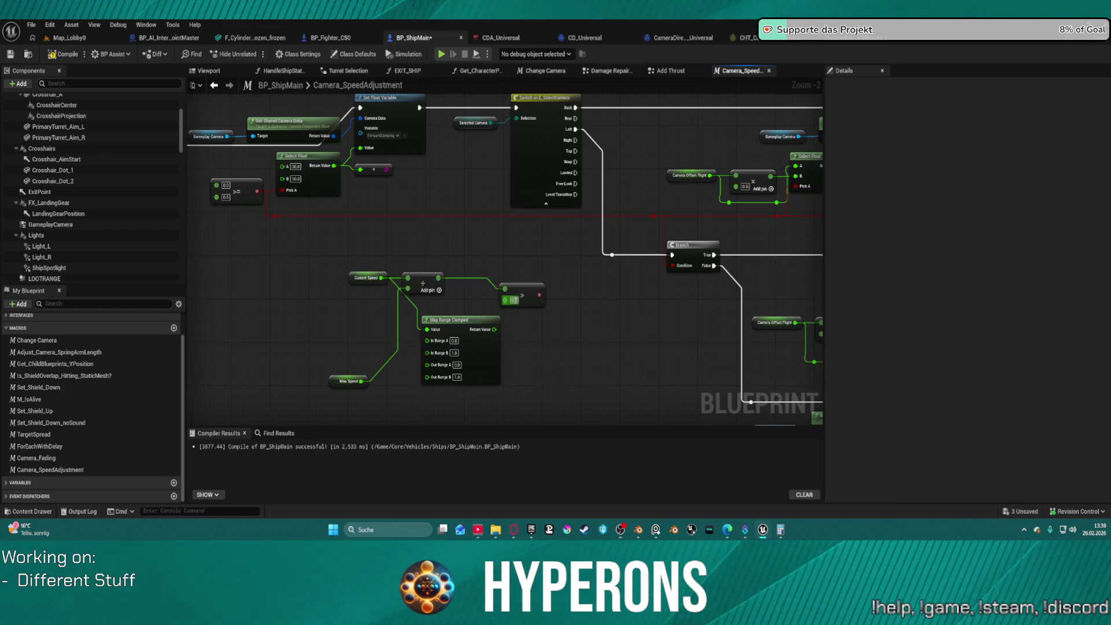
left_click(522, 290)
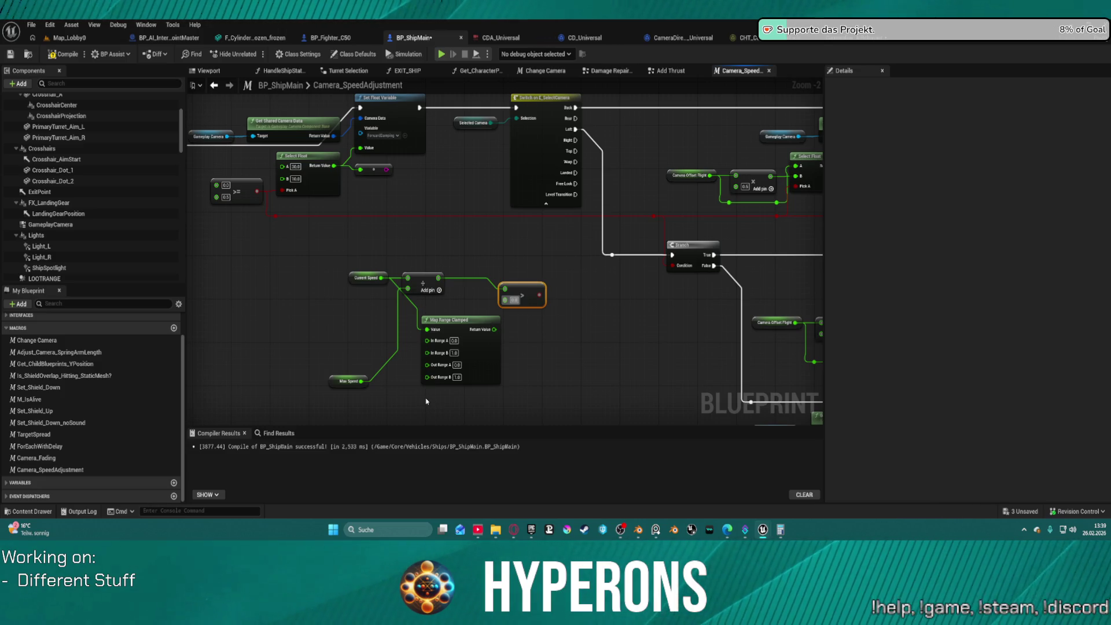
left_click_drag(436, 355, 362, 381)
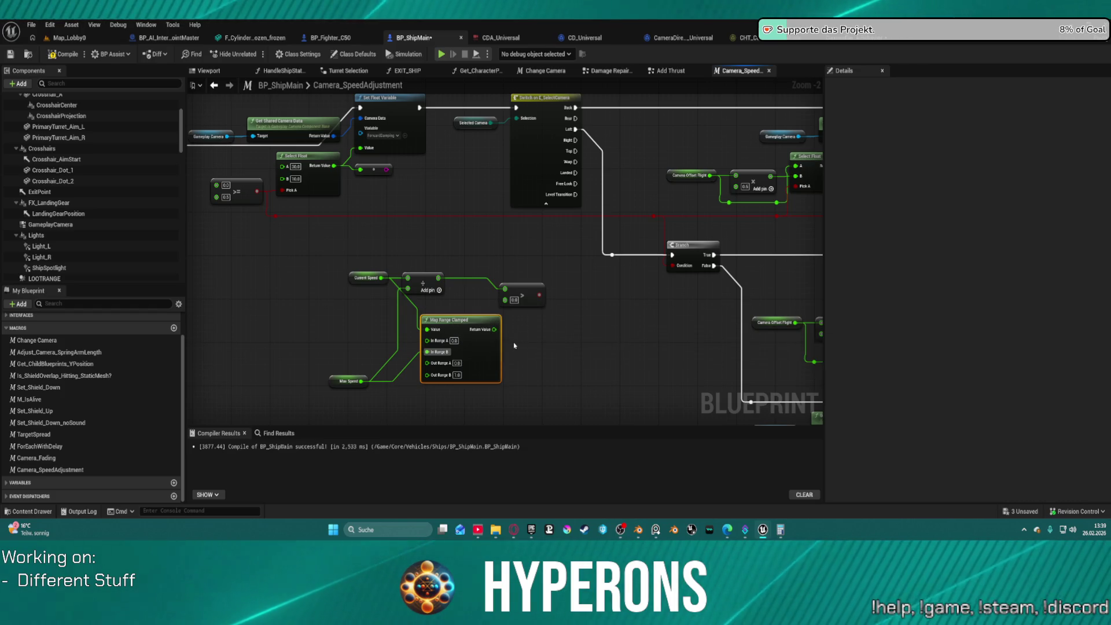
Step: Connect the Add node's result to the > comparison's top input
left_click_drag(495, 330, 505, 290)
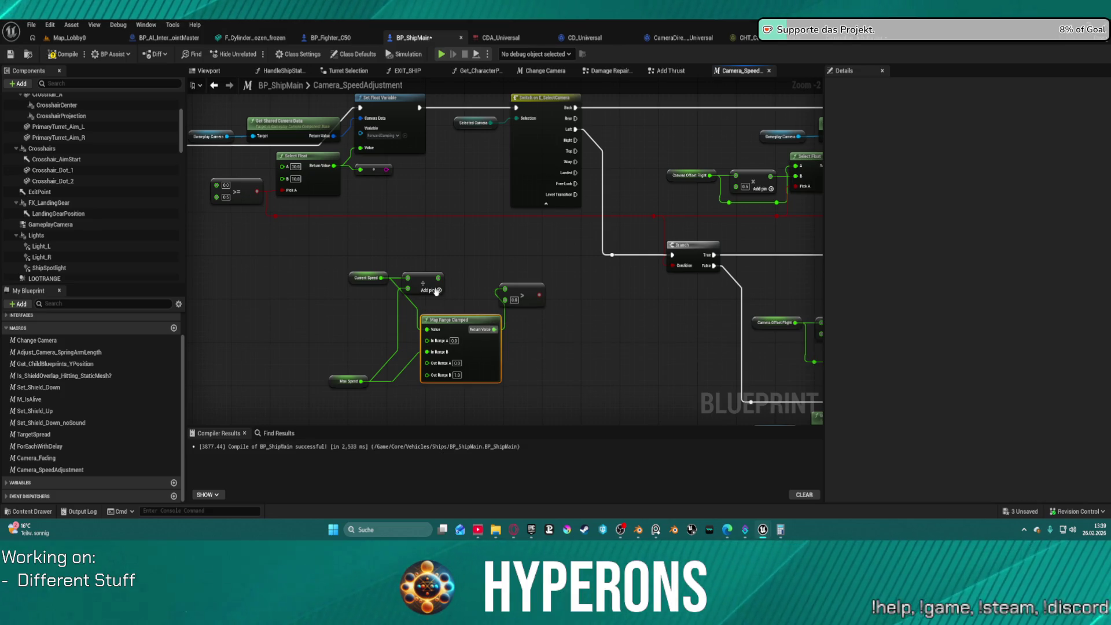
mouse_move(437, 280)
left_mouse_down()
mouse_move(484, 296)
mouse_move(504, 289)
left_mouse_up()
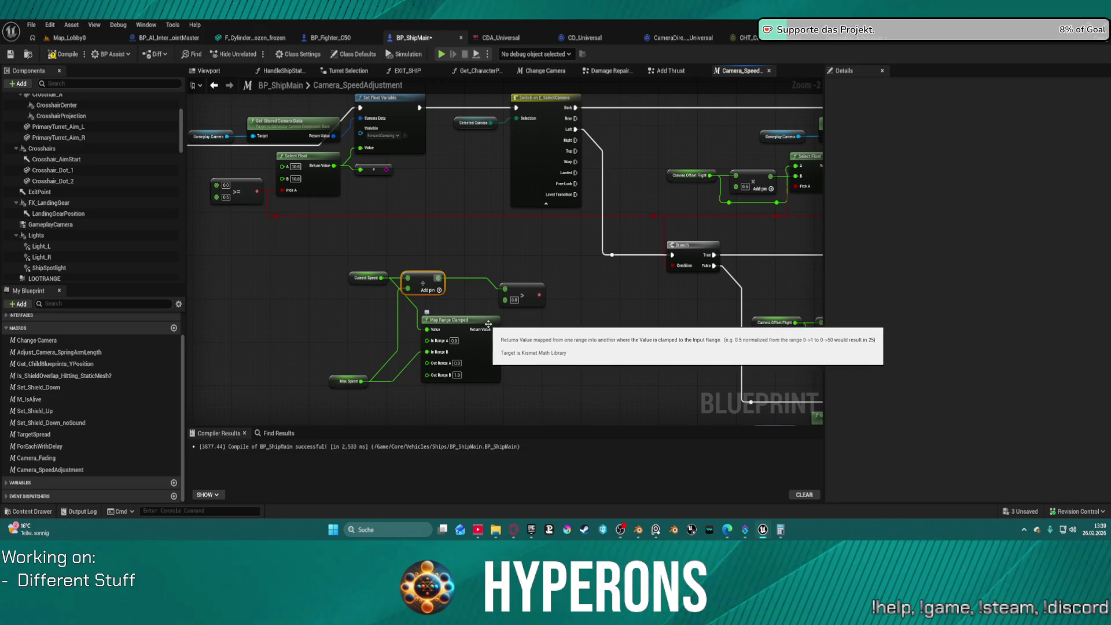
mouse_move(439, 279)
left_mouse_down()
mouse_move(429, 335)
mouse_move(450, 306)
left_mouse_up()
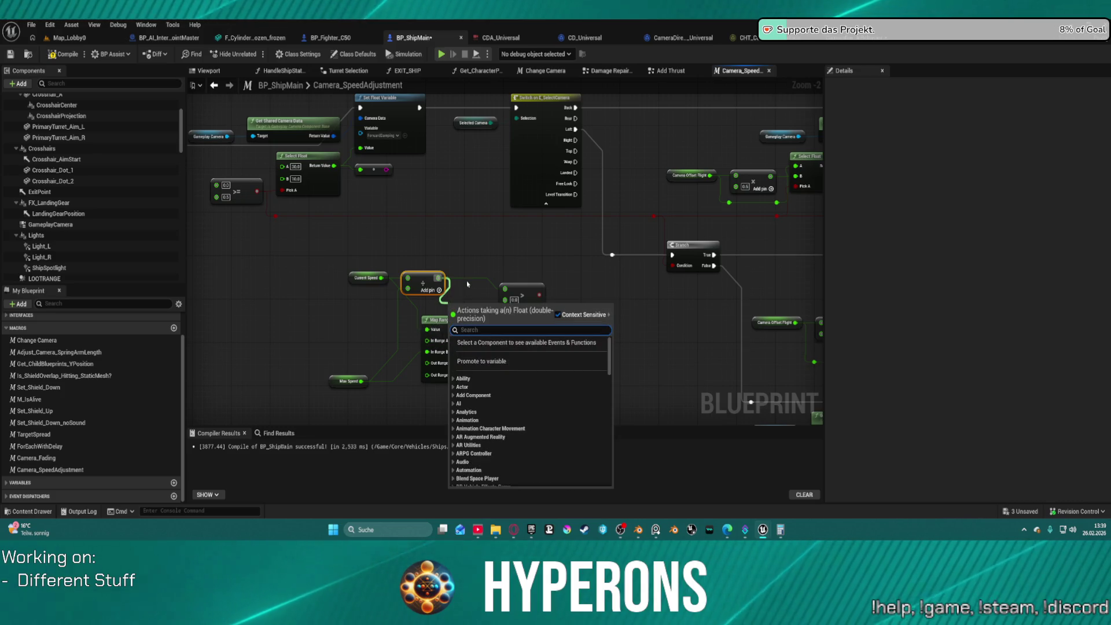
left_click(473, 260)
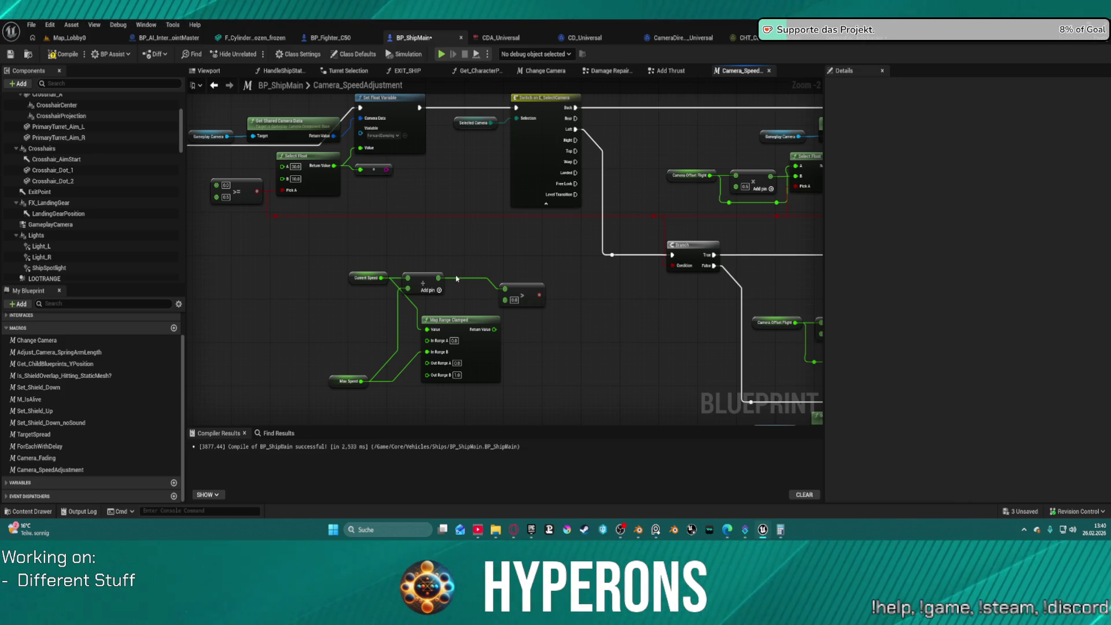
Step: Move Current Speed down-left and wire the Add result into the >= node's top input
left_click(359, 279)
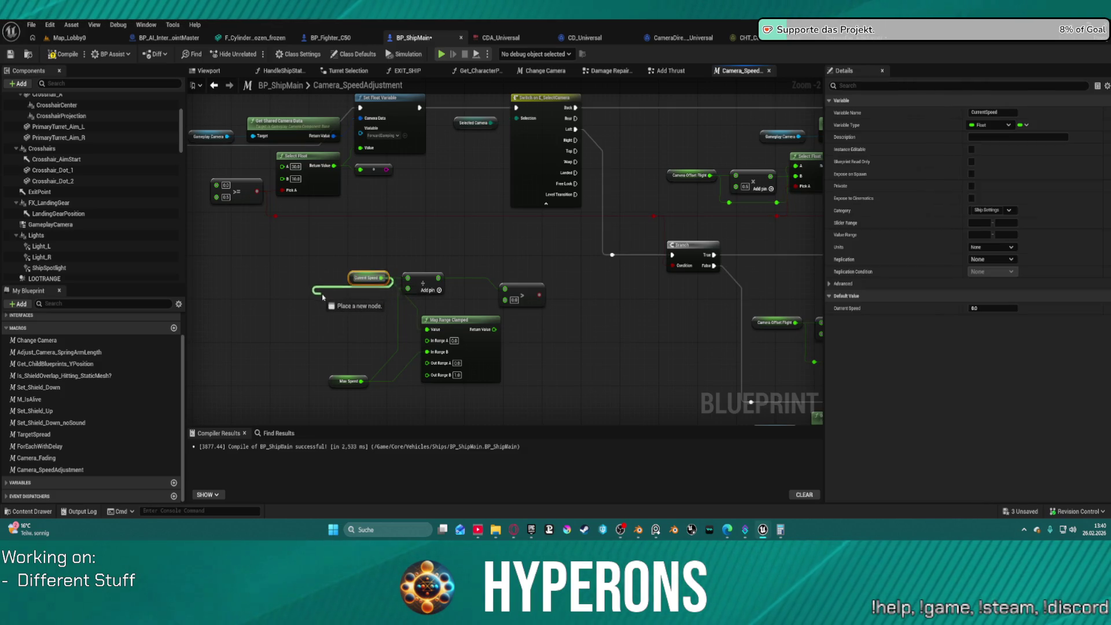
left_click_drag(351, 279, 321, 313)
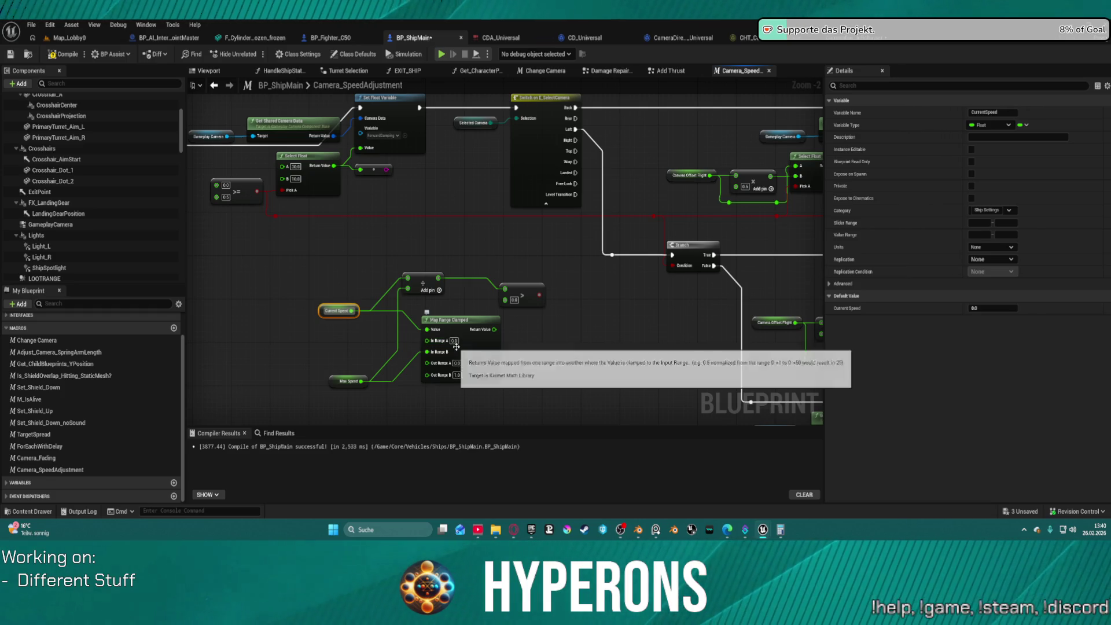
mouse_move(579, 344)
left_mouse_down()
mouse_move(605, 315)
mouse_move(700, 318)
left_mouse_up()
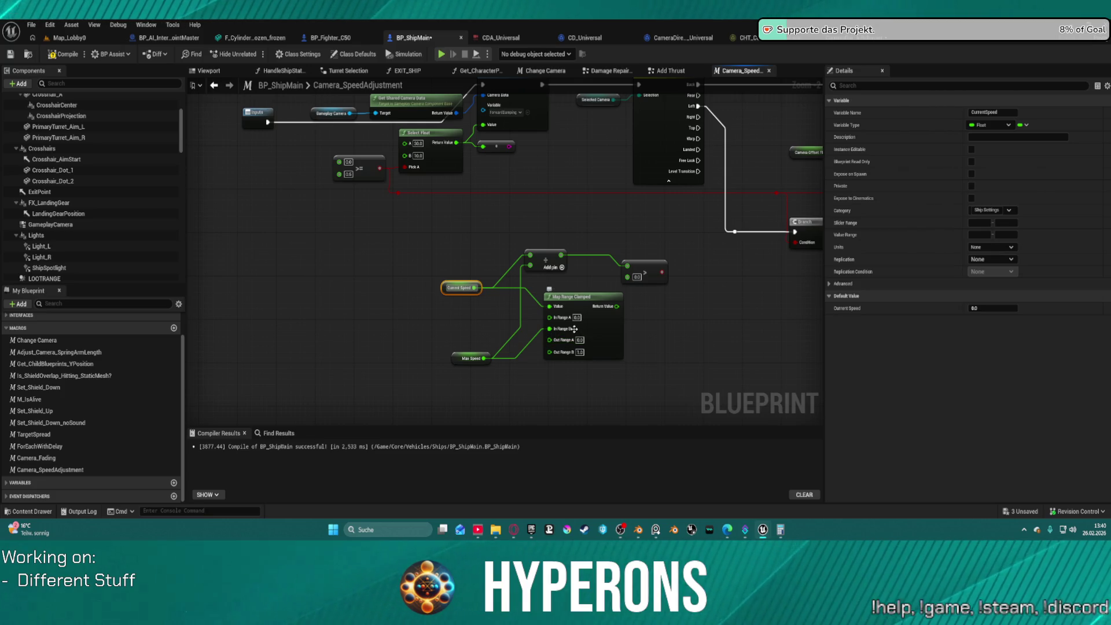
mouse_move(560, 254)
left_mouse_down()
mouse_move(411, 148)
mouse_move(339, 161)
left_mouse_up()
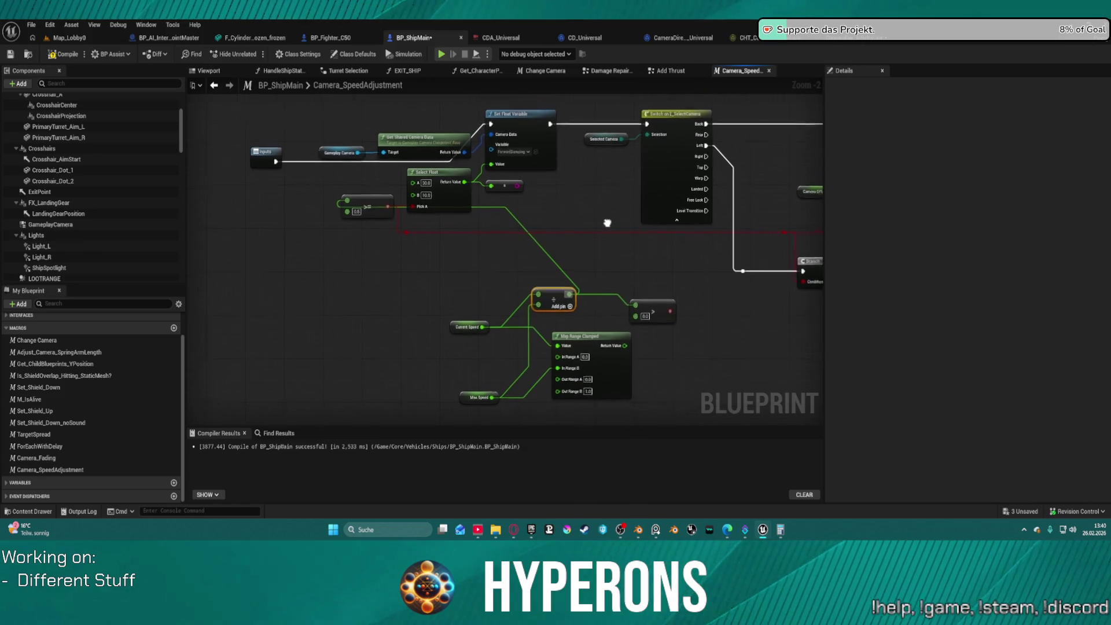
mouse_move(575, 270)
left_mouse_down()
mouse_move(506, 278)
mouse_move(335, 241)
mouse_move(235, 186)
mouse_move(15, 137)
mouse_move(345, 175)
mouse_move(610, 243)
left_mouse_up()
mouse_move(223, 235)
left_mouse_down()
mouse_move(196, 243)
mouse_move(596, 249)
left_mouse_up()
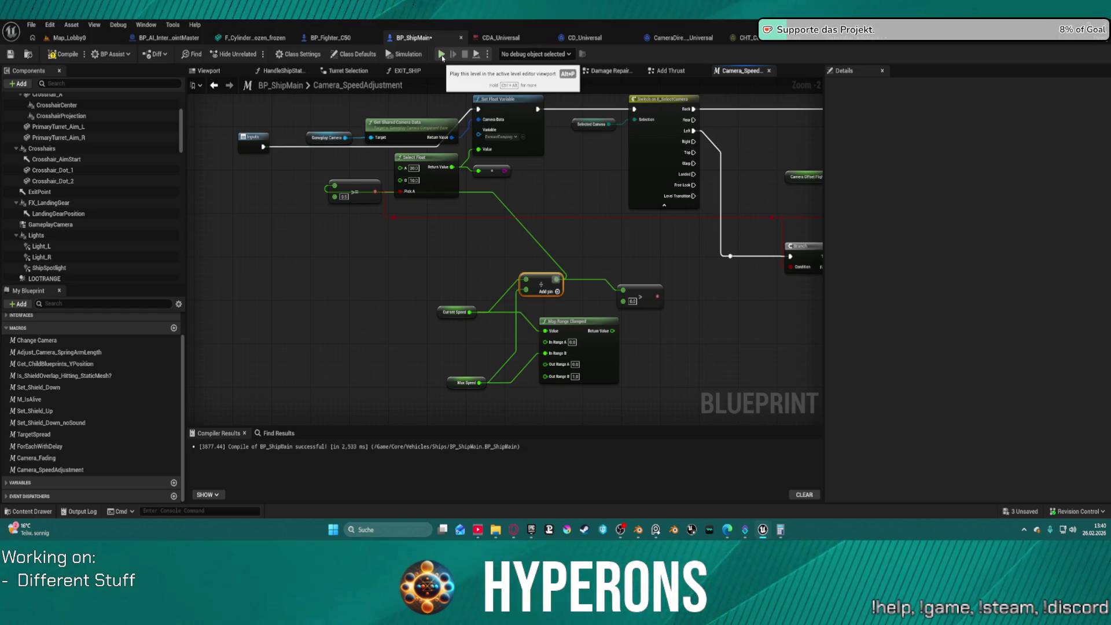
Step: Route the bottom branch and Print String executions to the end node and compile BP_ShipMain
scroll(503, 261, "down", 2)
mouse_move(307, 284)
left_mouse_down()
mouse_move(319, 258)
mouse_move(391, 209)
left_mouse_up()
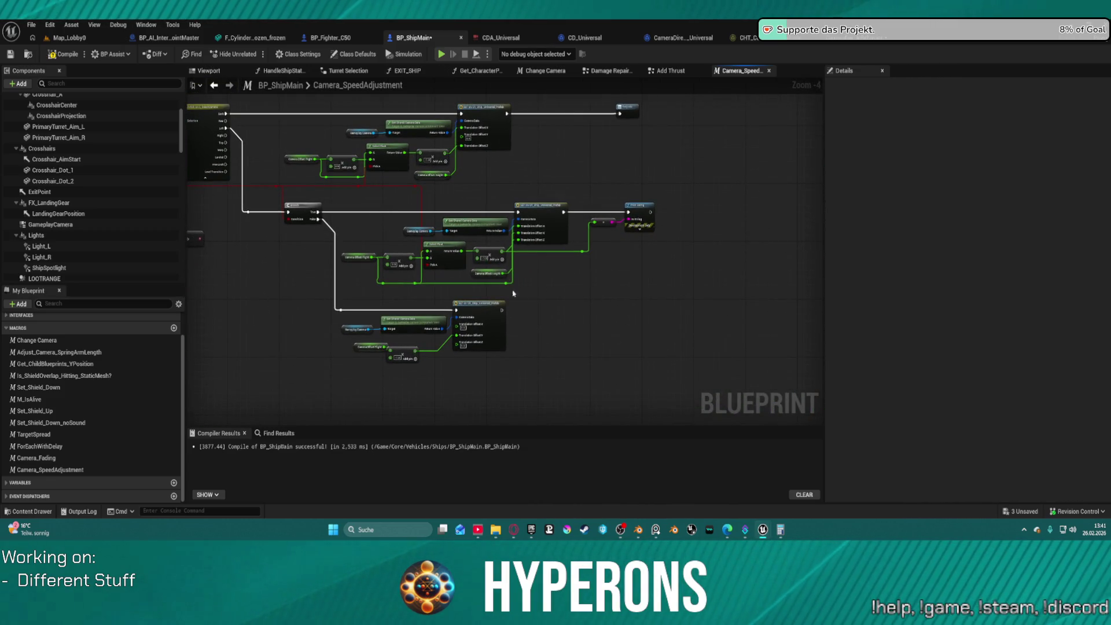
mouse_move(502, 310)
left_mouse_down()
mouse_move(632, 146)
mouse_move(620, 115)
left_mouse_up()
left_click_drag(649, 213, 619, 114)
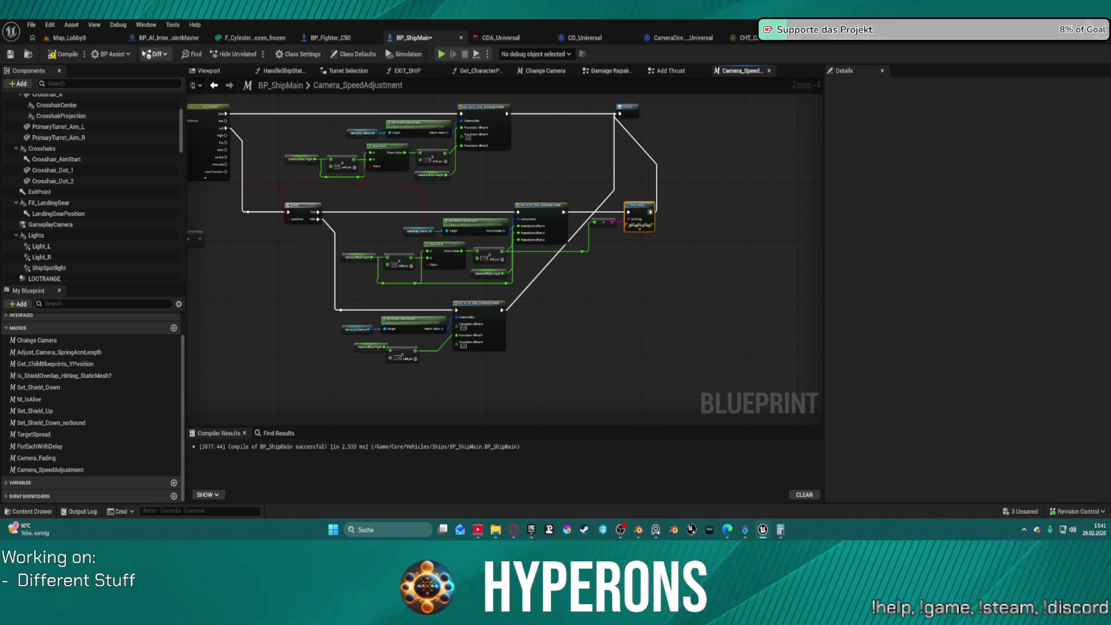
left_click(54, 56)
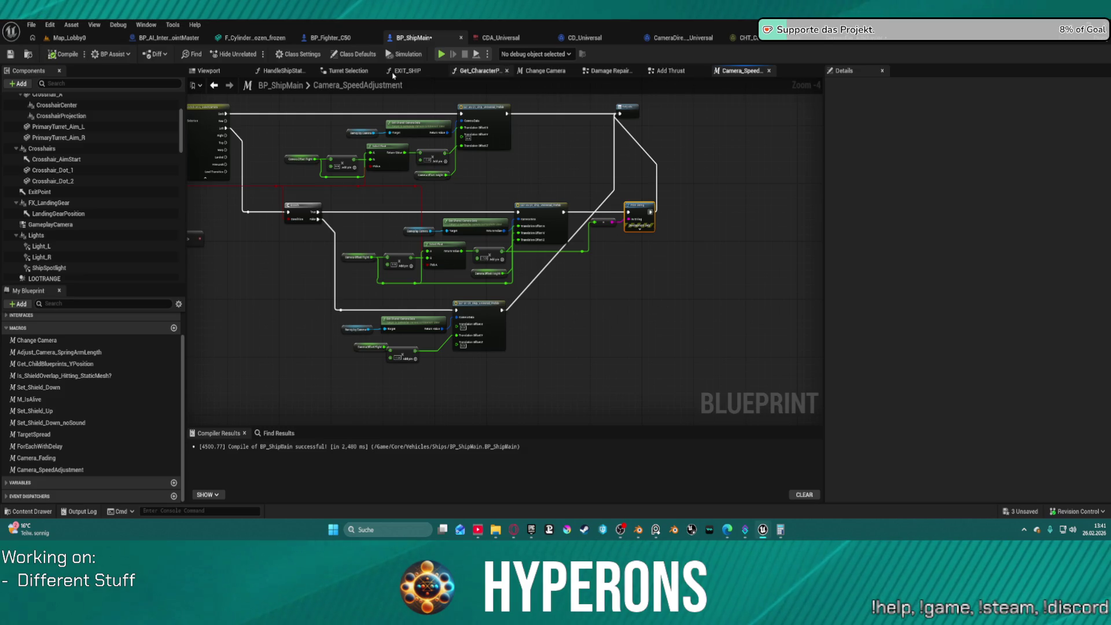
left_click(666, 70)
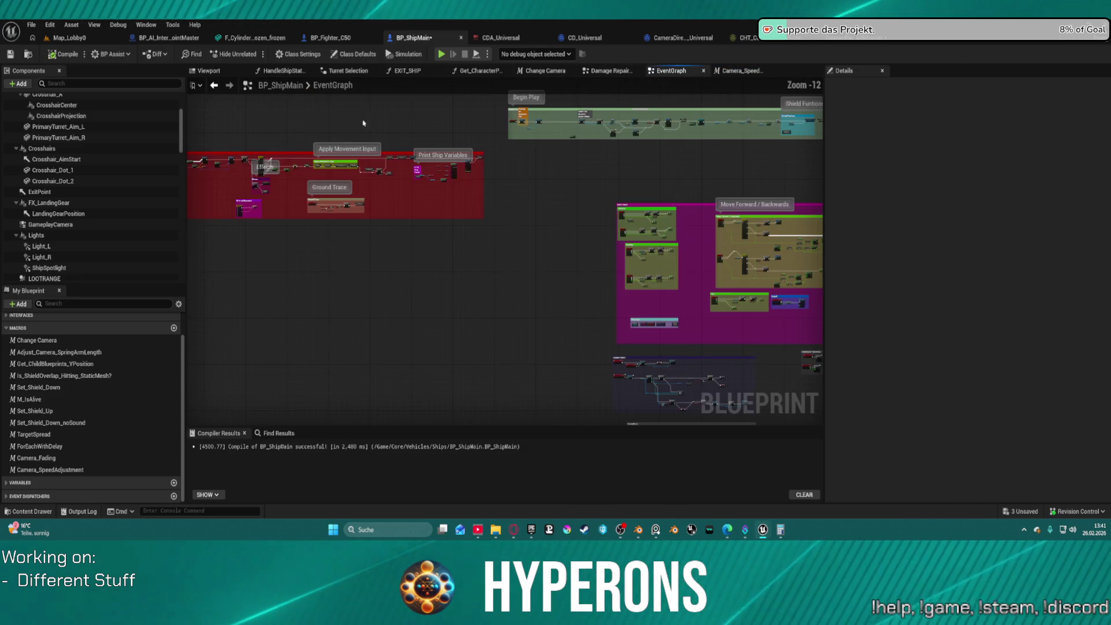
Step: Peek into the collapsed Setup Timers graph and return to the EventGraph
scroll(518, 136, "up", 3)
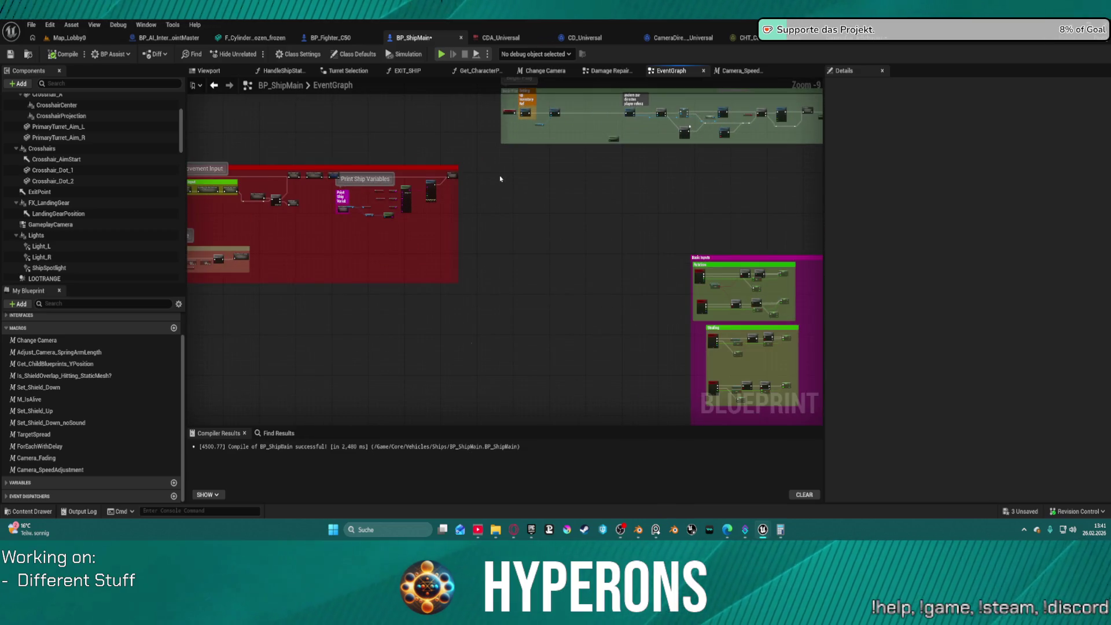
scroll(746, 161, "up", 3)
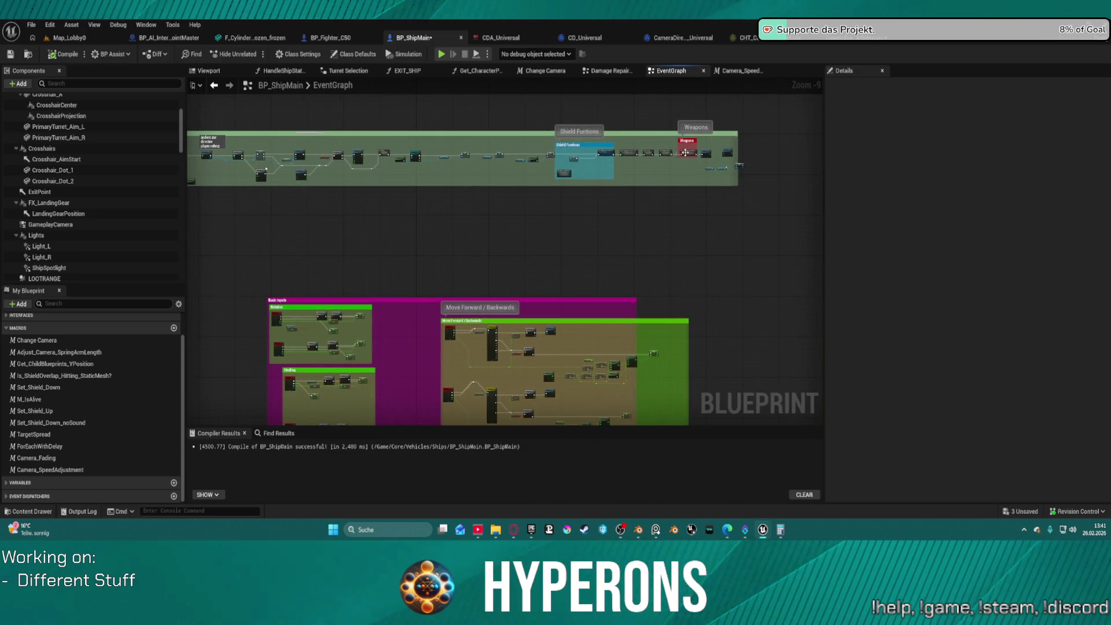
scroll(746, 161, "up", 4)
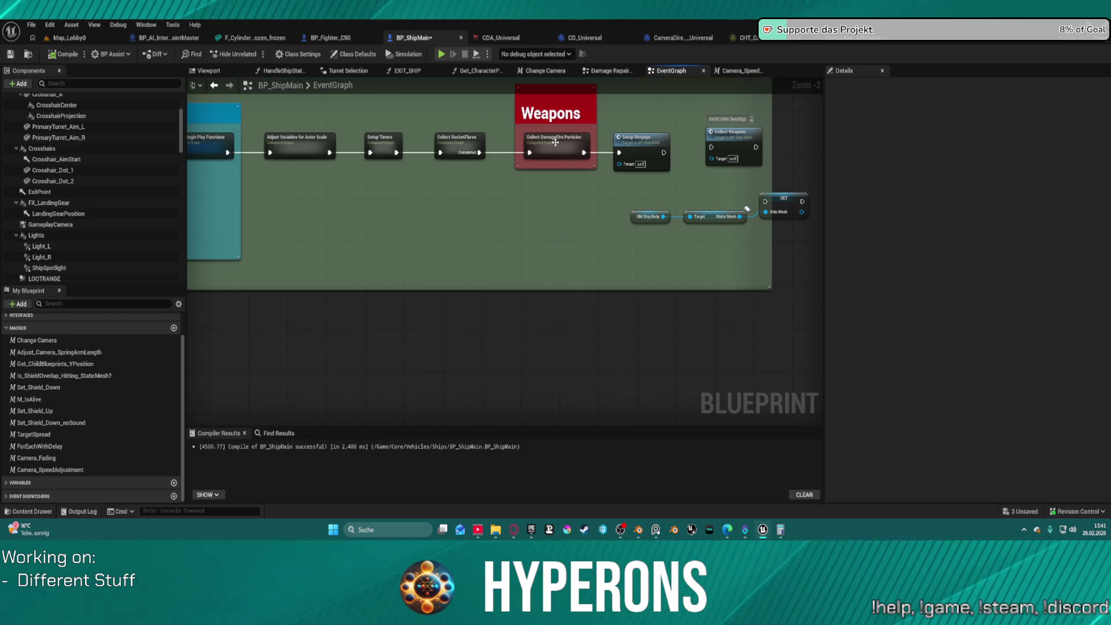
double_click(374, 139)
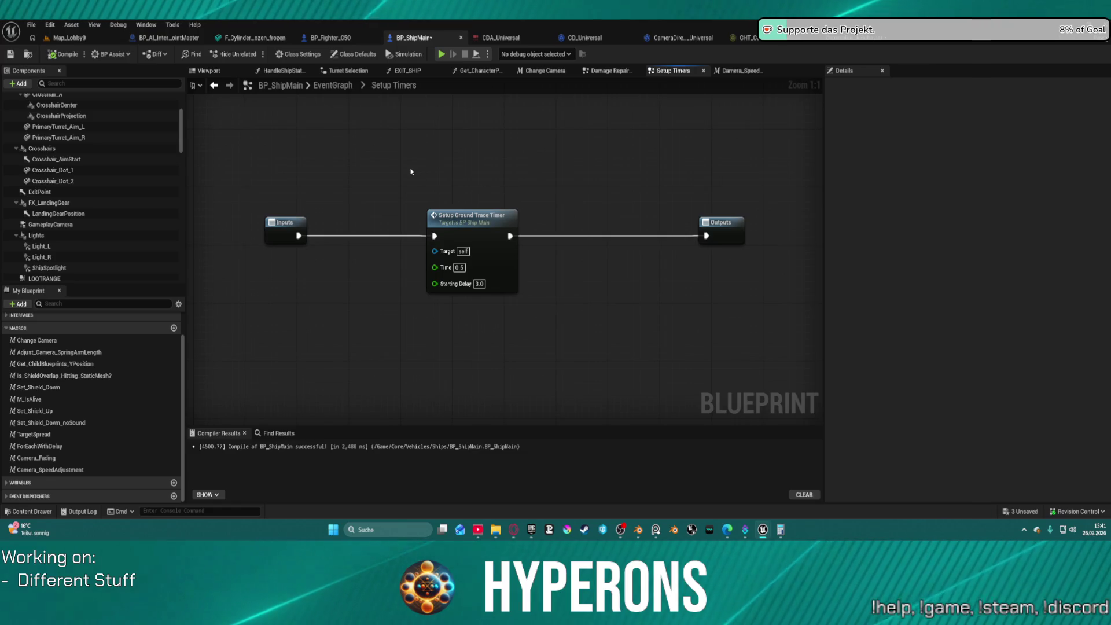
scroll(411, 172, "down", 4)
left_click(326, 88)
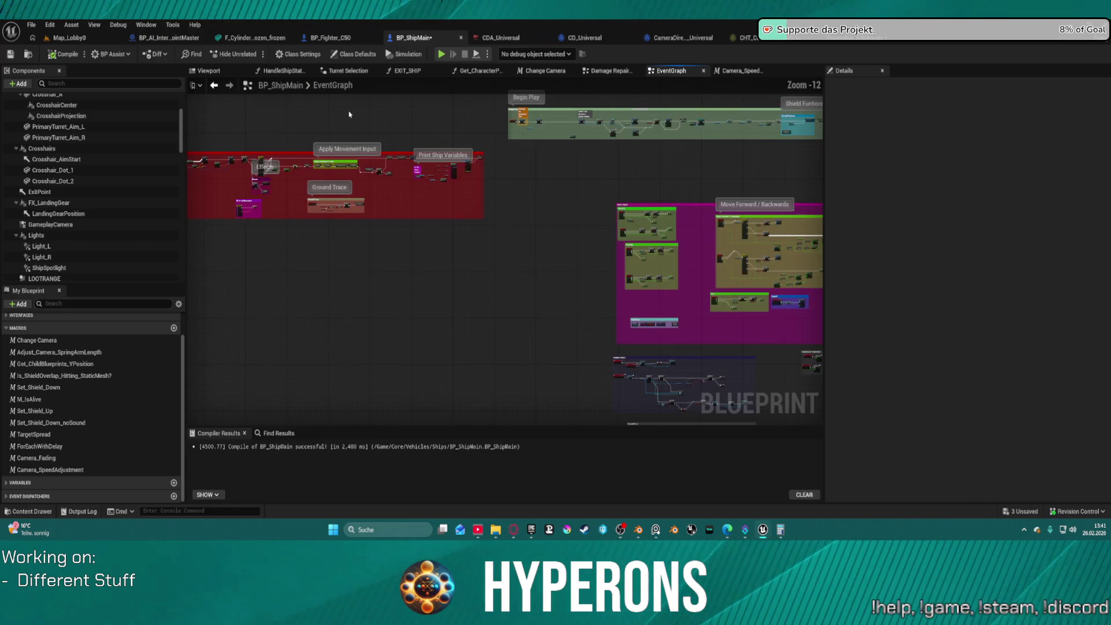
Step: Open the collapsed Timers graph and route Camera Speed Adjustment's exec output to the Branch
mouse_move(734, 222)
left_mouse_down()
mouse_move(655, 322)
mouse_move(469, 402)
left_mouse_up()
left_click(623, 207)
left_click_drag(623, 213, 283, 229)
mouse_move(447, 222)
left_mouse_down()
mouse_move(297, 218)
mouse_move(752, 220)
mouse_move(542, 220)
left_mouse_up()
left_click_drag(467, 217, 474, 219)
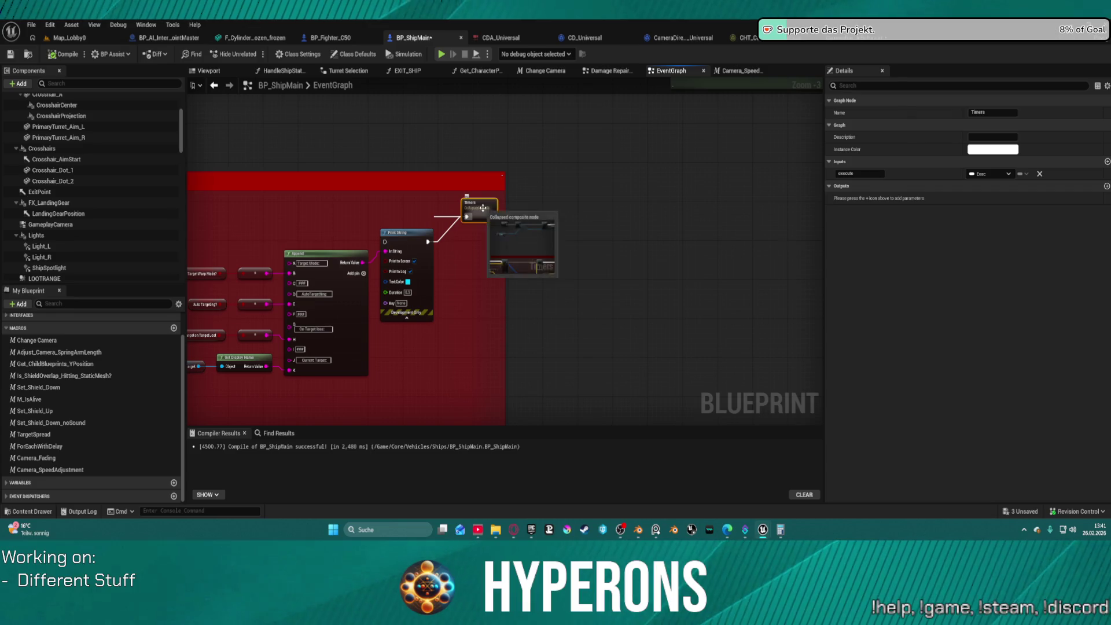
double_click(484, 212)
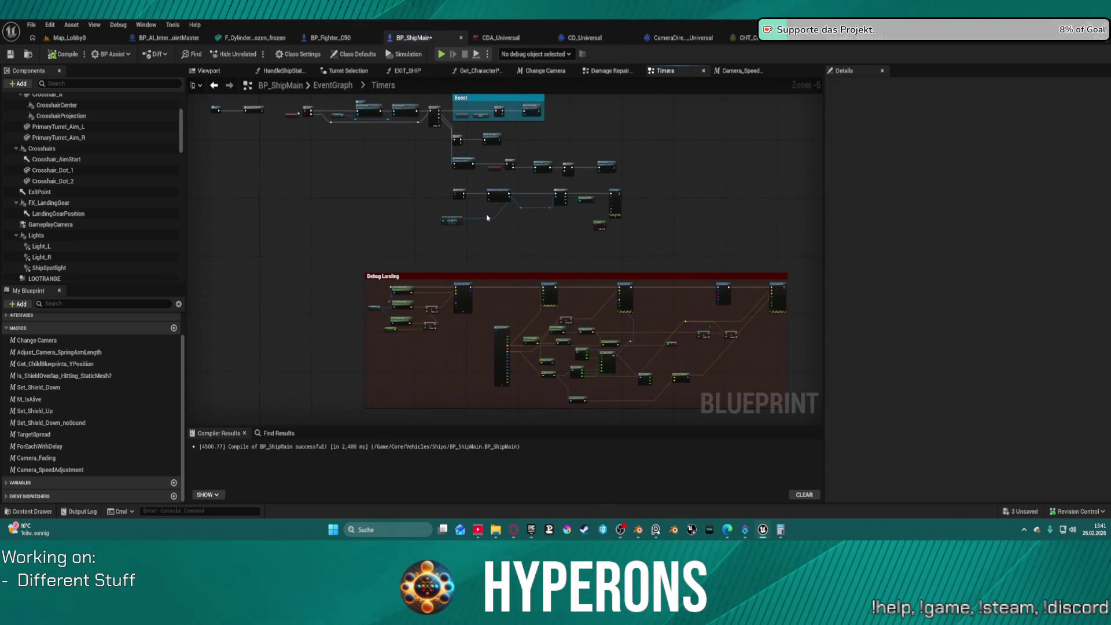
scroll(484, 214, "up", 4)
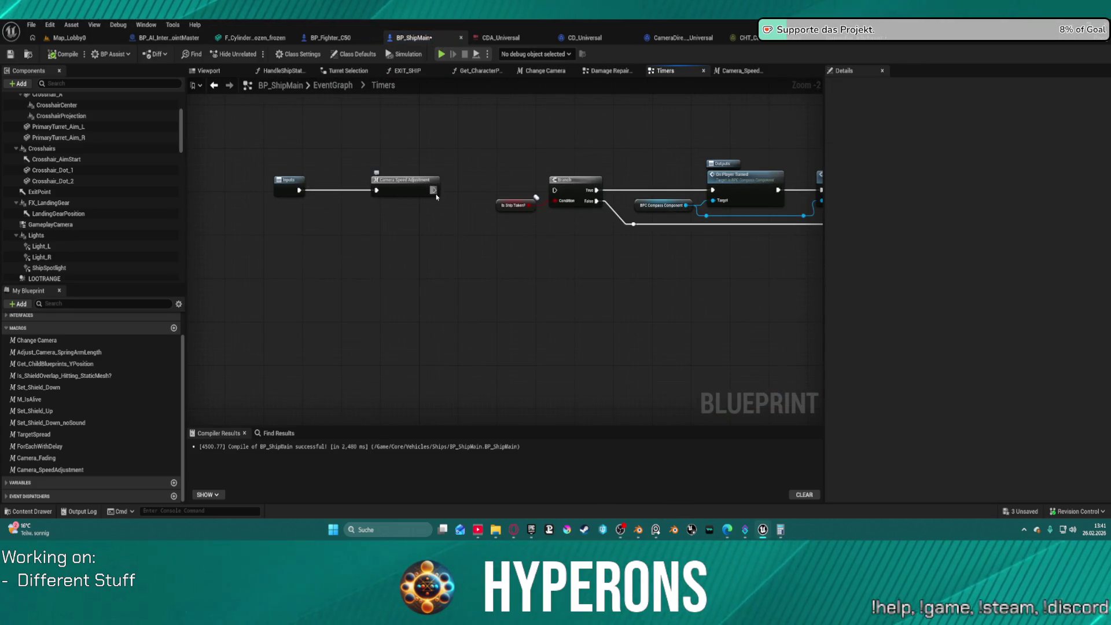
left_click(419, 182)
left_click_drag(434, 190, 514, 193)
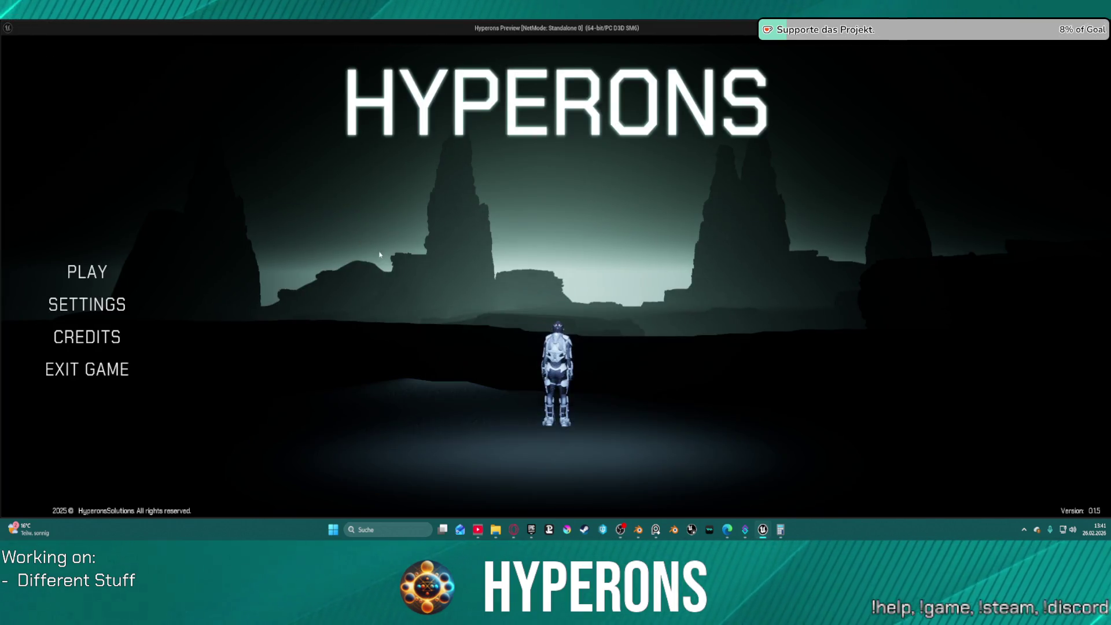
Step: Start a new Hyperons game as TE_ST, backing out of a new-character attempt
left_click(92, 271)
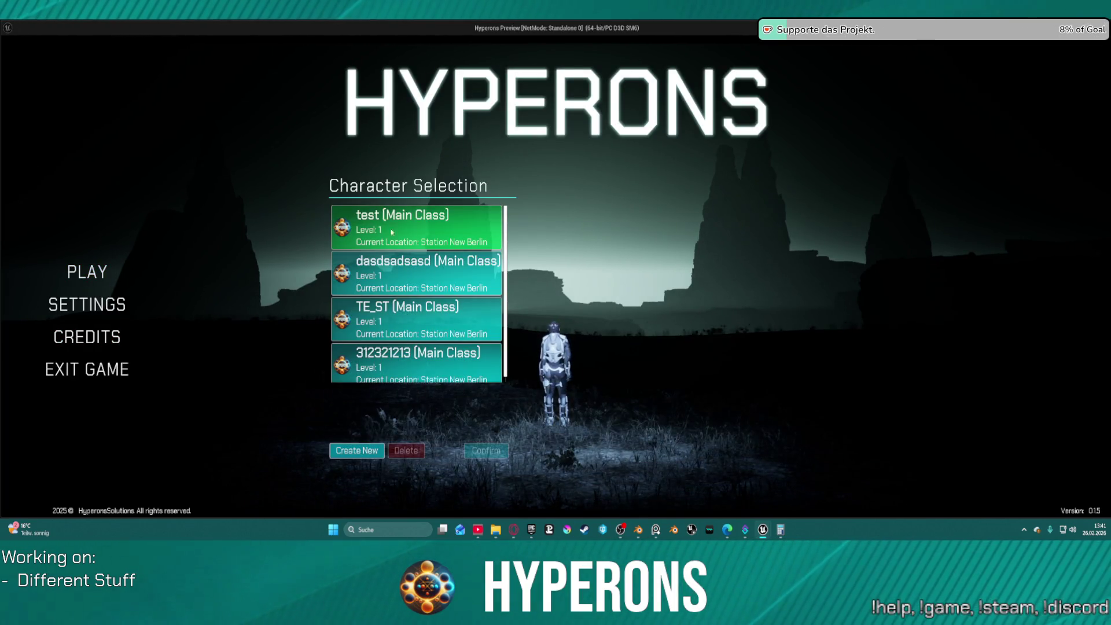
left_click(415, 335)
left_click(356, 450)
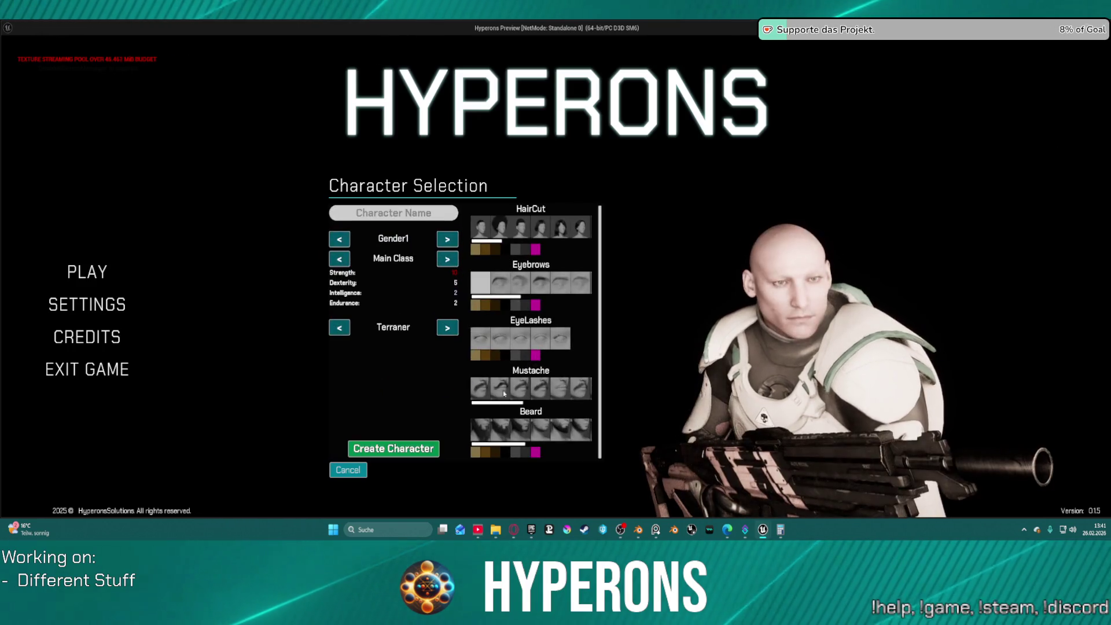
left_click(348, 470)
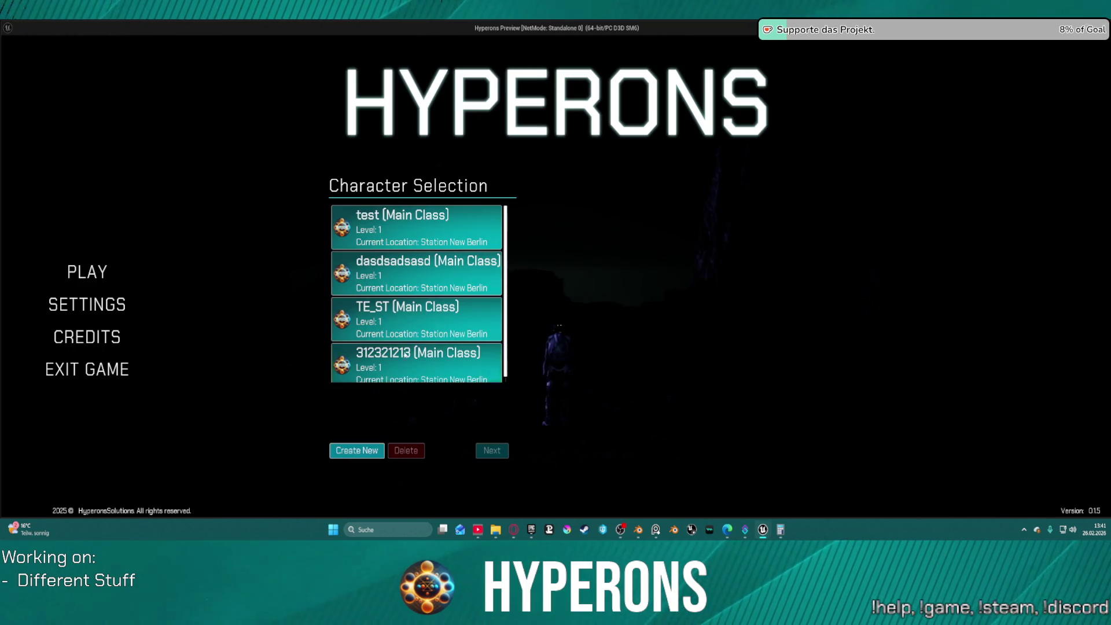
left_click(492, 450)
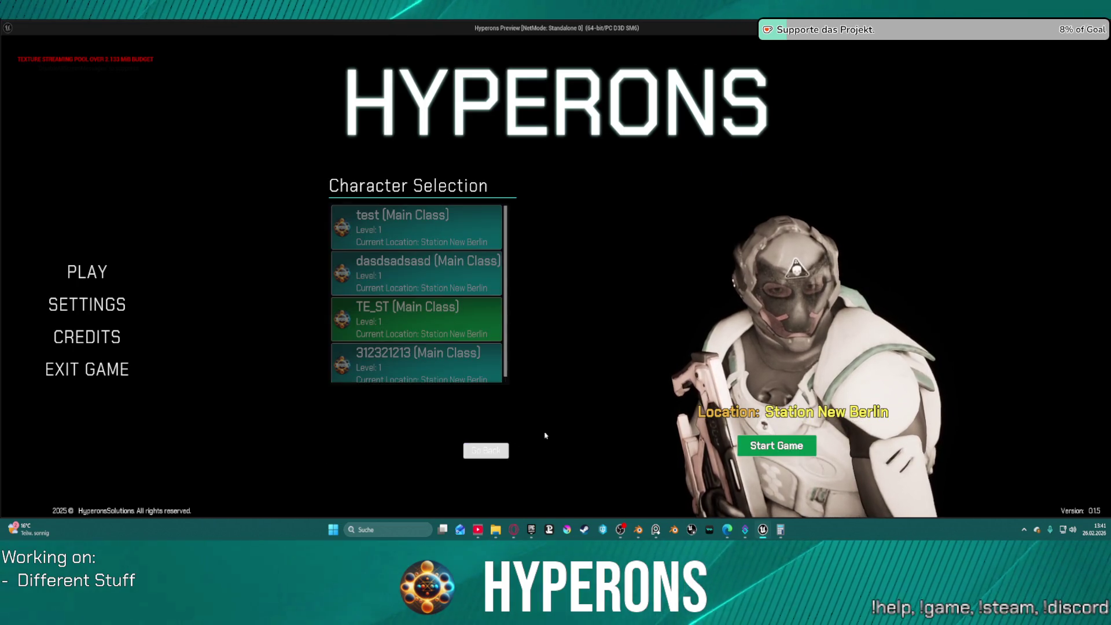
left_click(803, 452)
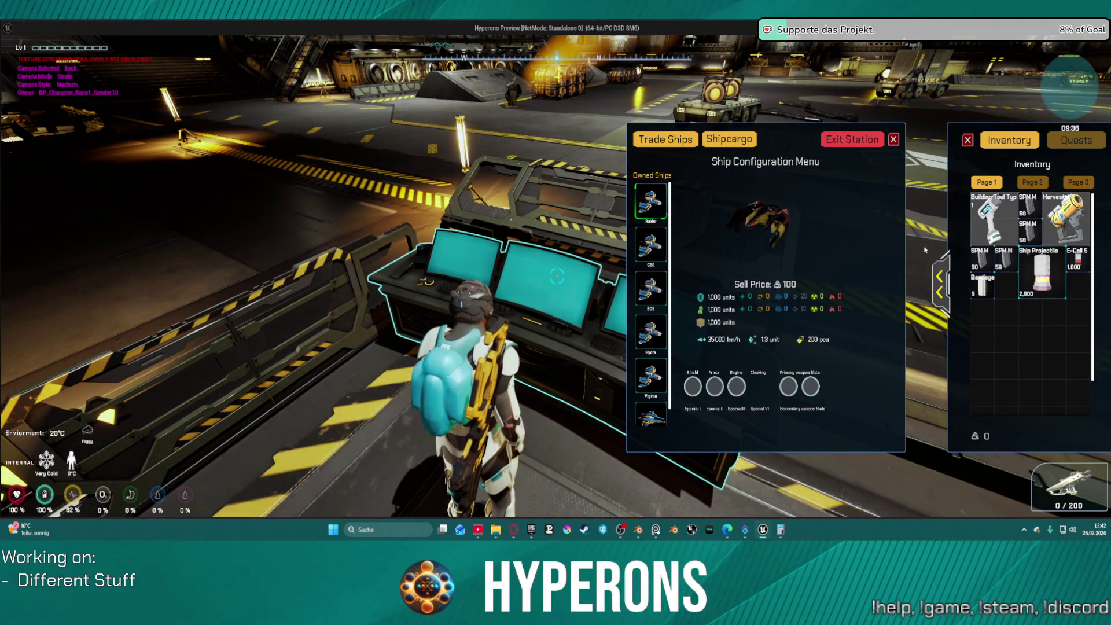
Step: Unequip the helmet into the inventory, then exit Station New Berlin with the ship
left_click(945, 279)
left_click_drag(1060, 211, 812, 327)
key("Escape")
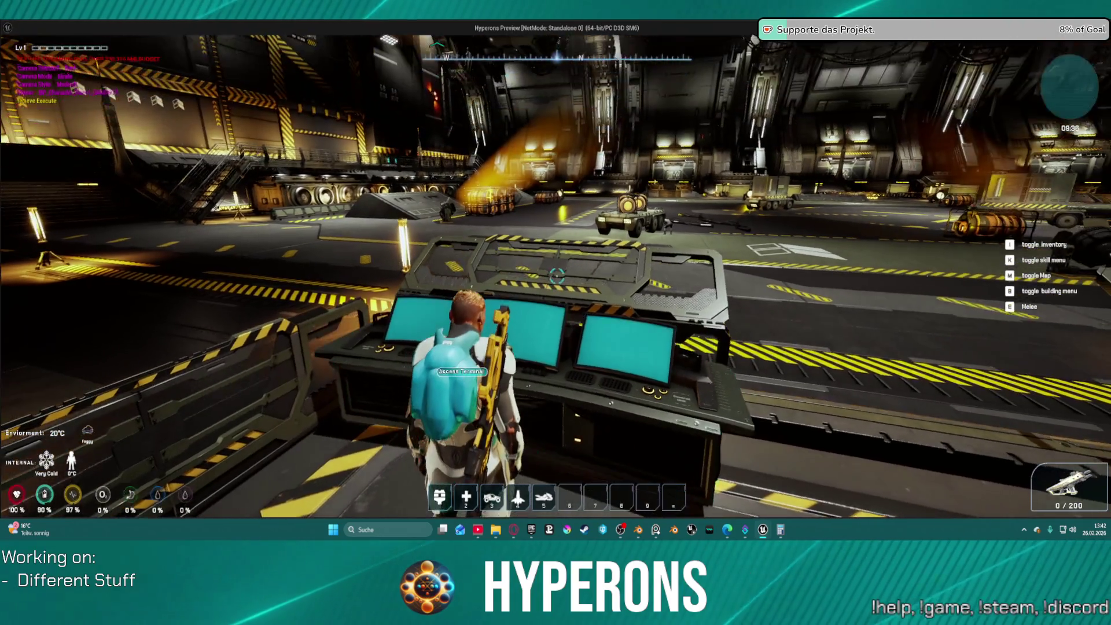
key("f")
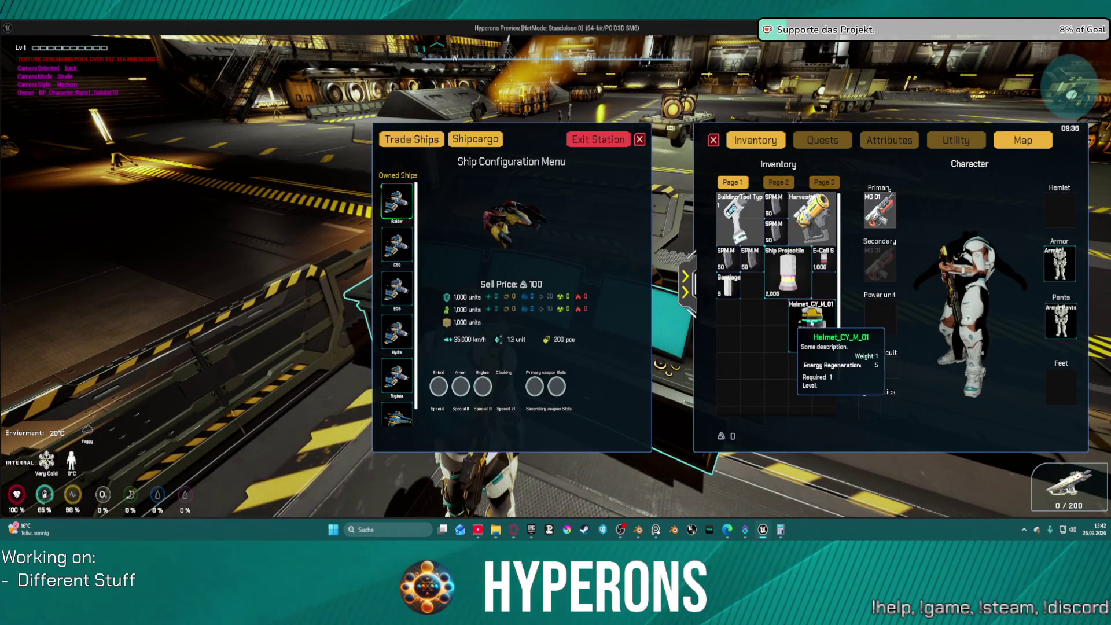
left_click(578, 139)
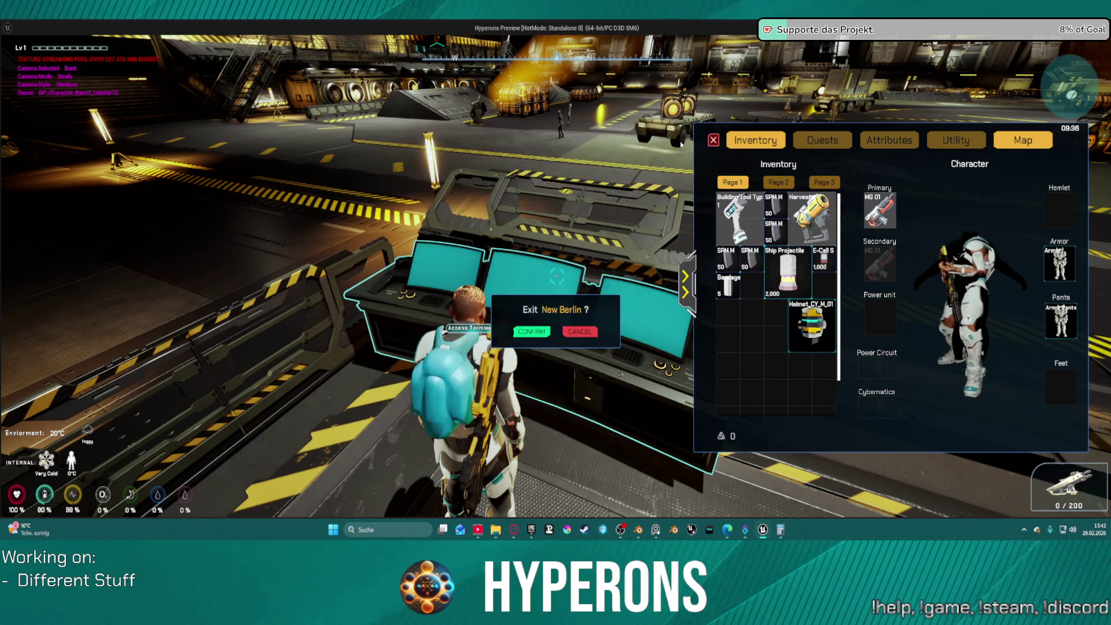
left_click(532, 332)
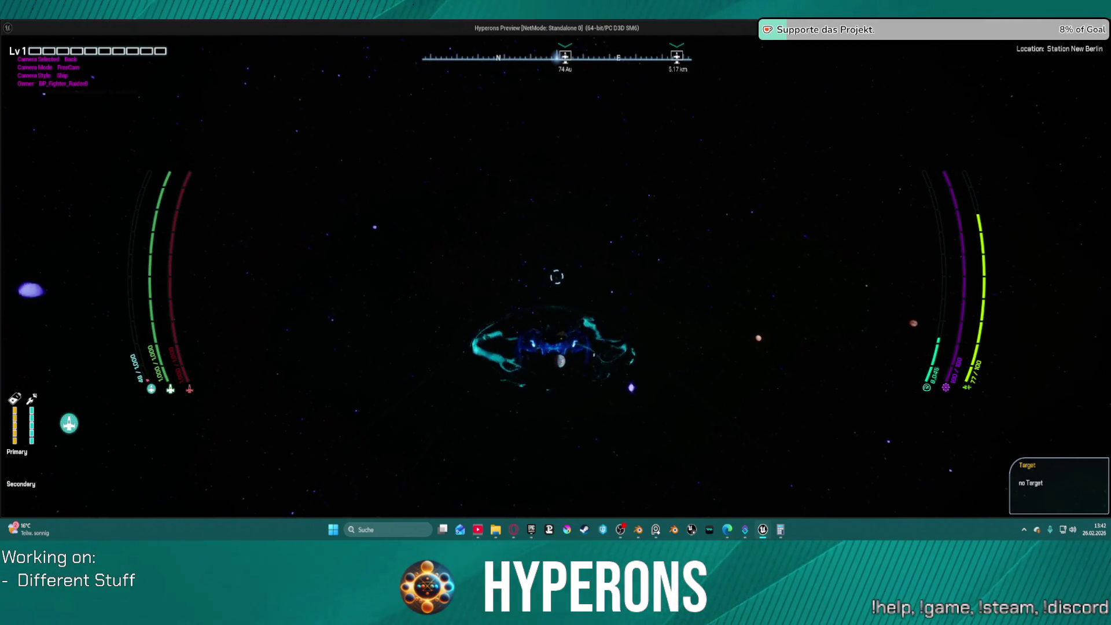
Step: Cycle the ship through left, right, up and rear camera views, then end the preview
key("Left")
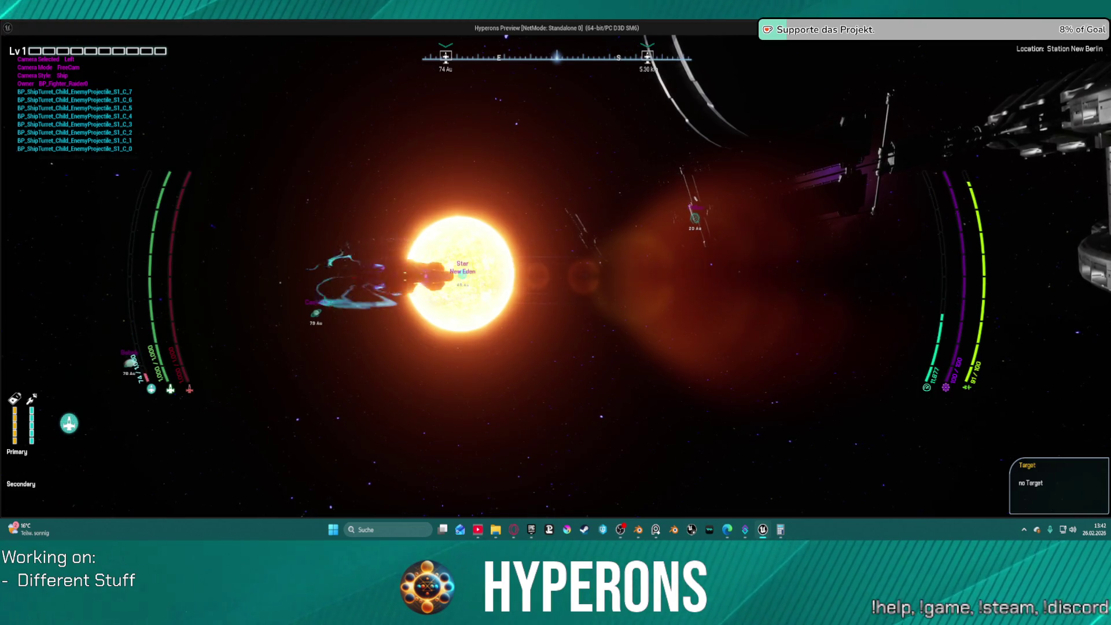
key("Right")
key("Up")
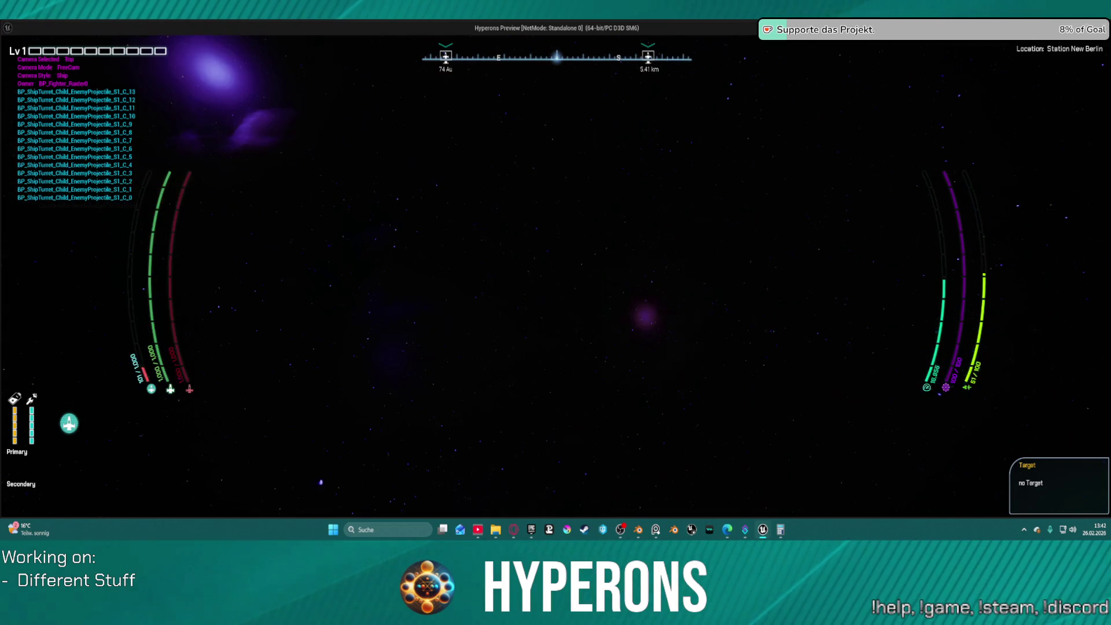
key("Down")
key("Left")
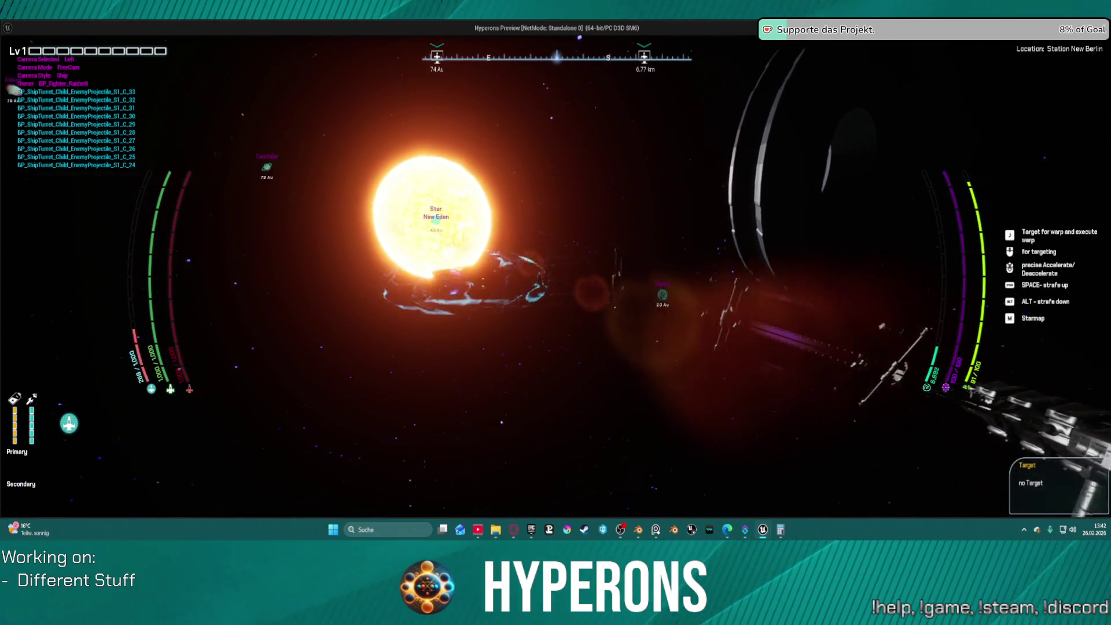
key("Escape")
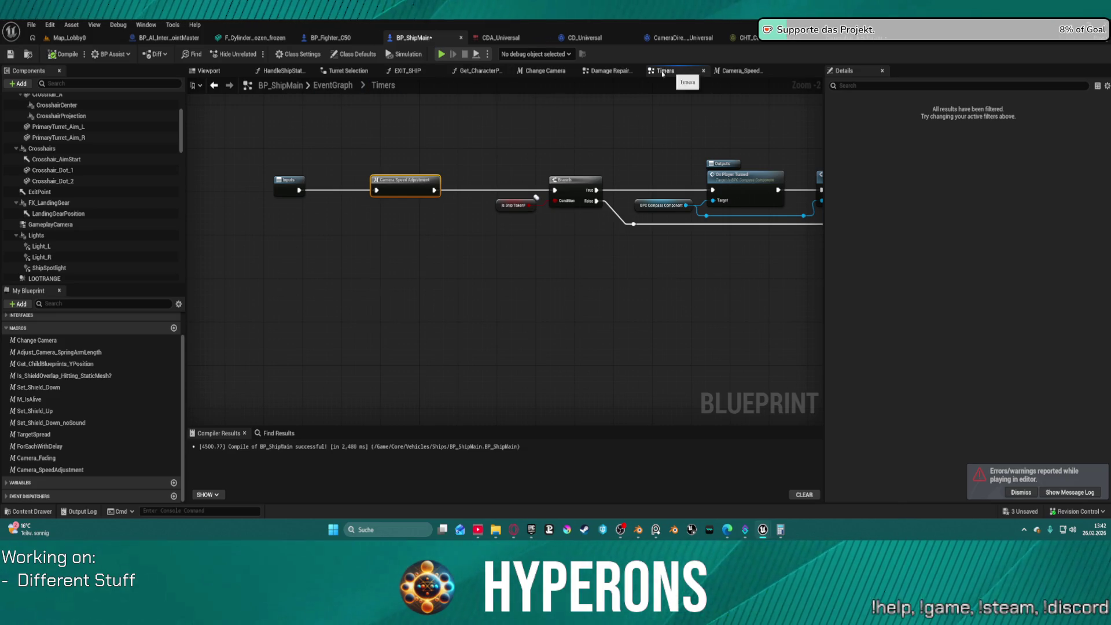
Step: Open the Add Thrust collapsed graph from the EventGraph and change its Divide node's 40000 to 43000
left_click(607, 71)
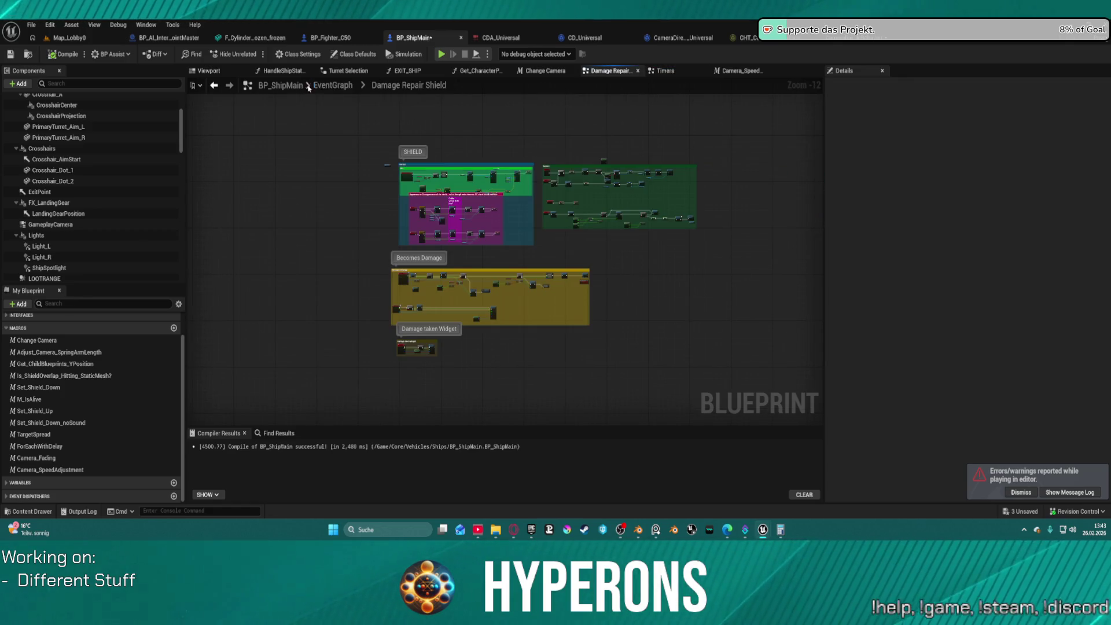
left_click(333, 85)
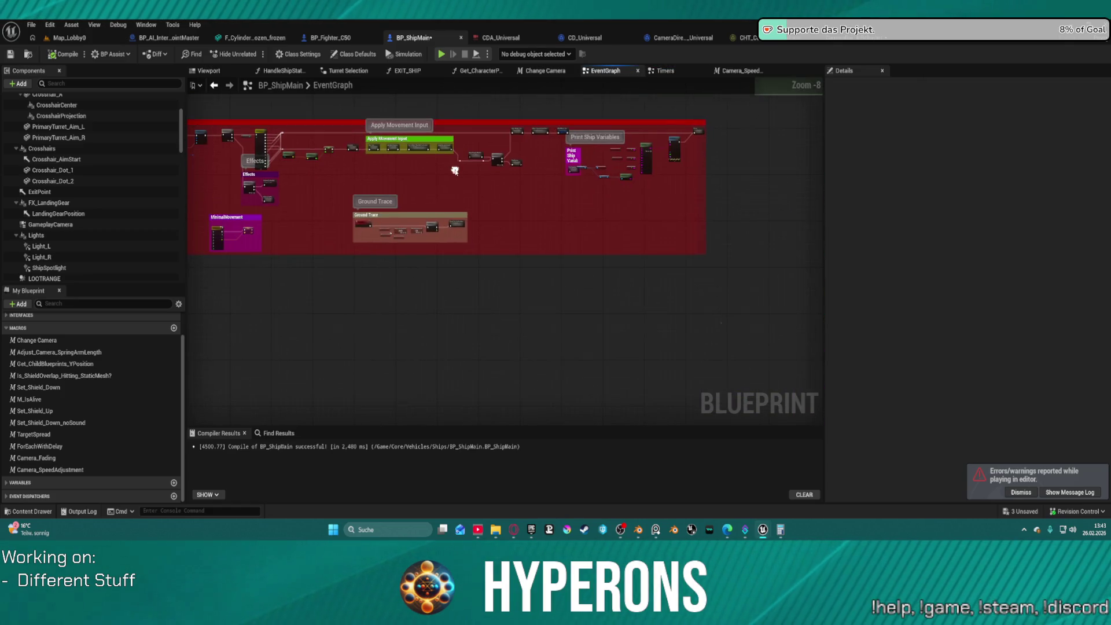
double_click(382, 221)
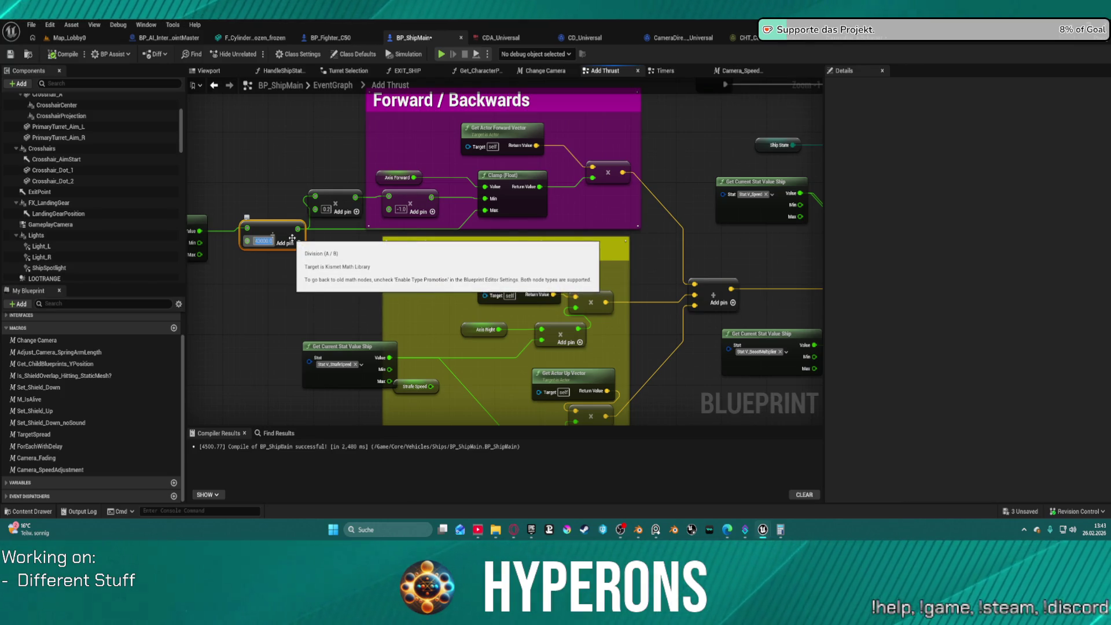
key("BackSpace")
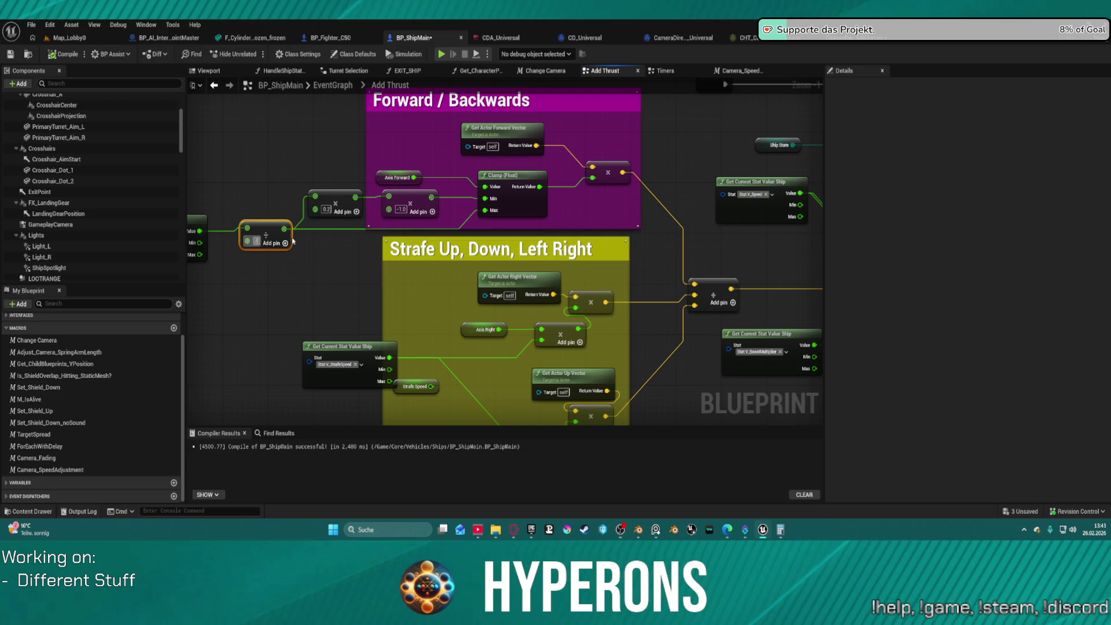
type("43000")
key("Return")
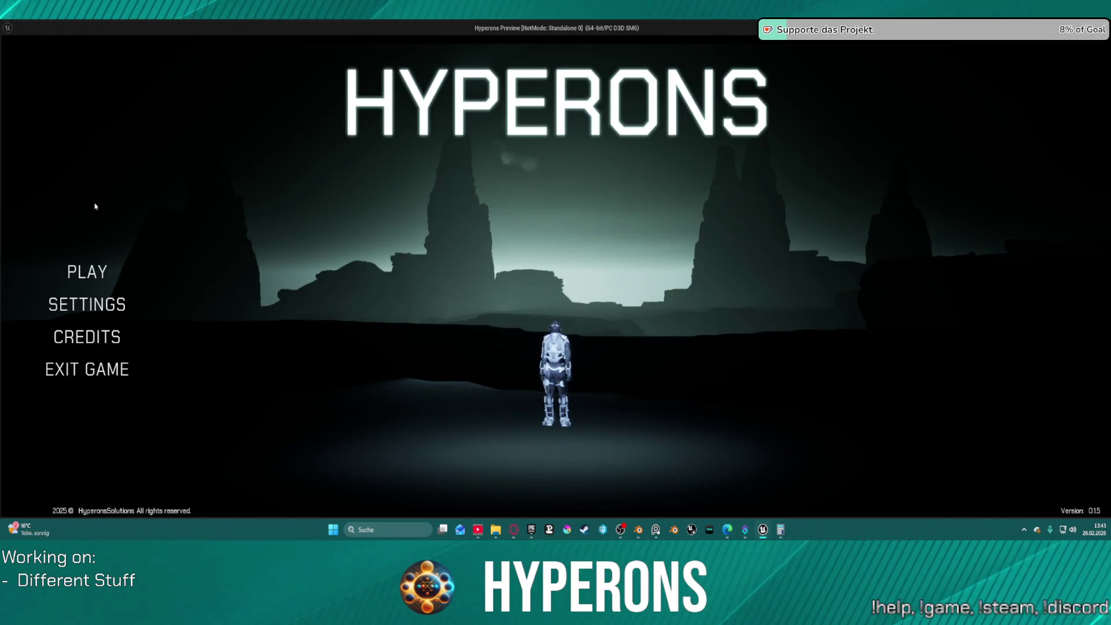
Step: Start a game as TE_ST, walk up to the ship terminal and open its menus
left_click(87, 271)
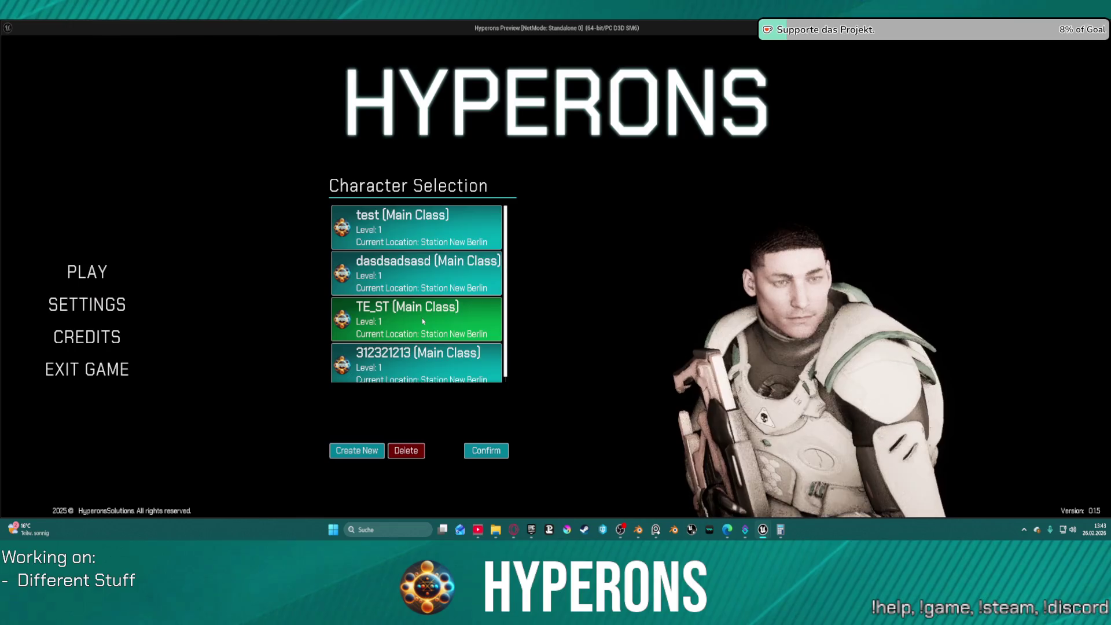
left_click(424, 322)
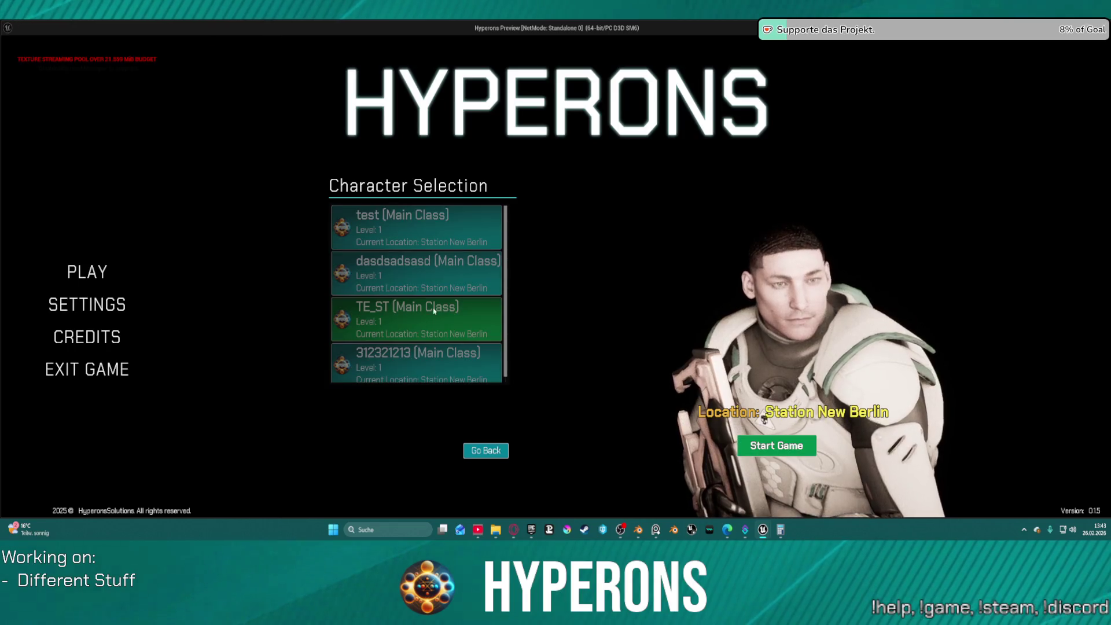
left_click(776, 446)
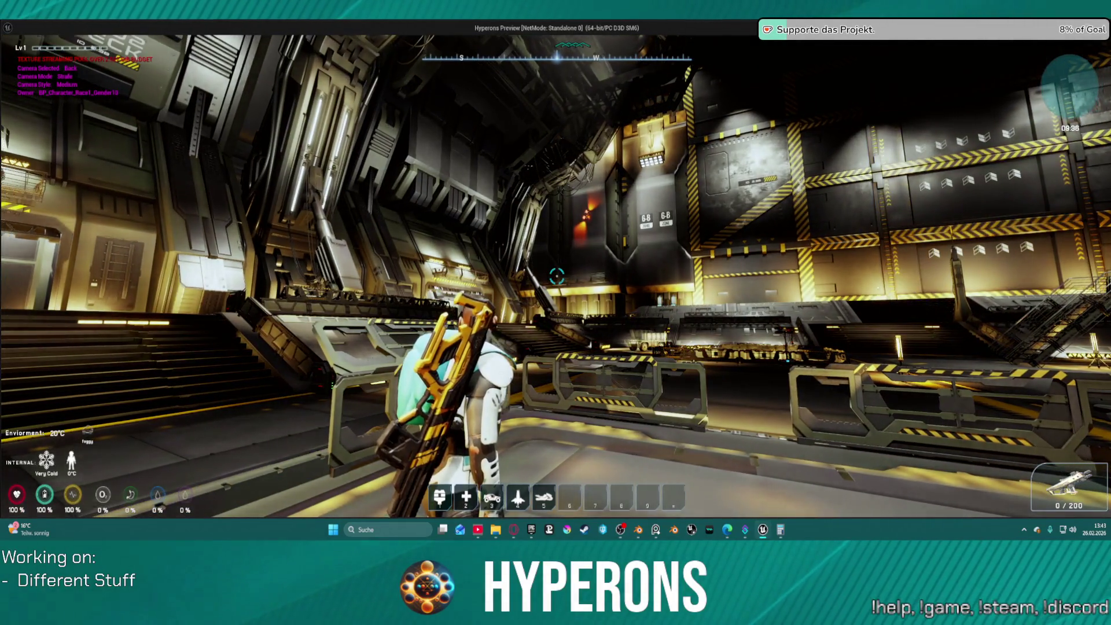
key("w")
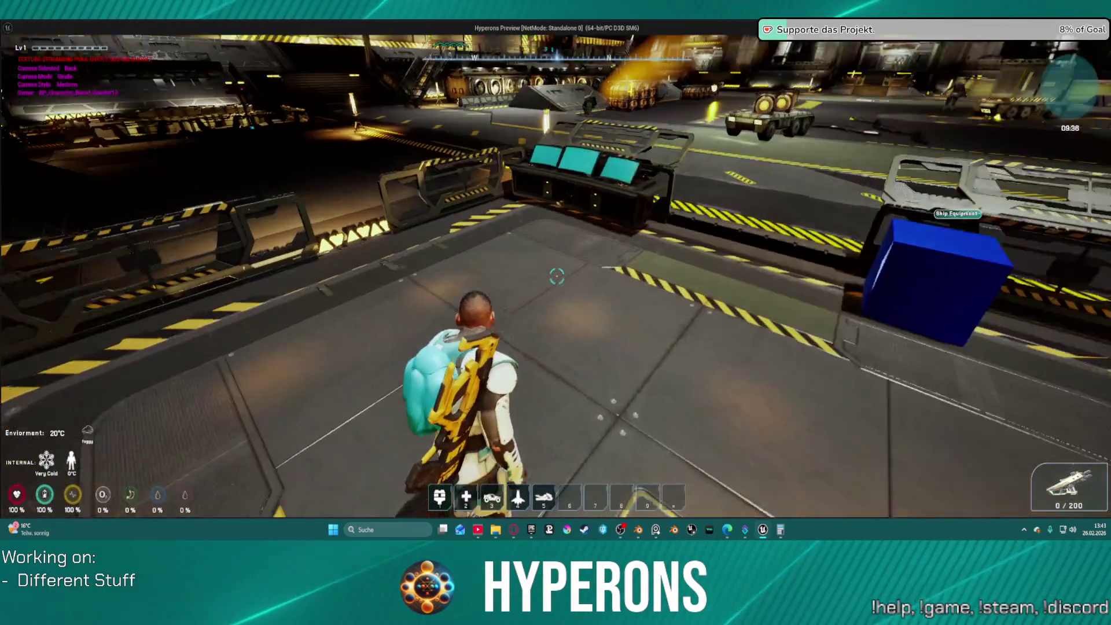
key("w")
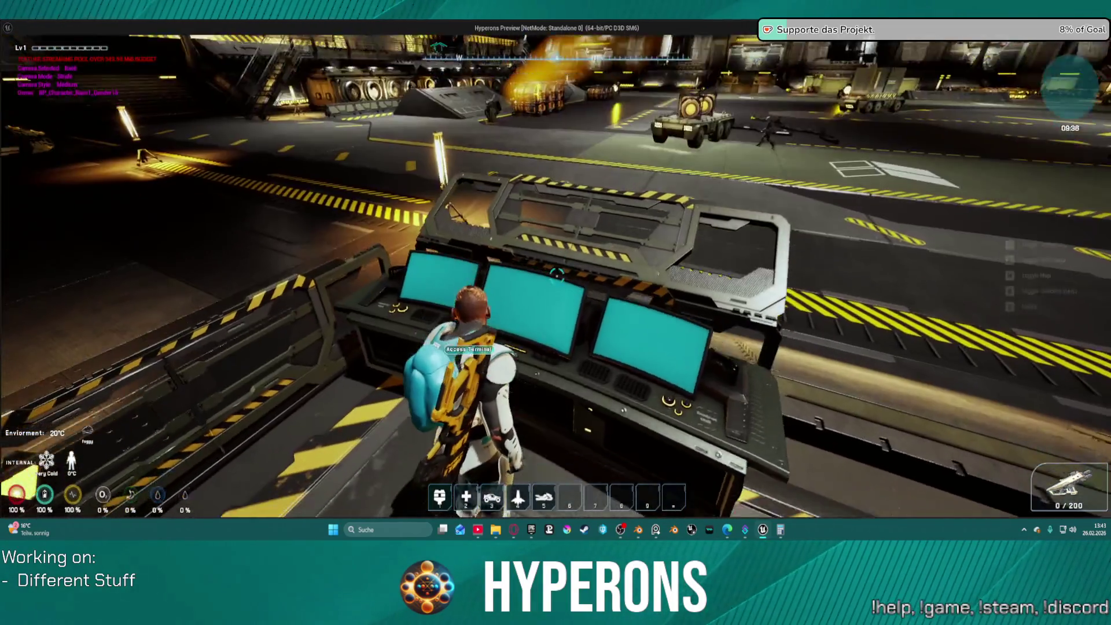
key("f")
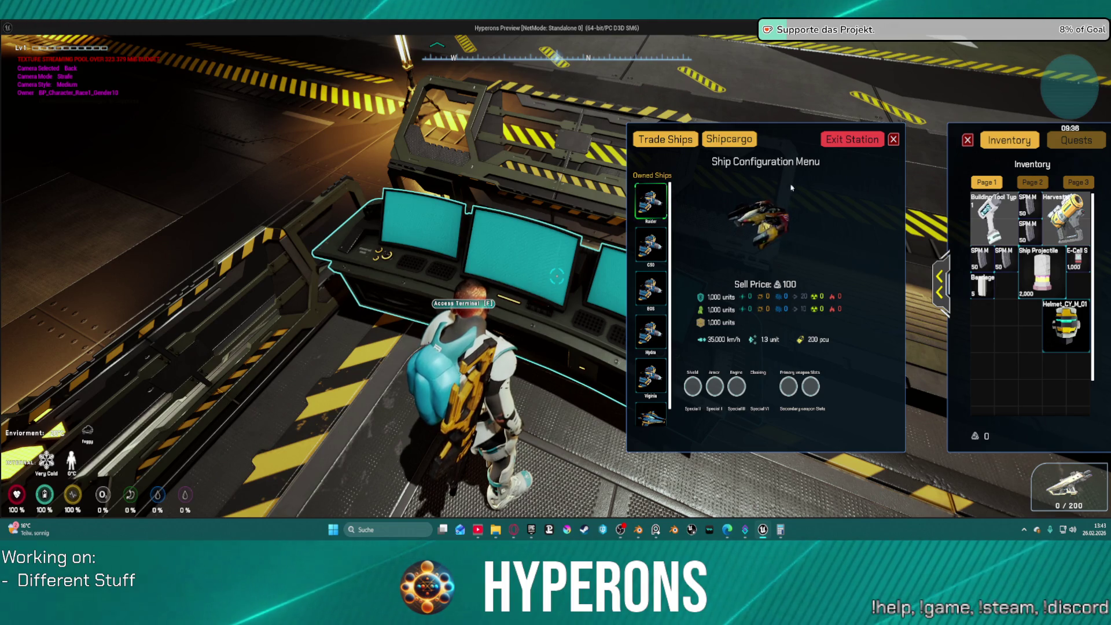
Step: Leave the station, accelerate the ship forward, check the left camera view, then quit the preview
left_click(856, 146)
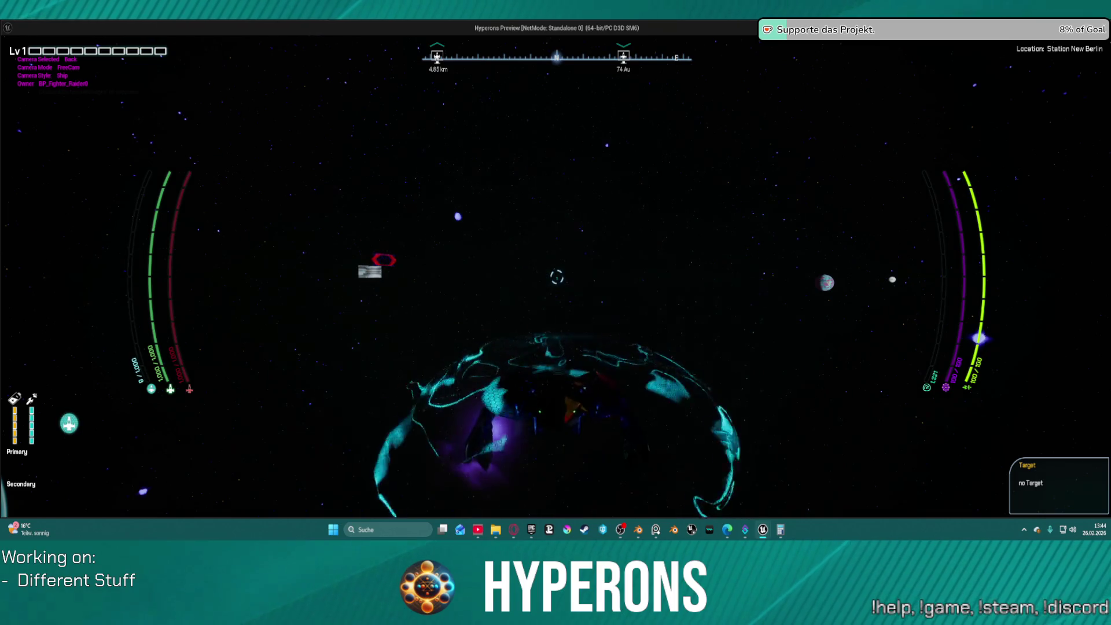
key("w")
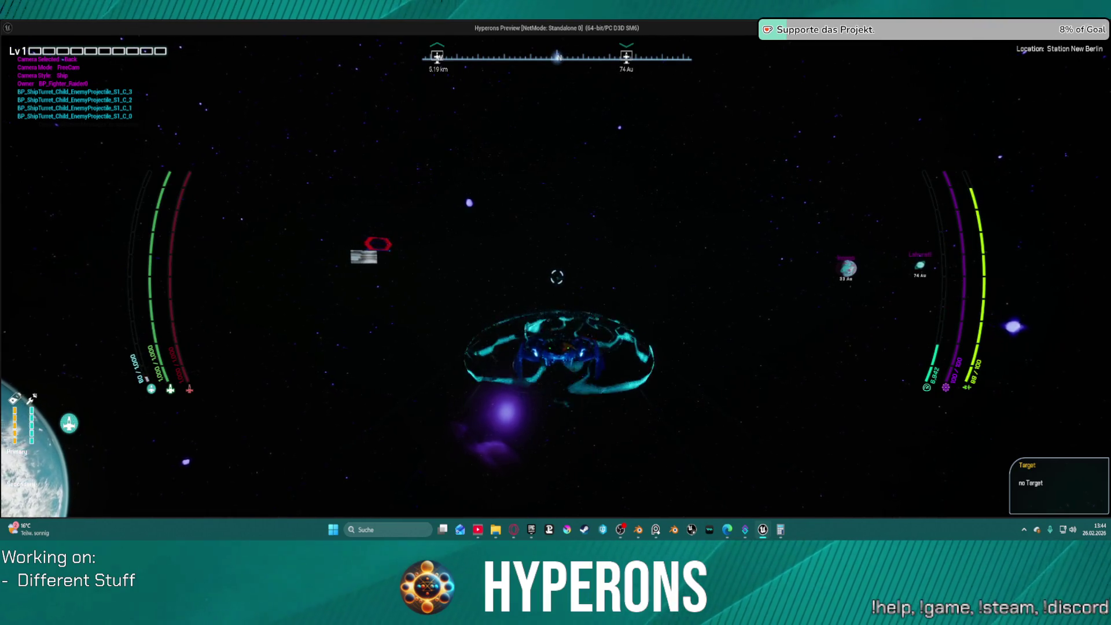
key("w")
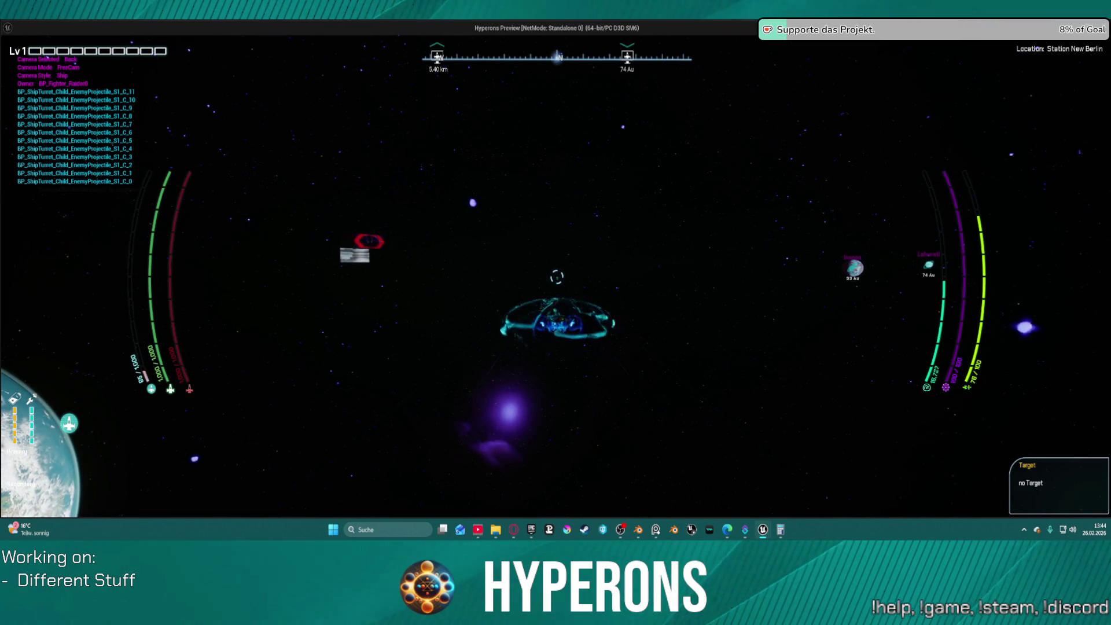
key("c")
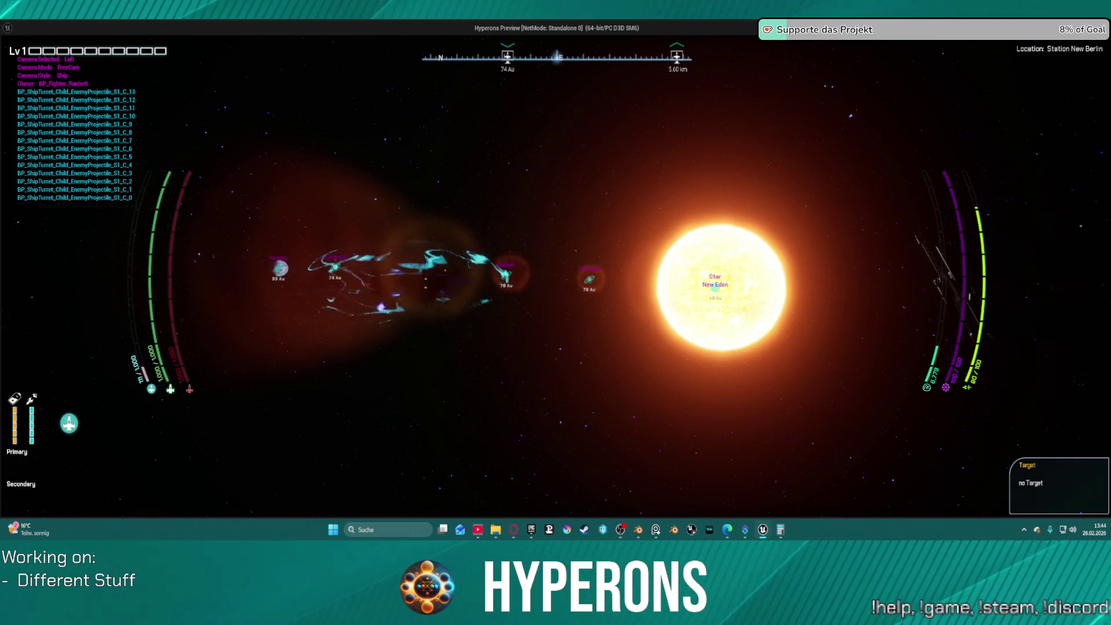
key("Escape")
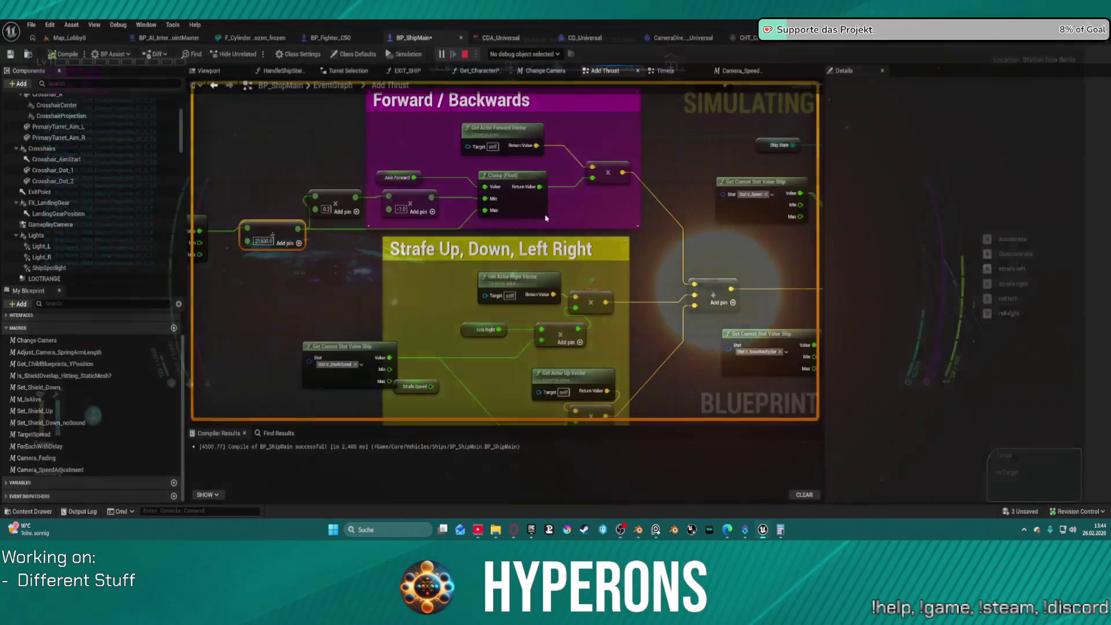
Step: Open the Camera Speed Adjustment macro from the Timers graph and zoom to its camera-offset nodes
left_click_drag(353, 157, 532, 144)
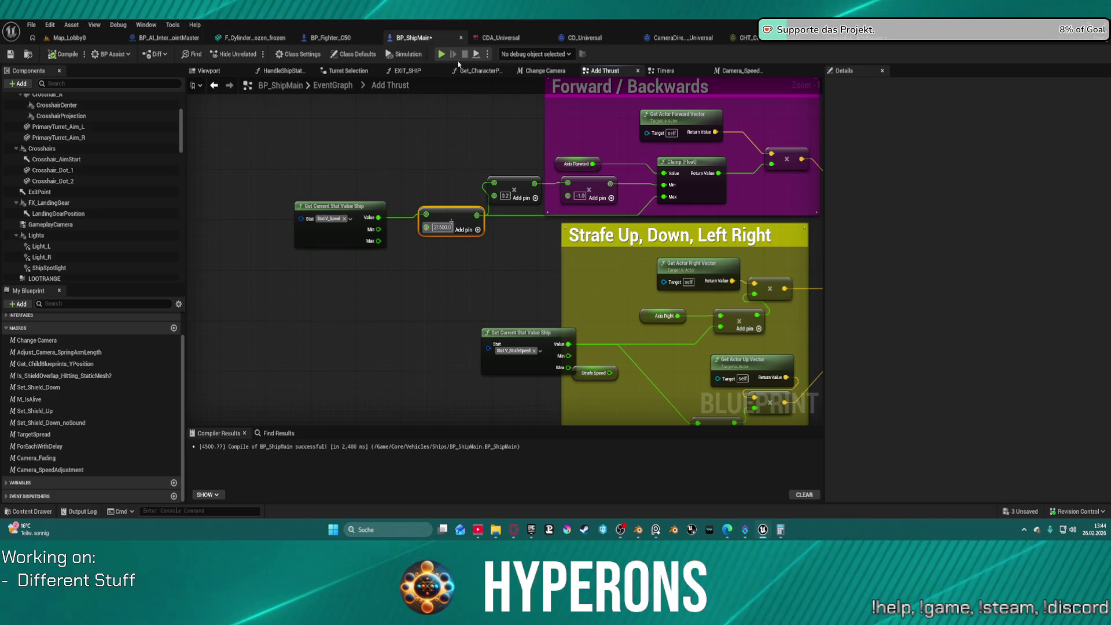
left_click(666, 71)
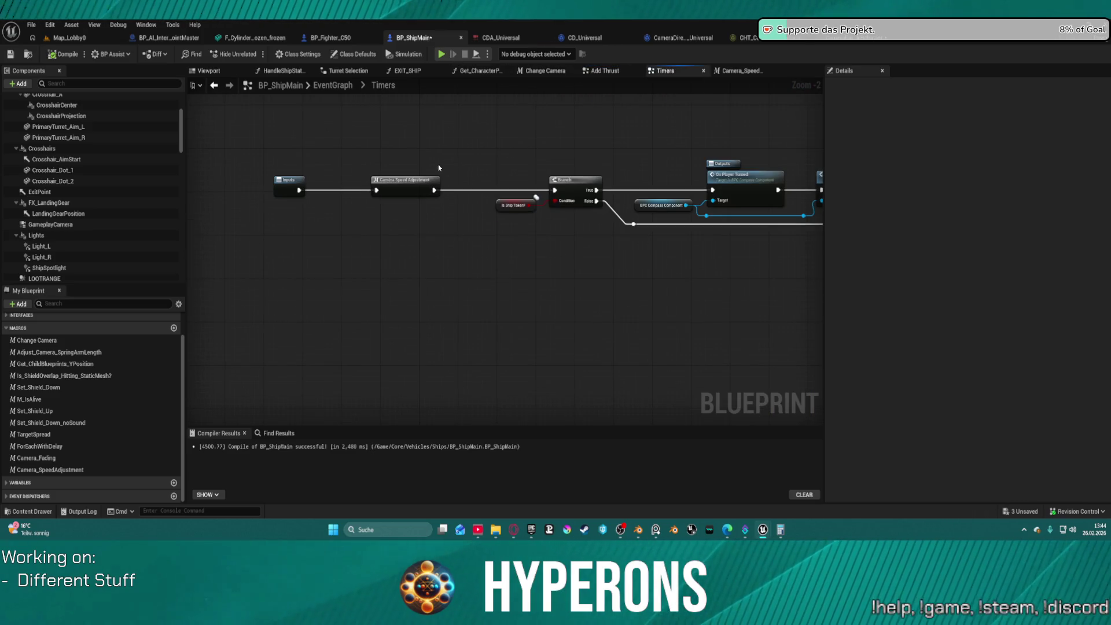
double_click(396, 184)
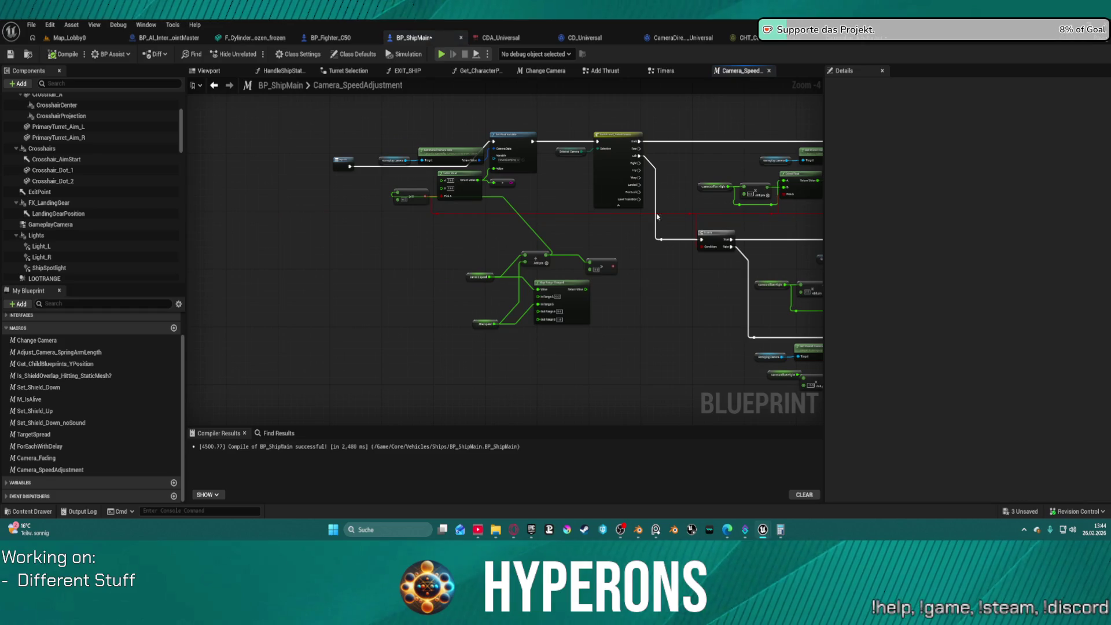
scroll(507, 188, "up", 3)
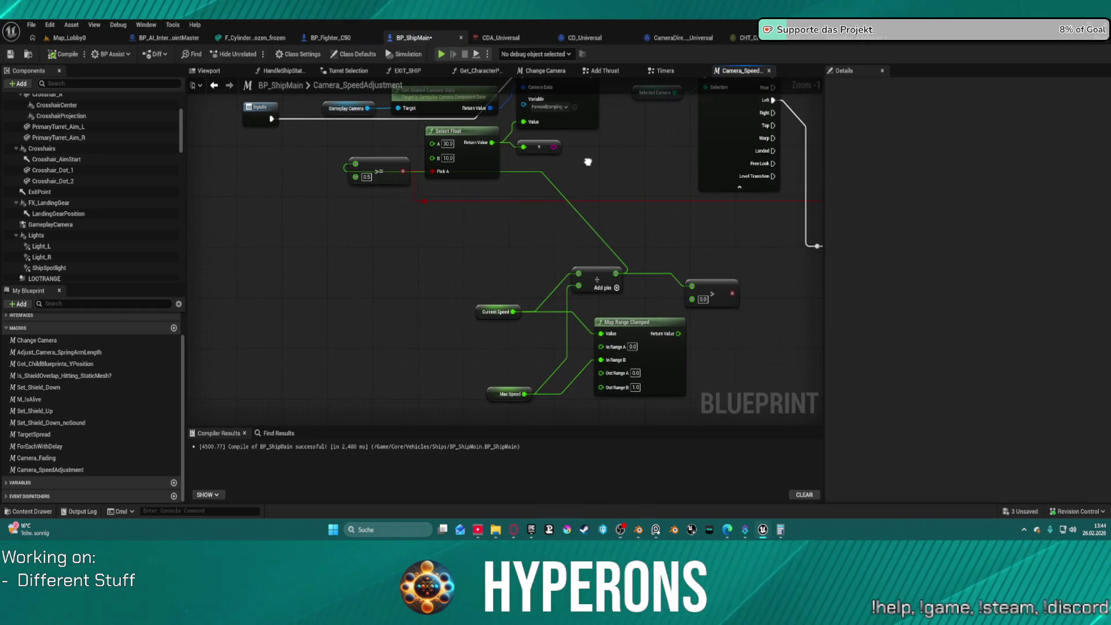
mouse_move(578, 241)
left_mouse_down()
mouse_move(542, 269)
mouse_move(519, 266)
mouse_move(422, 171)
mouse_move(458, 200)
mouse_move(503, 200)
mouse_move(584, 173)
mouse_move(533, 198)
left_mouse_up()
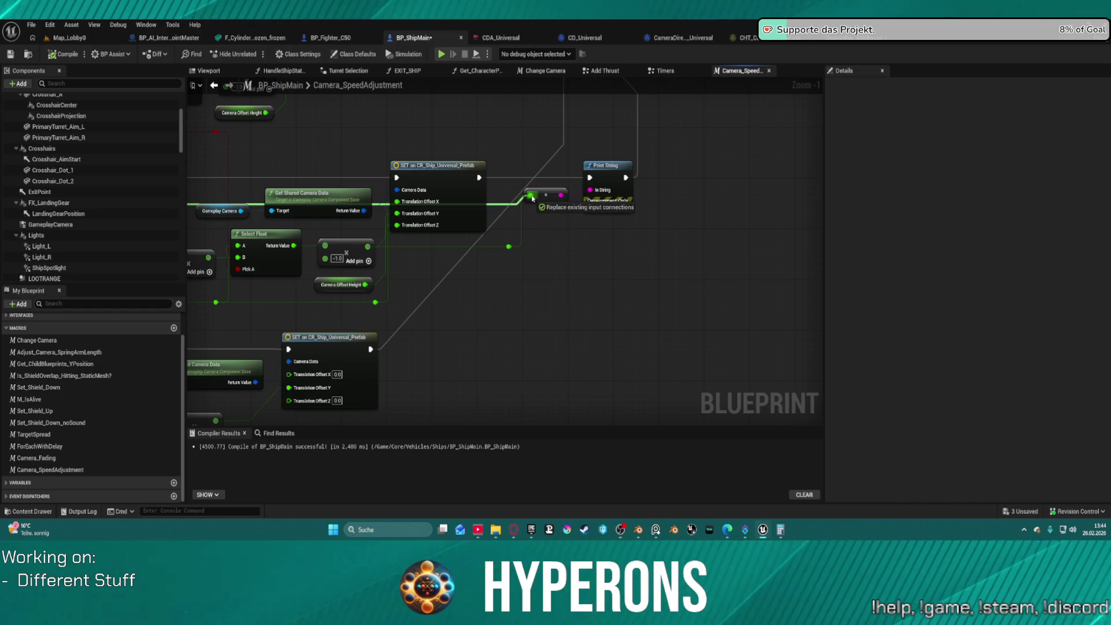
Step: Connect the offset value to the reroute node, compile, and briefly try an in-editor play test
left_click_drag(533, 198, 531, 197)
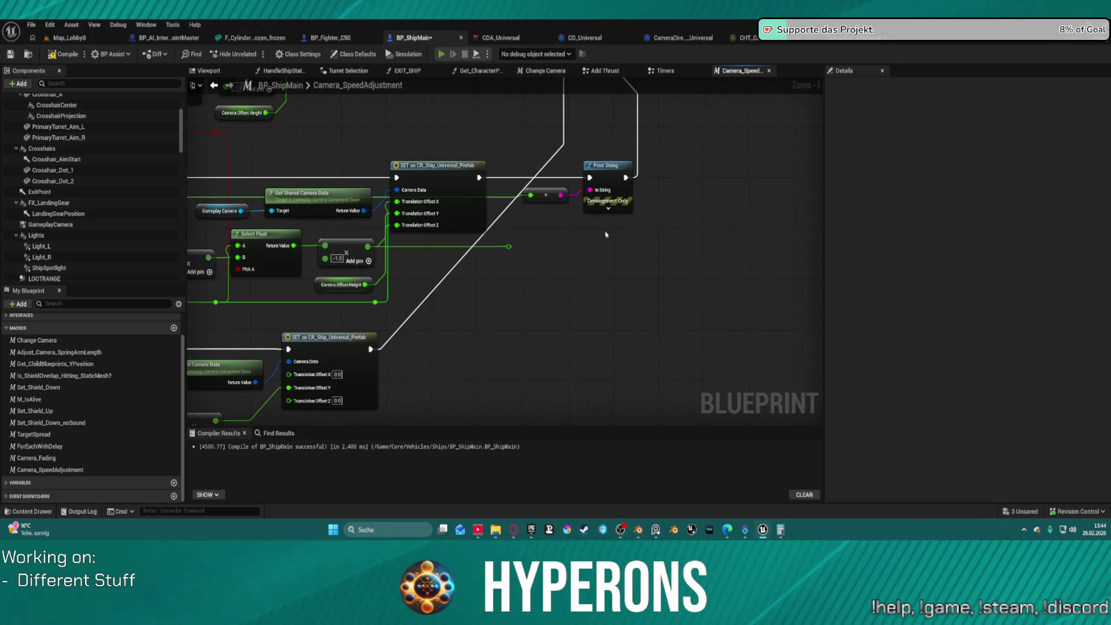
key("F7")
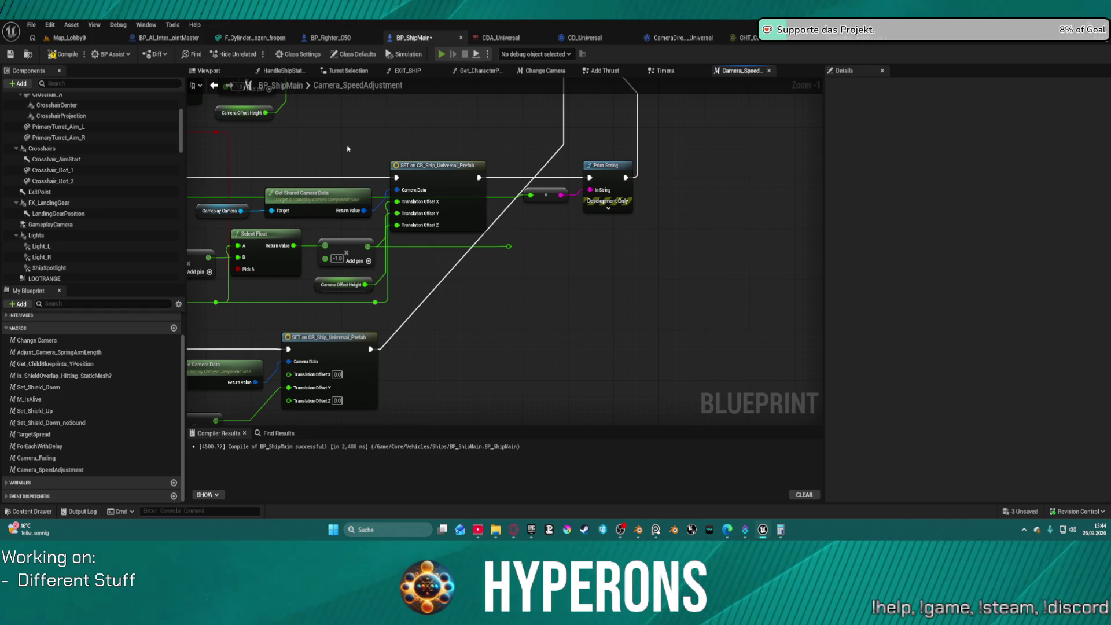
key("alt+p")
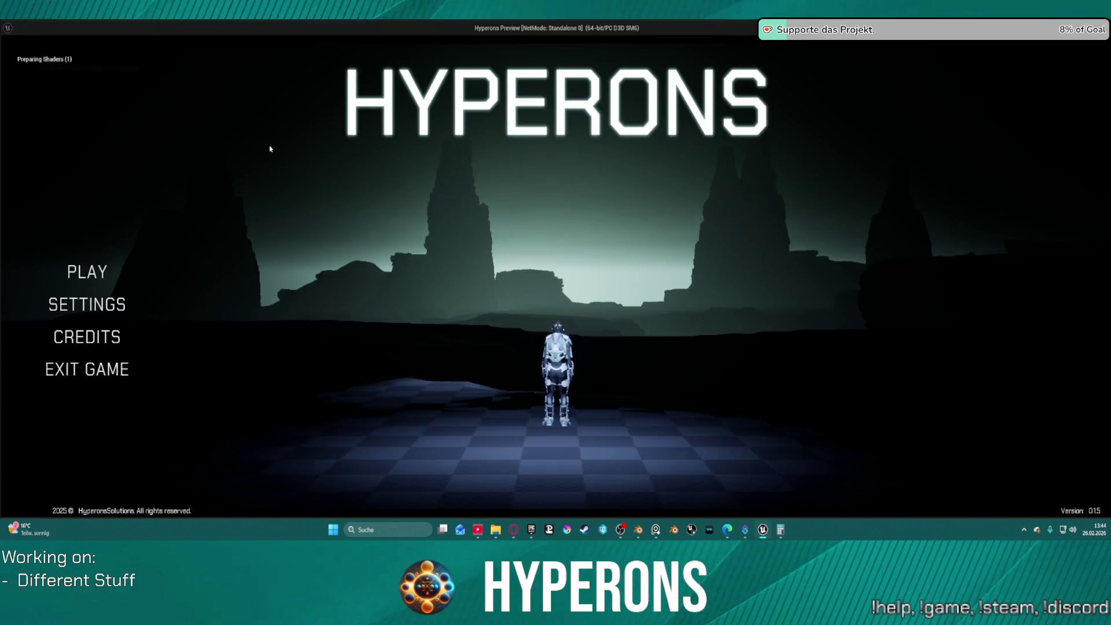
key("Escape")
mouse_move(621, 232)
left_mouse_down()
mouse_move(816, 225)
mouse_move(810, 300)
mouse_move(648, 237)
left_mouse_up()
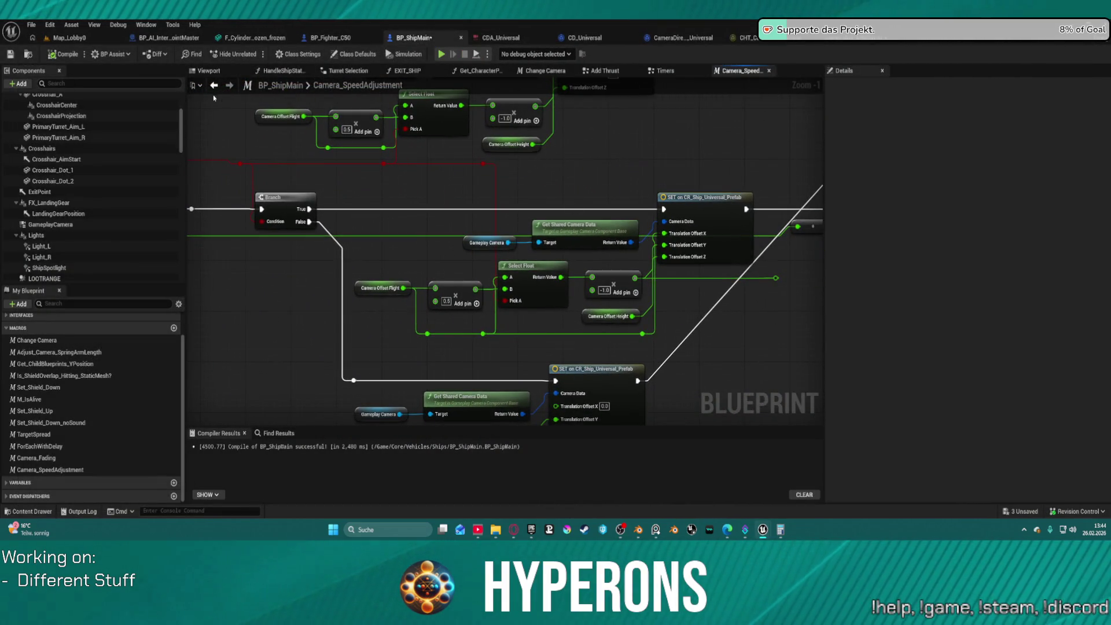
Step: Wire both camera-offset SET nodes' execution into Print String and recompile the blueprint
left_click_drag(477, 188, 305, 195)
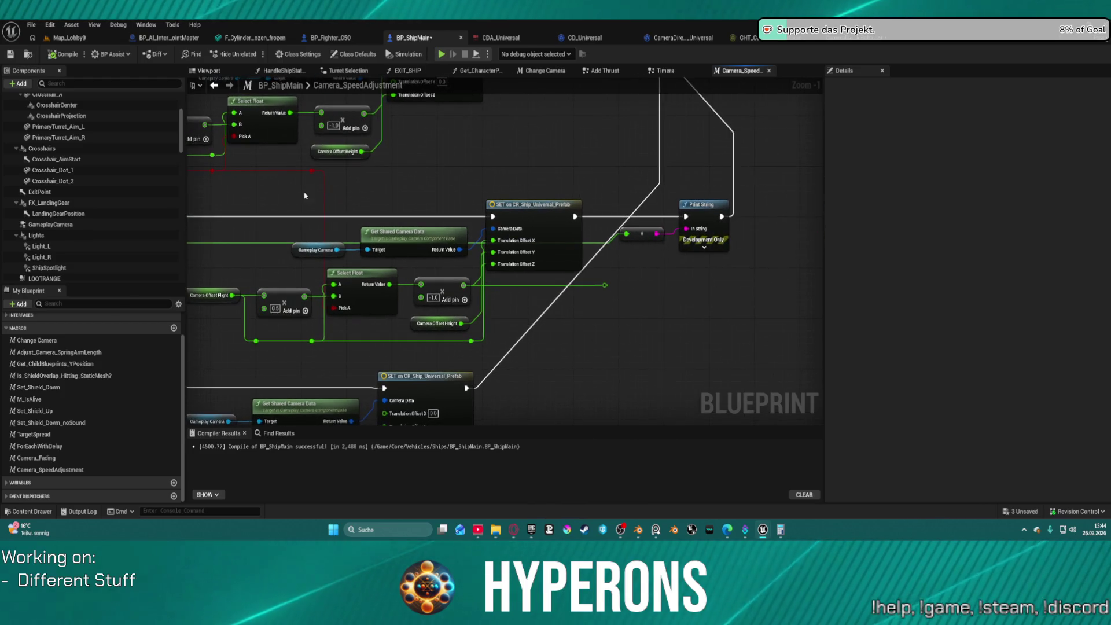
left_click_drag(467, 388, 690, 217)
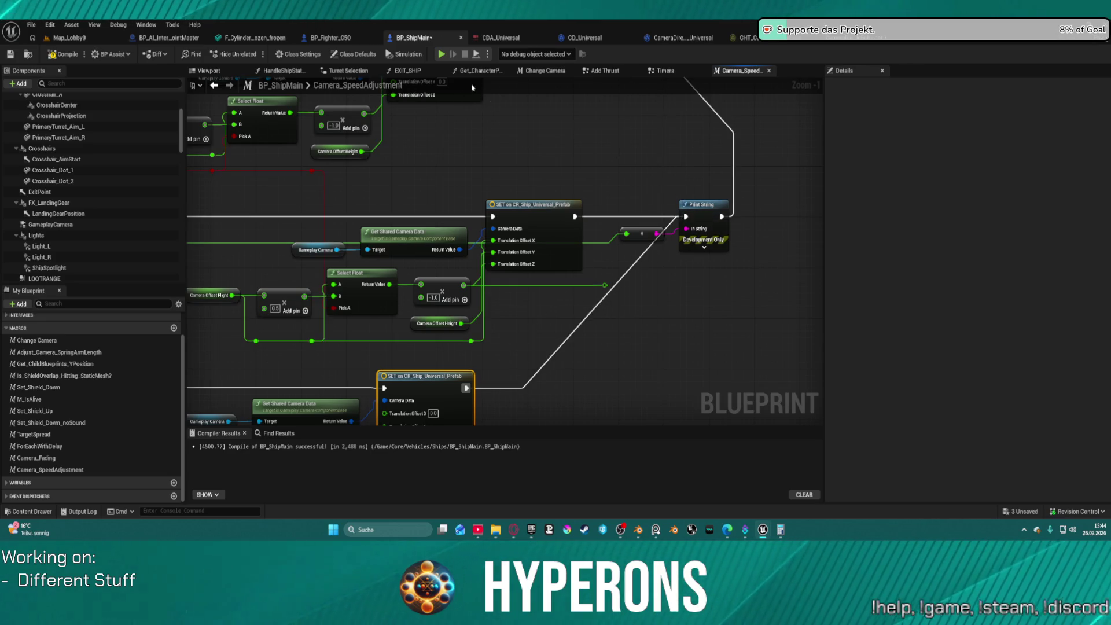
mouse_move(648, 104)
left_mouse_down()
mouse_move(440, 242)
mouse_move(448, 231)
mouse_move(519, 258)
left_mouse_up()
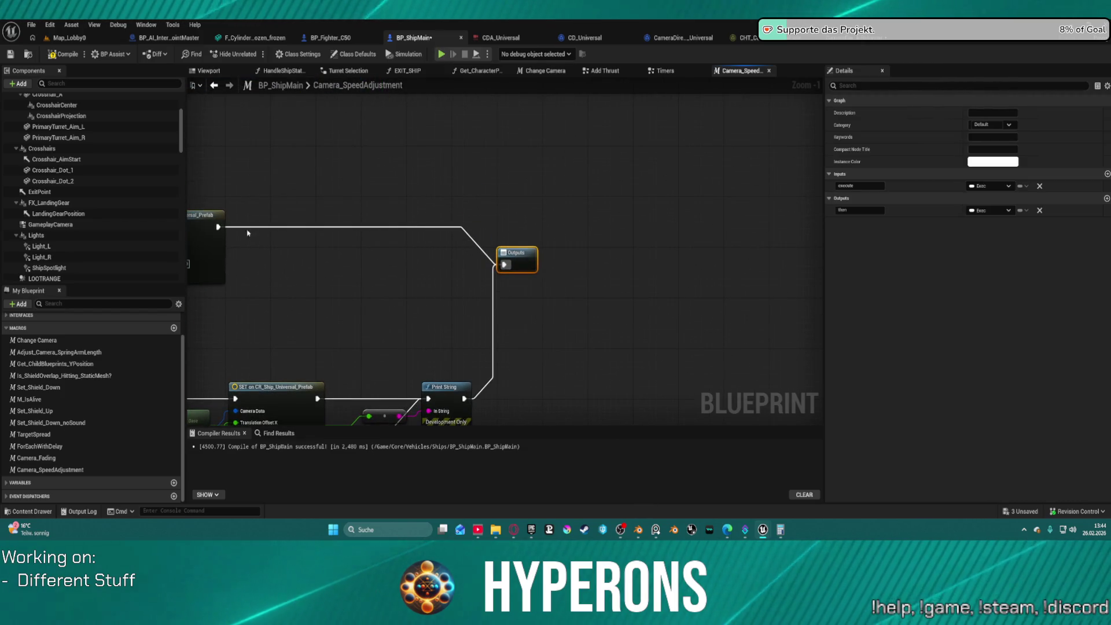
left_click(222, 228)
left_click_drag(222, 228, 430, 398)
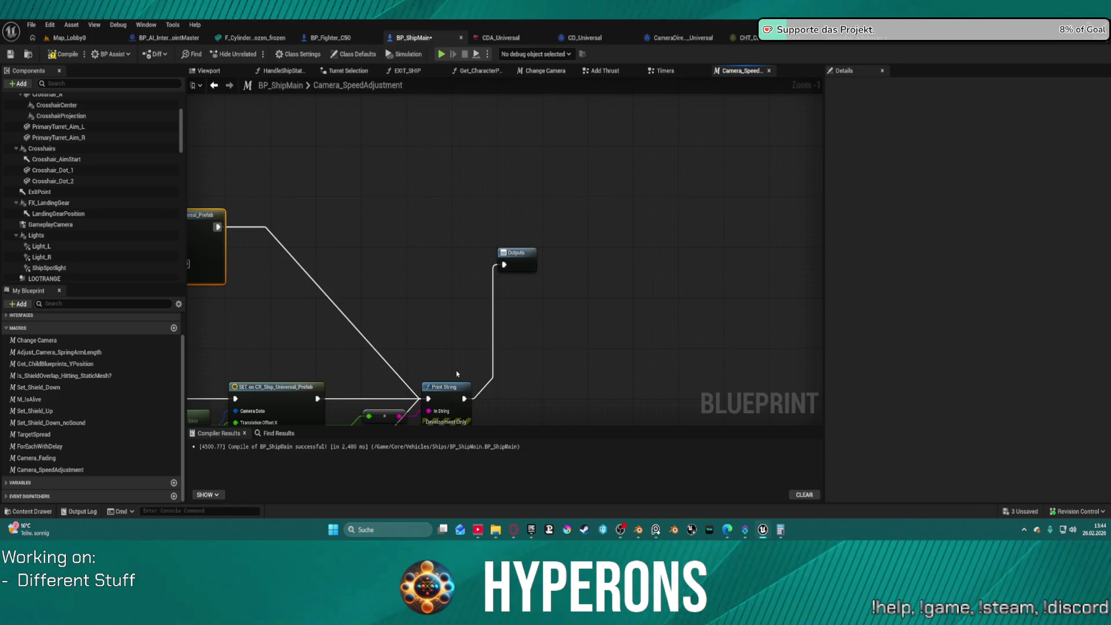
key("F7")
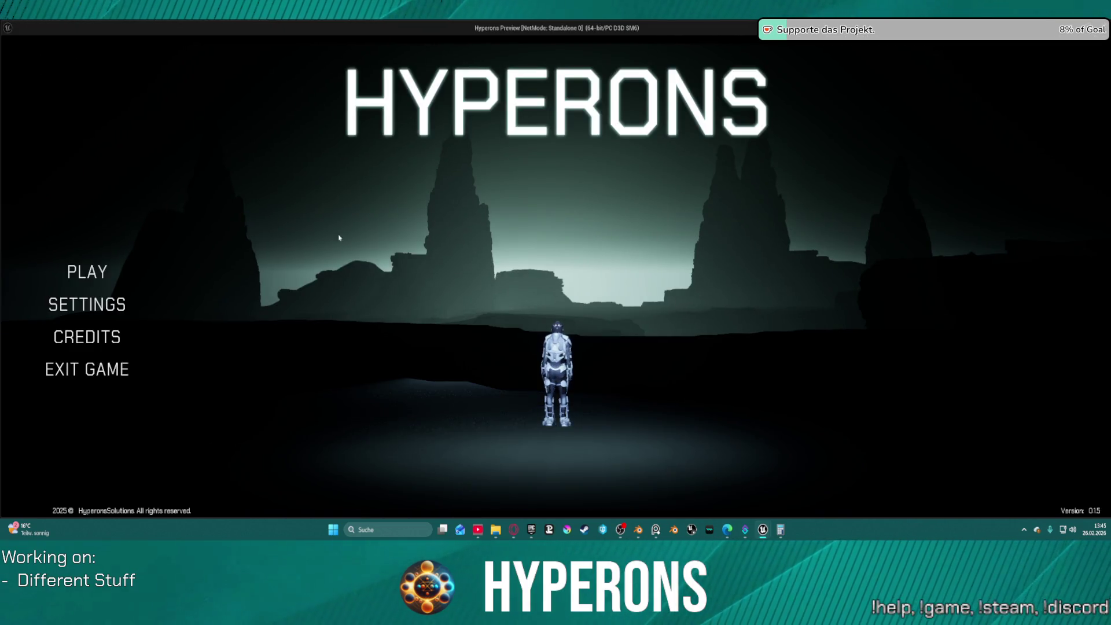
Step: Start a Hyperons game at Station New Berlin with the TE_ST character
left_click(87, 272)
left_click(422, 321)
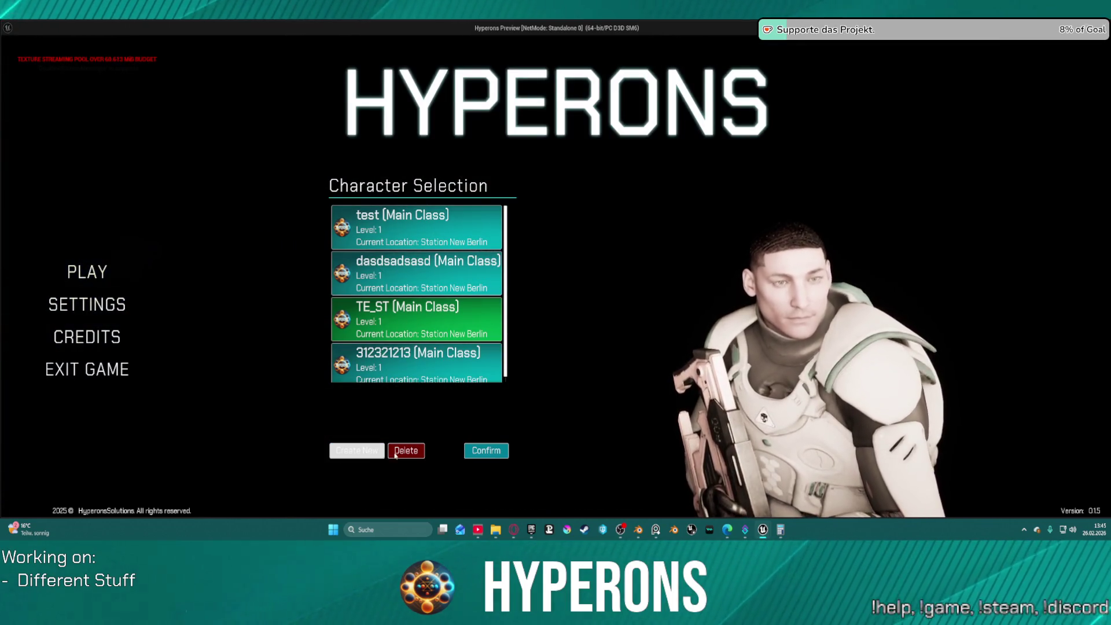
left_click(487, 450)
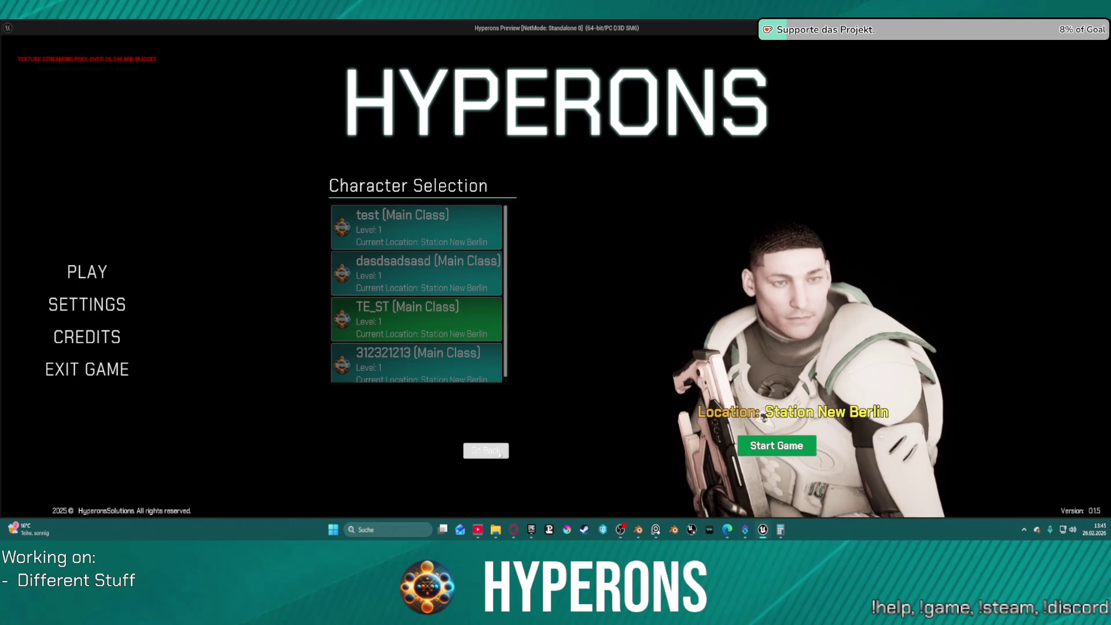
left_click(793, 446)
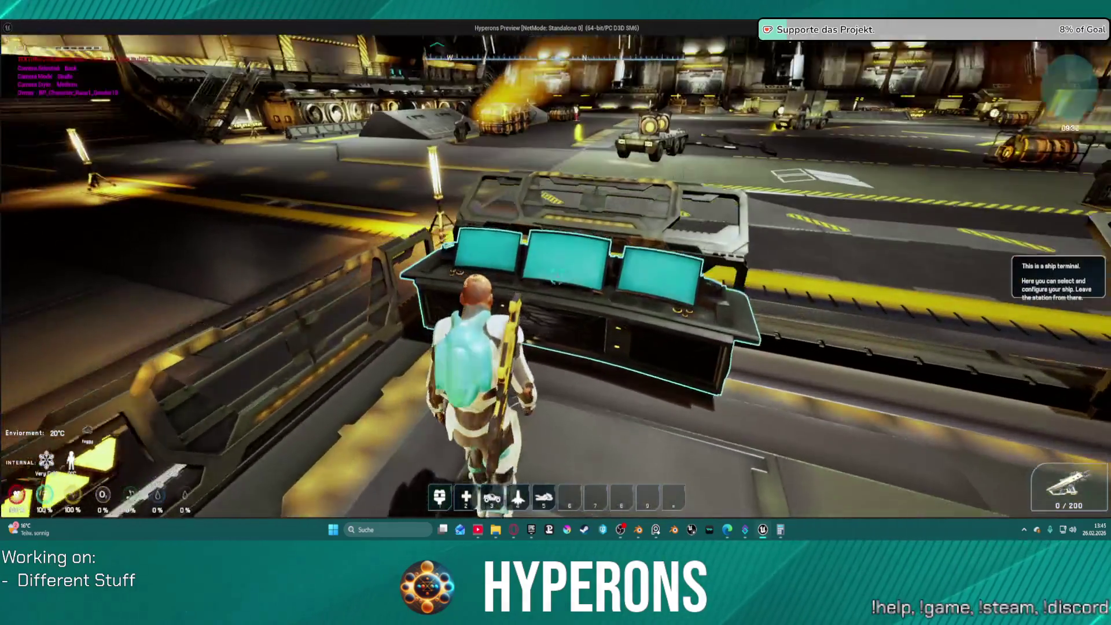
Step: Use the ship terminal to exit Station New Berlin and confirm leaving
key("e")
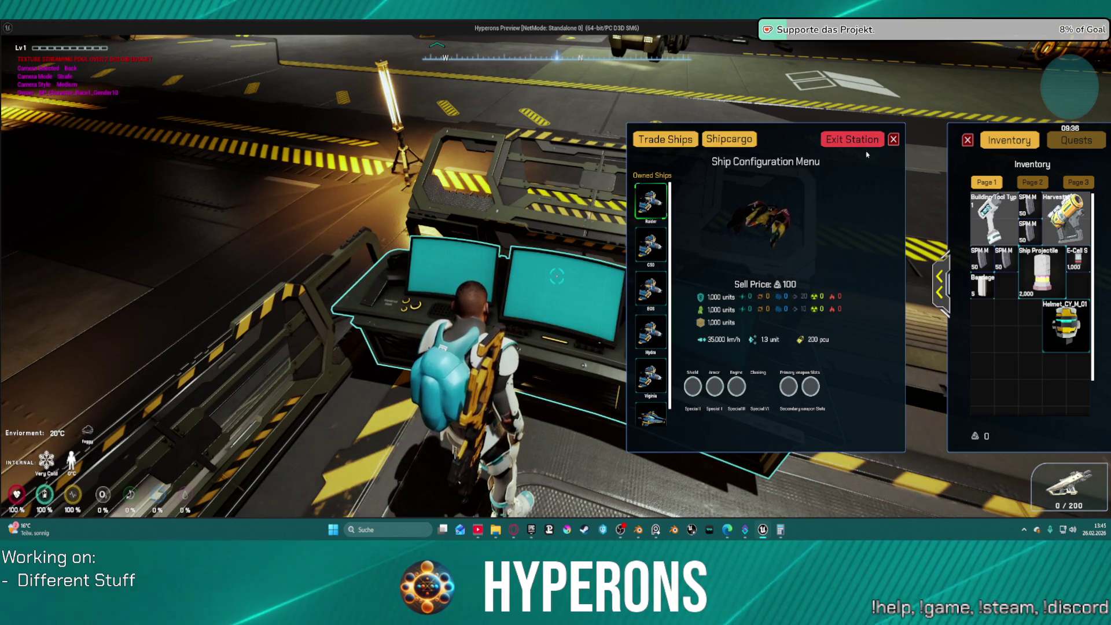
left_click(852, 141)
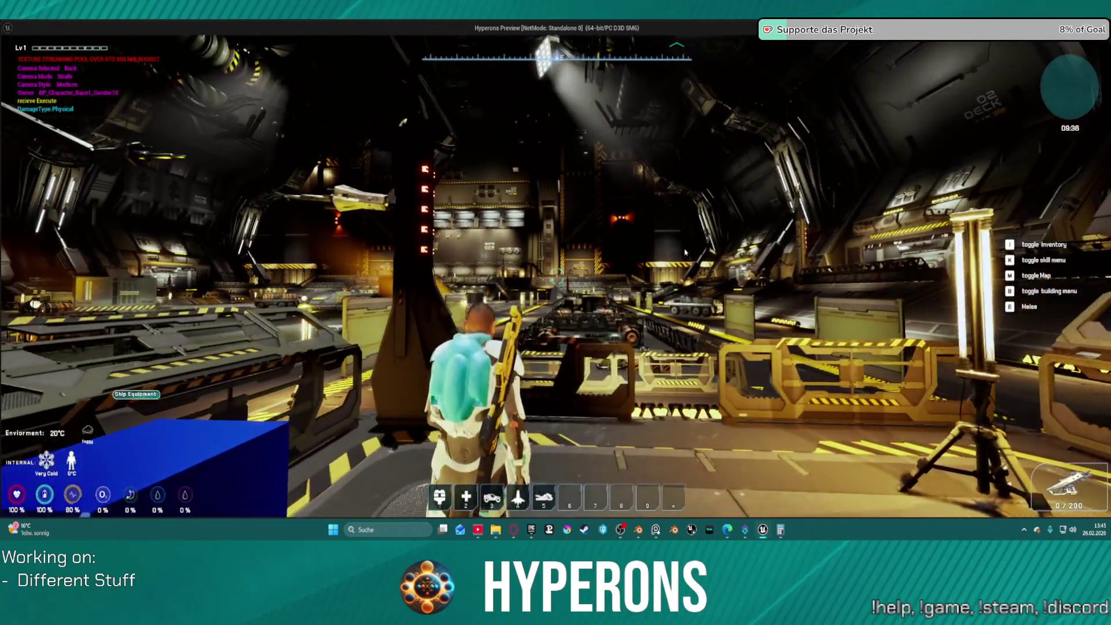
key("i")
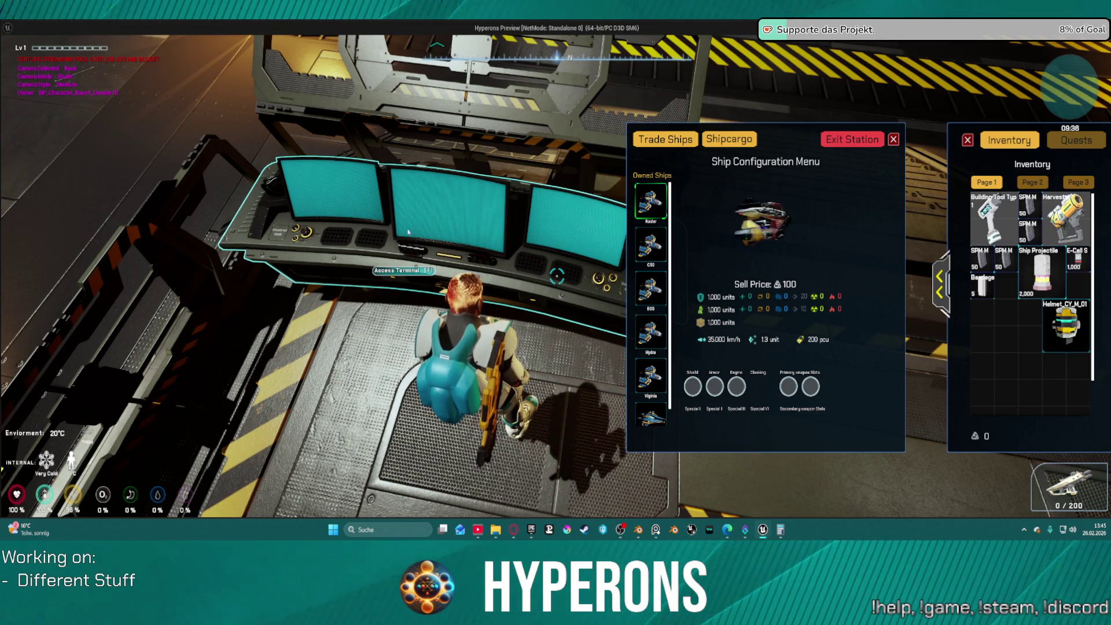
left_click(855, 147)
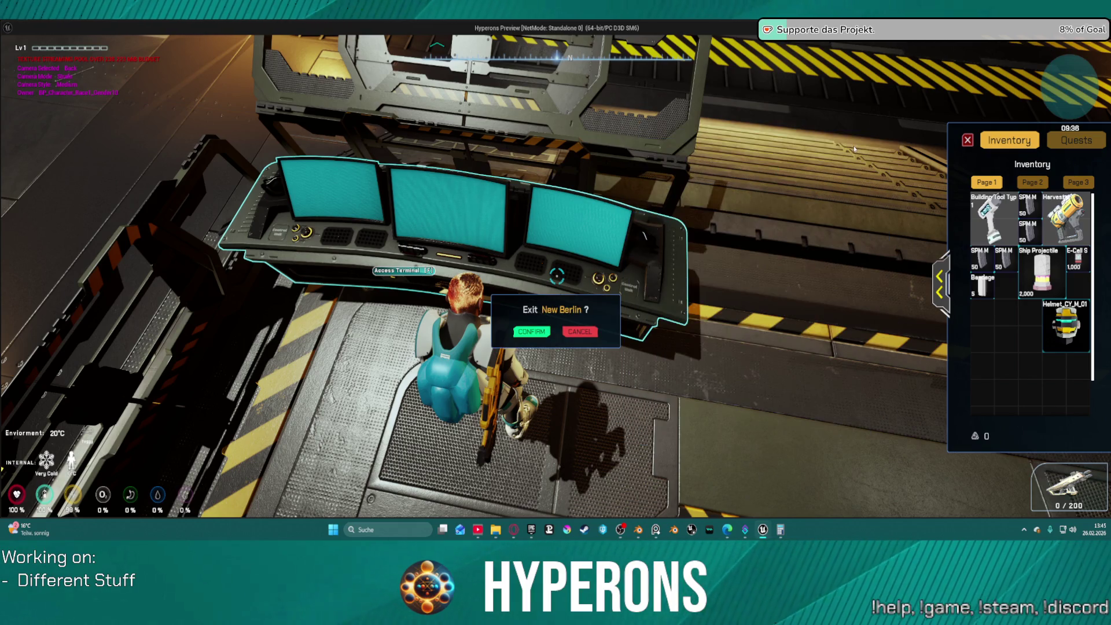
left_click(518, 334)
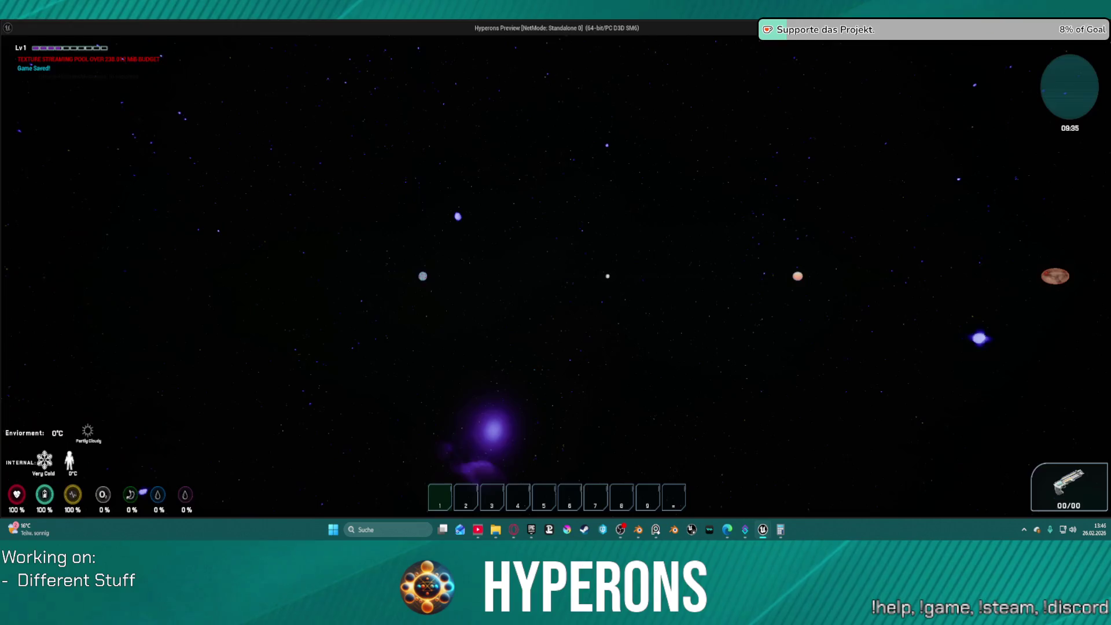
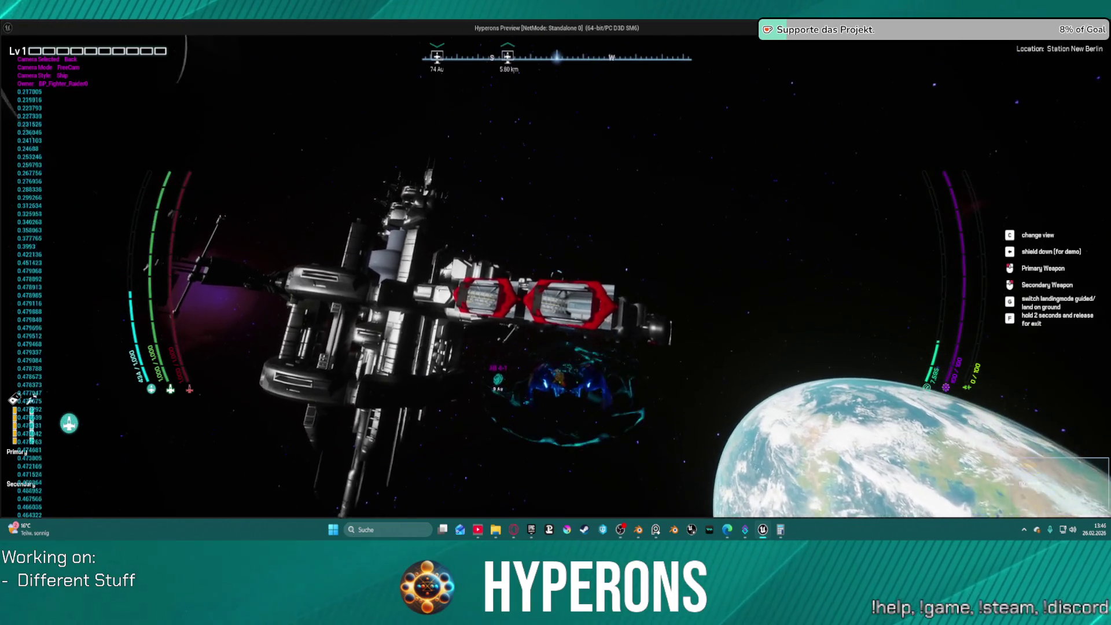
key("alt+Tab")
key("Escape")
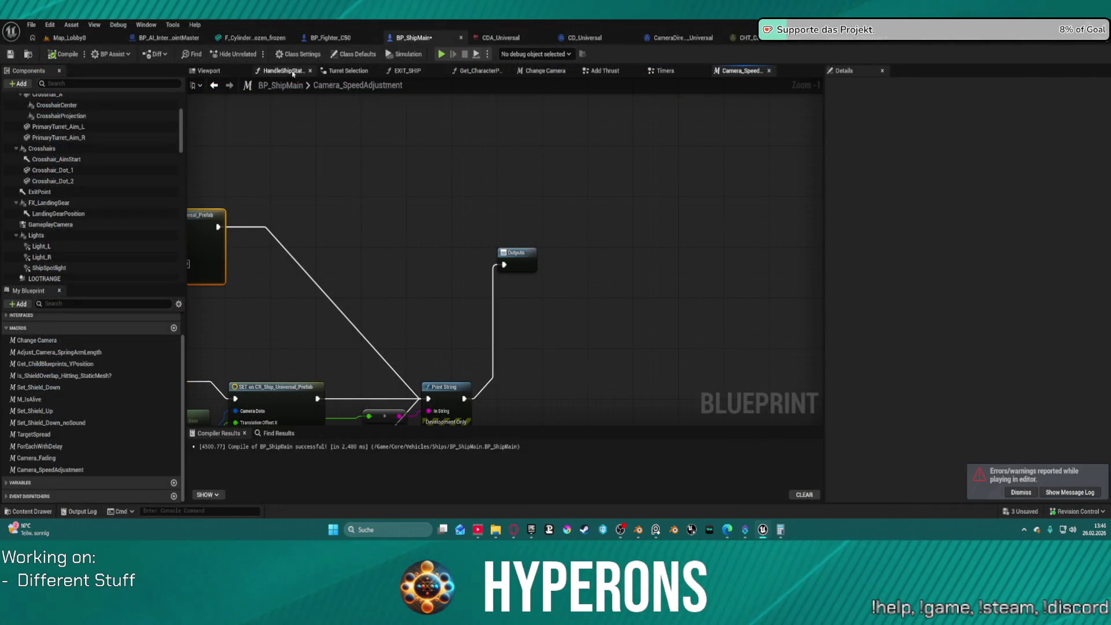
left_click(605, 71)
left_click(444, 226)
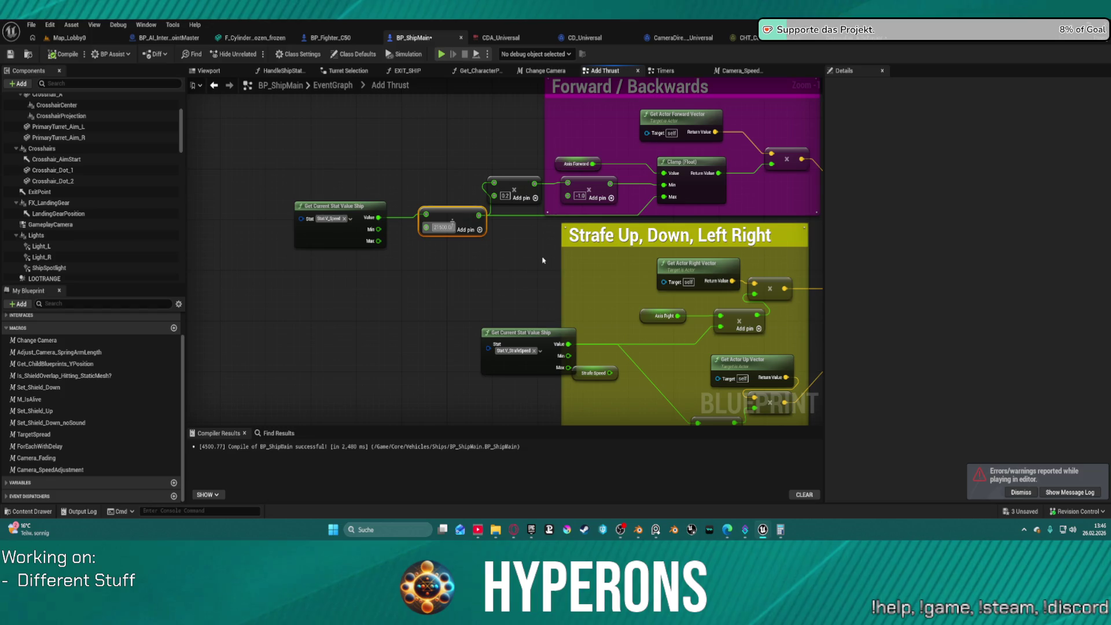
key("Return")
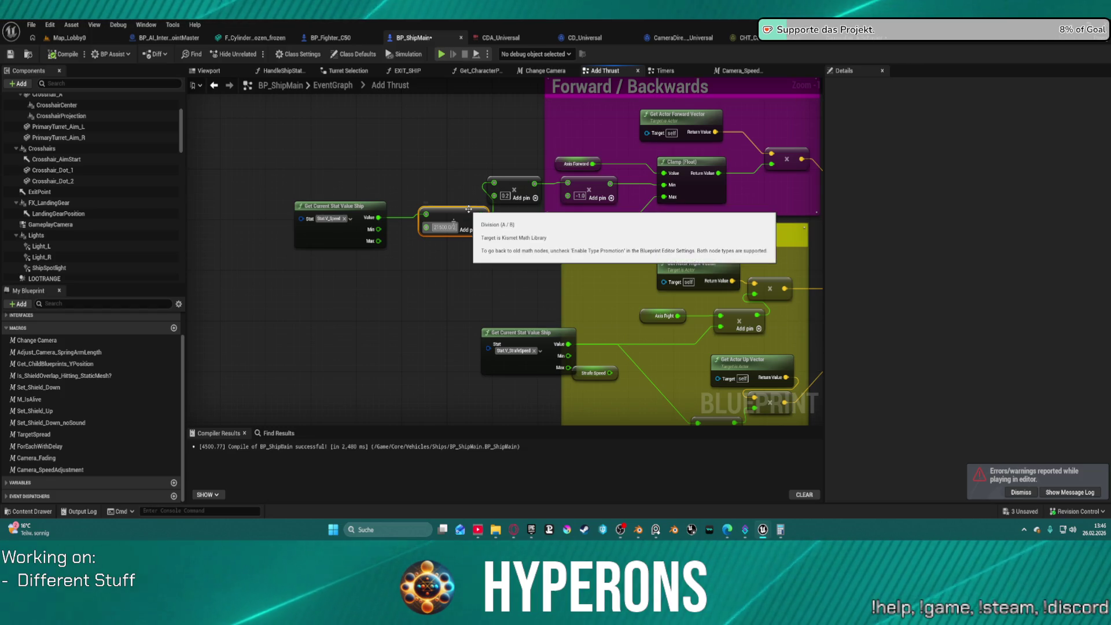
Step: Compile, start play, and go to the game's character selection
left_click(446, 54)
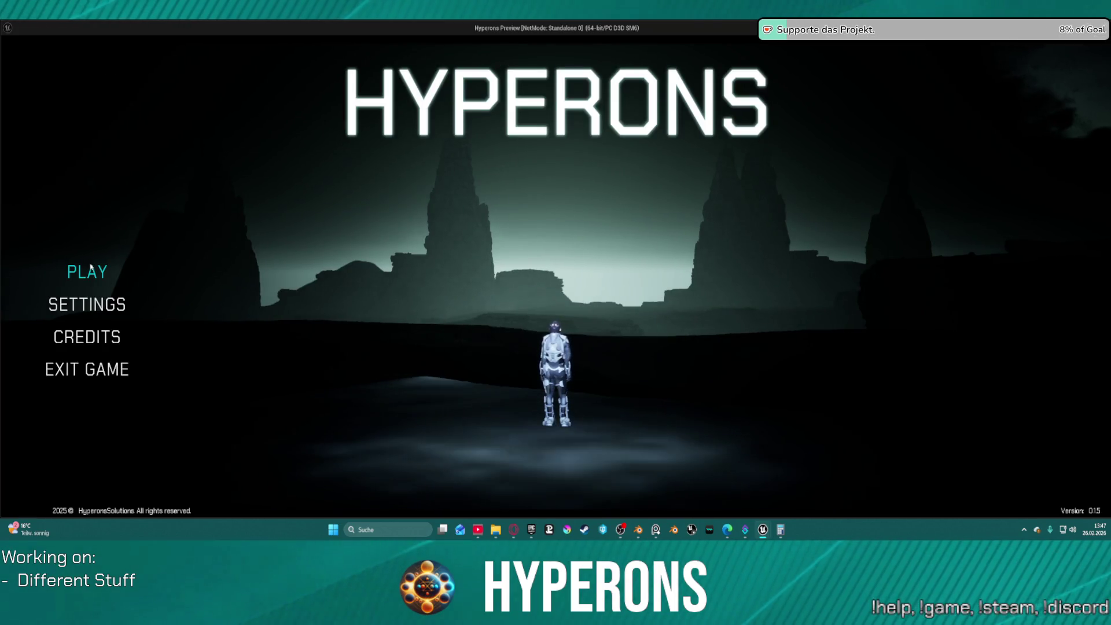
left_click(174, 272)
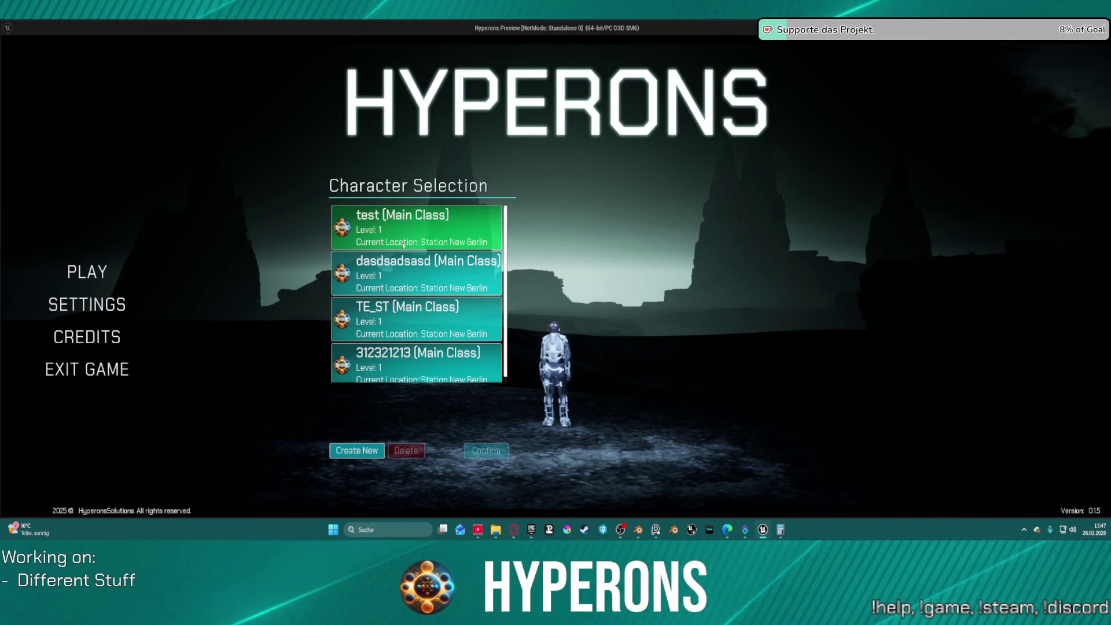
Step: Start the game as the test character and walk toward the ship terminal
left_click(403, 244)
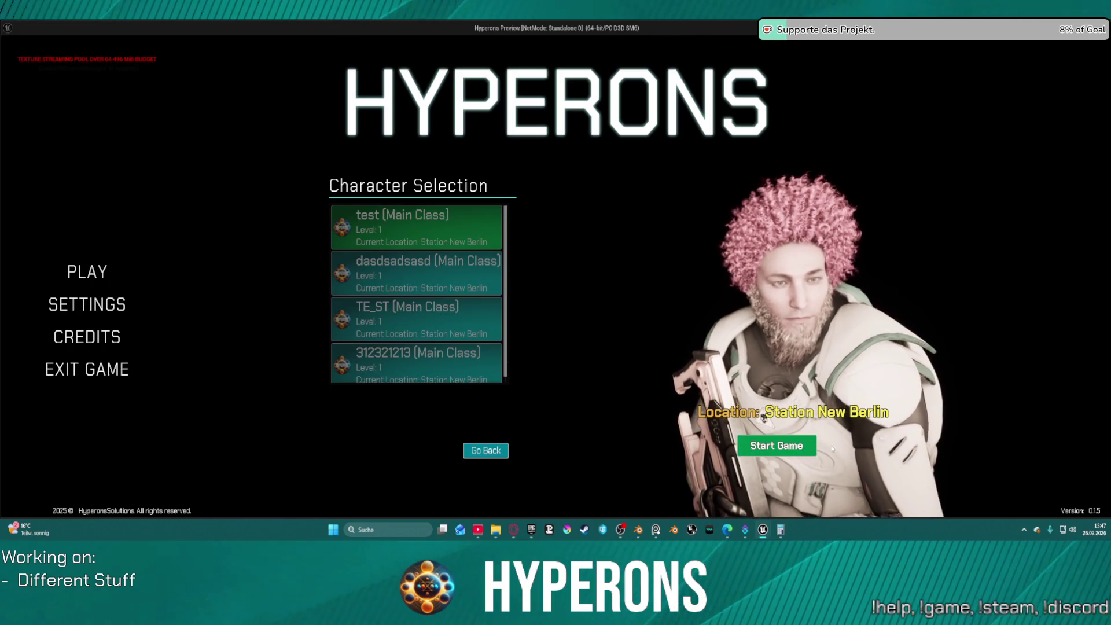
left_click(772, 449)
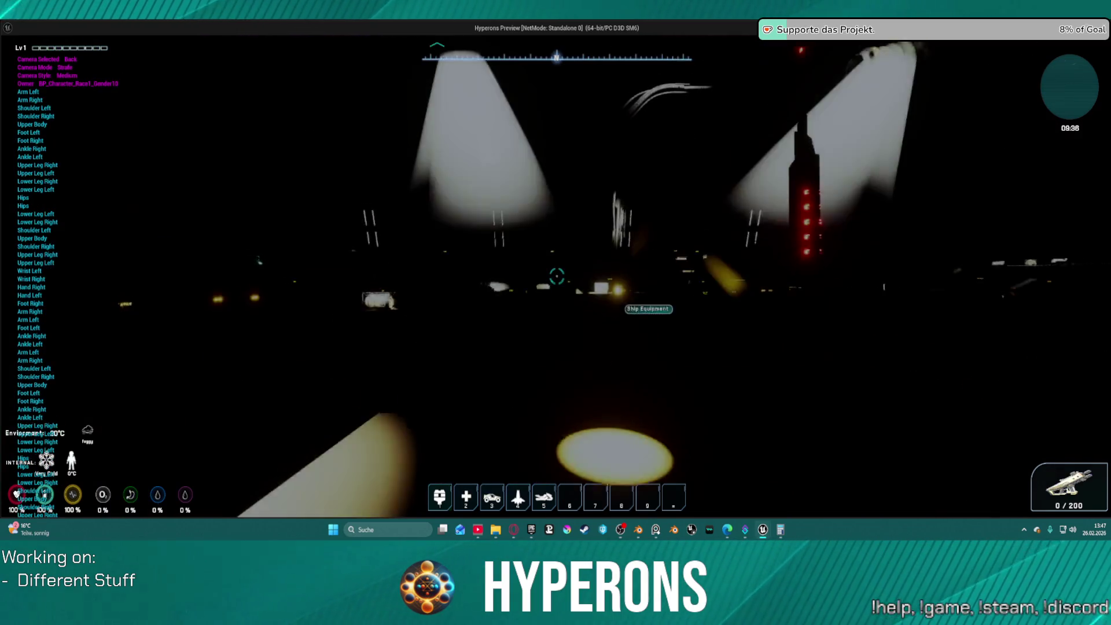
key("w")
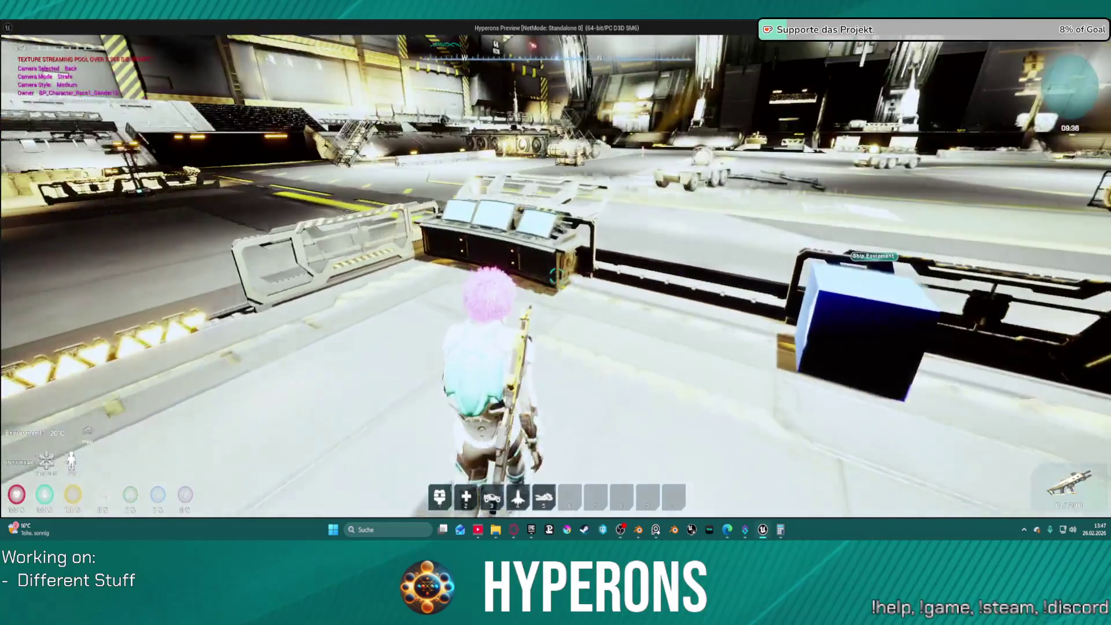
Step: Inspect the Raider's stats at the terminal, exit the station, then return to the editor
key("e")
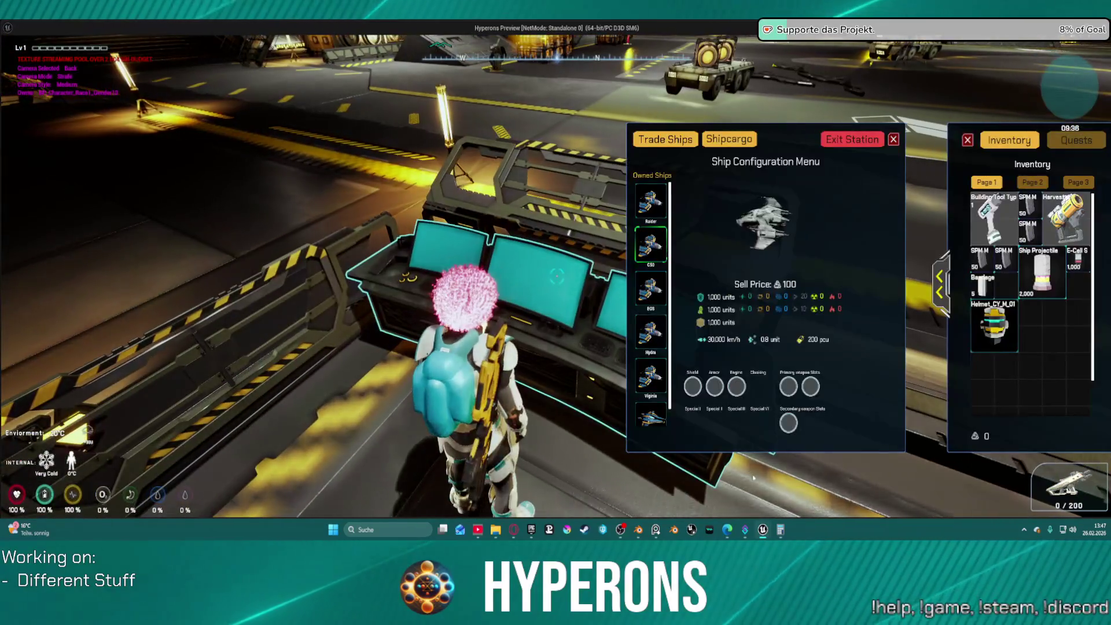
left_click(651, 202)
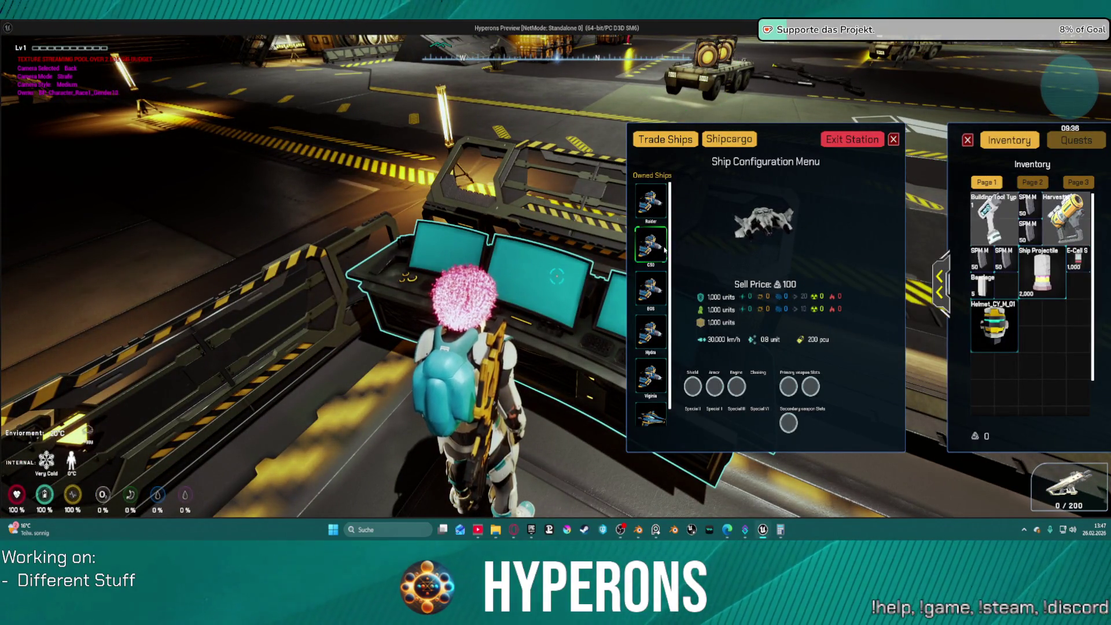
left_click(839, 144)
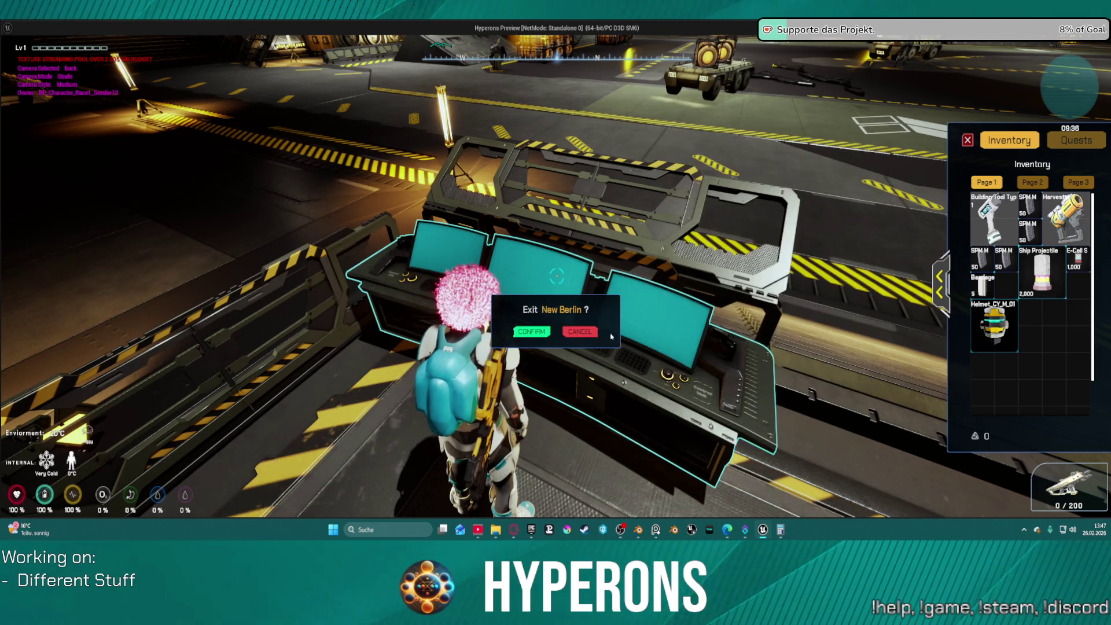
left_click(525, 331)
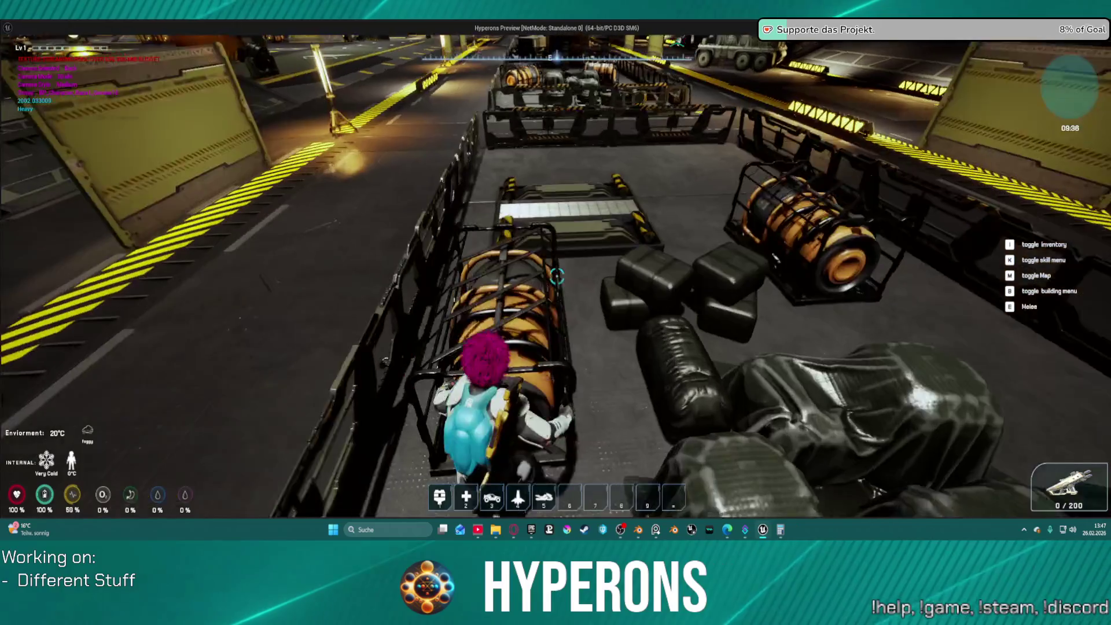
key("super")
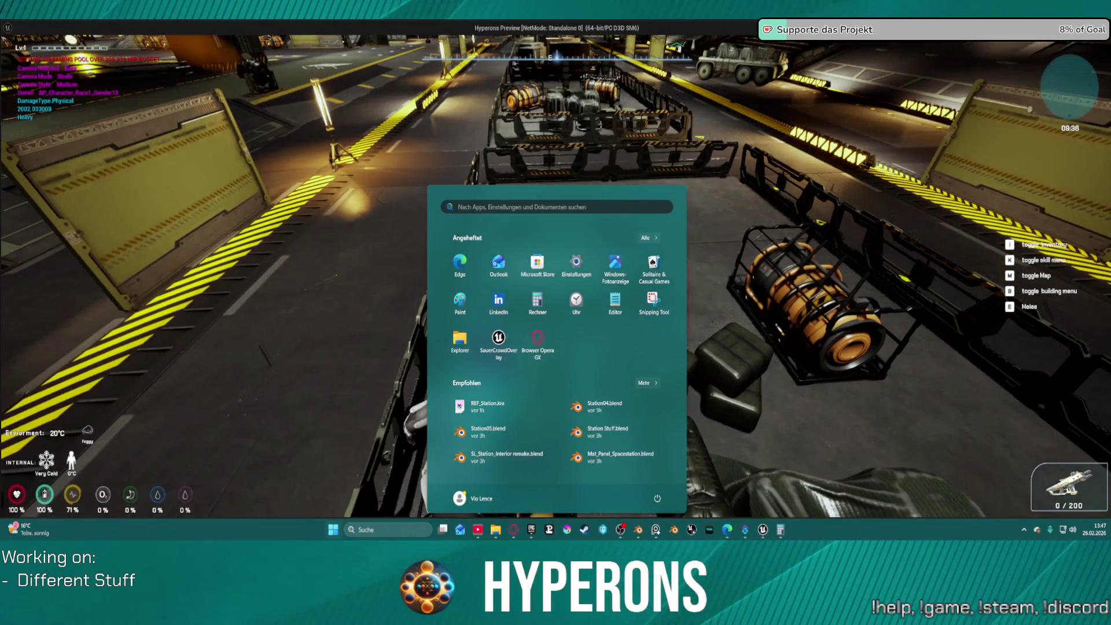
key("alt+Tab")
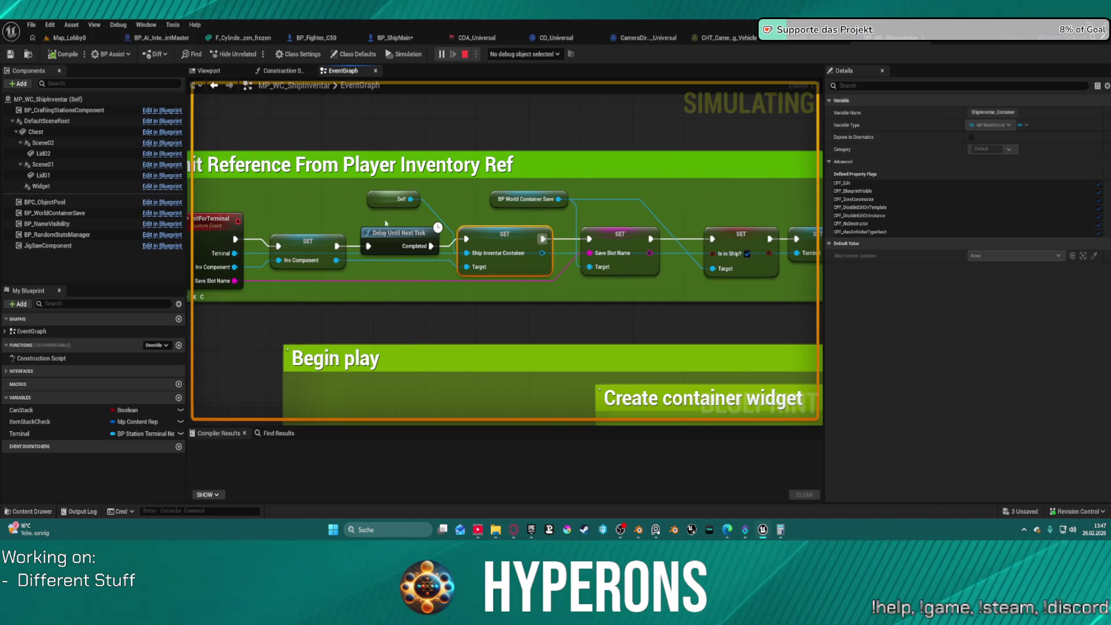
Step: Review MP_WC_ShipInventar's Jigsaw, Init Reference and Begin play sections, then return to the game preview
mouse_move(383, 251)
left_mouse_down()
mouse_move(504, 263)
mouse_move(314, 279)
mouse_move(304, 293)
mouse_move(372, 344)
mouse_move(367, 245)
left_mouse_up()
scroll(372, 344, "down", 2)
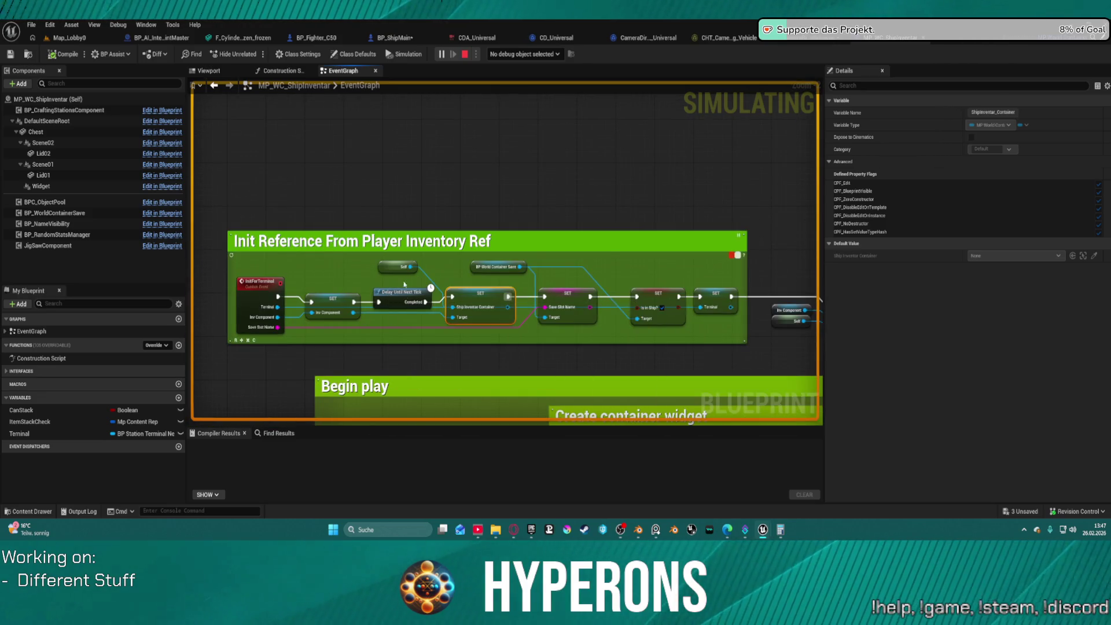
left_click_drag(392, 317, 382, 294)
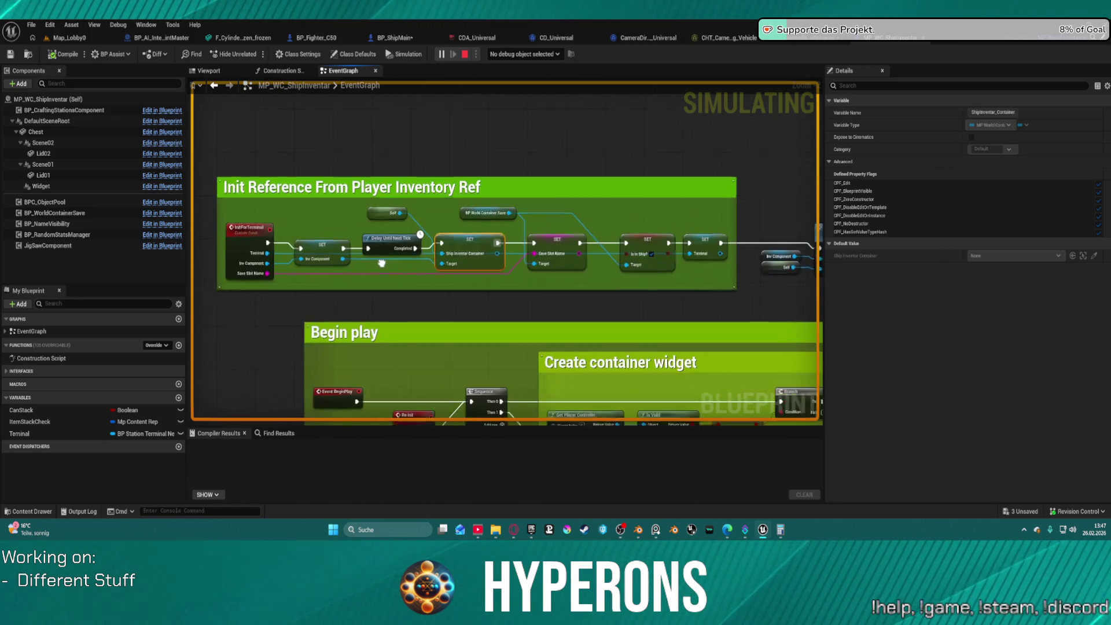
scroll(382, 294, "down", 3)
mouse_move(341, 184)
left_mouse_down()
mouse_move(346, 216)
mouse_move(276, 233)
mouse_move(276, 193)
mouse_move(319, 134)
mouse_move(320, 181)
mouse_move(315, 132)
mouse_move(208, 137)
mouse_move(244, 104)
mouse_move(213, 174)
left_mouse_up()
mouse_move(298, 171)
left_mouse_down()
mouse_move(547, 191)
mouse_move(544, 246)
left_mouse_up()
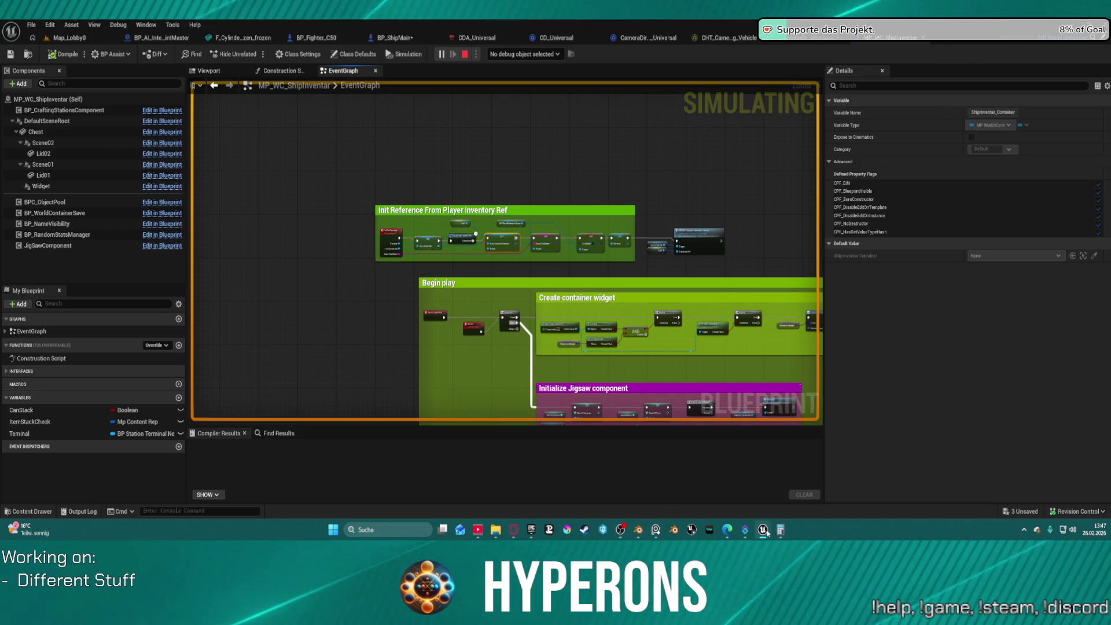
mouse_move(763, 529)
left_click(788, 489)
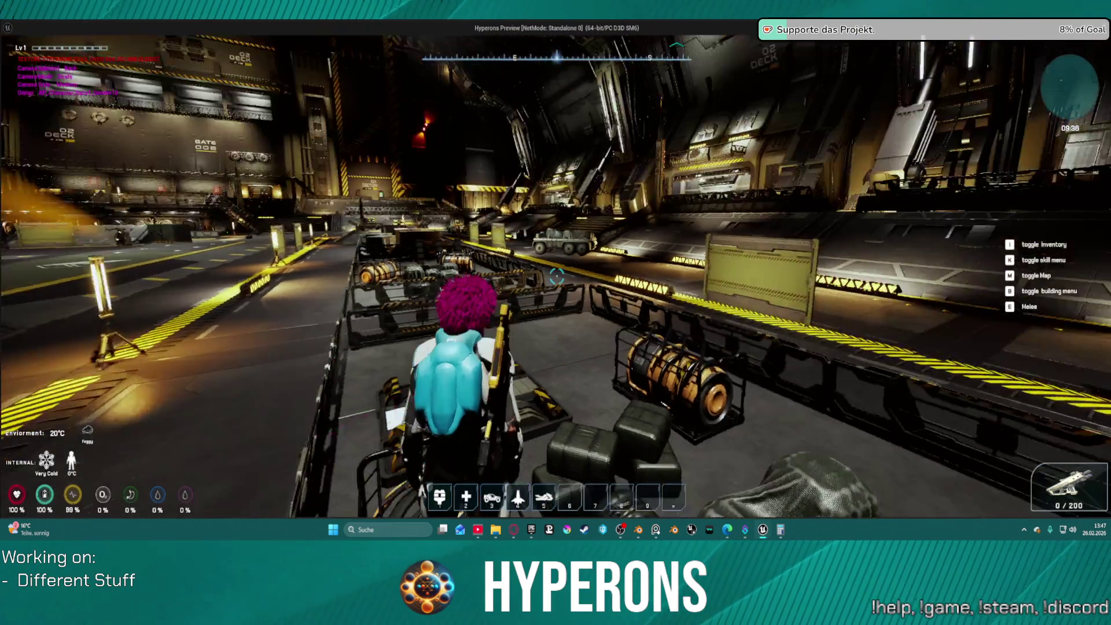
Step: Run and jump across the hangar to the ship terminal and exit the station into space
key("space")
key("w")
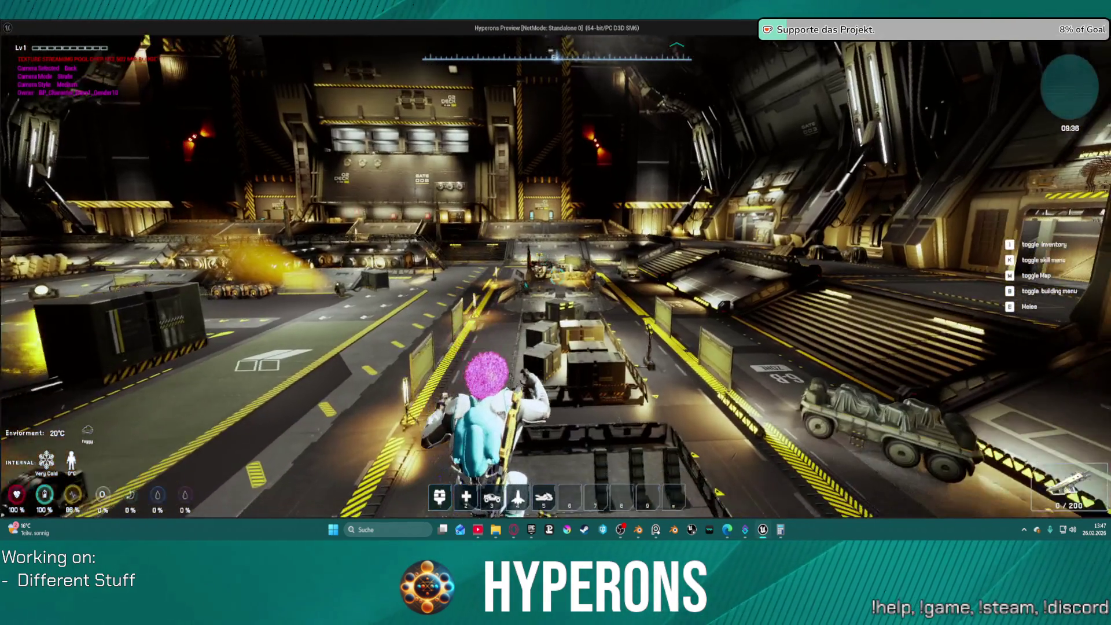
key("w")
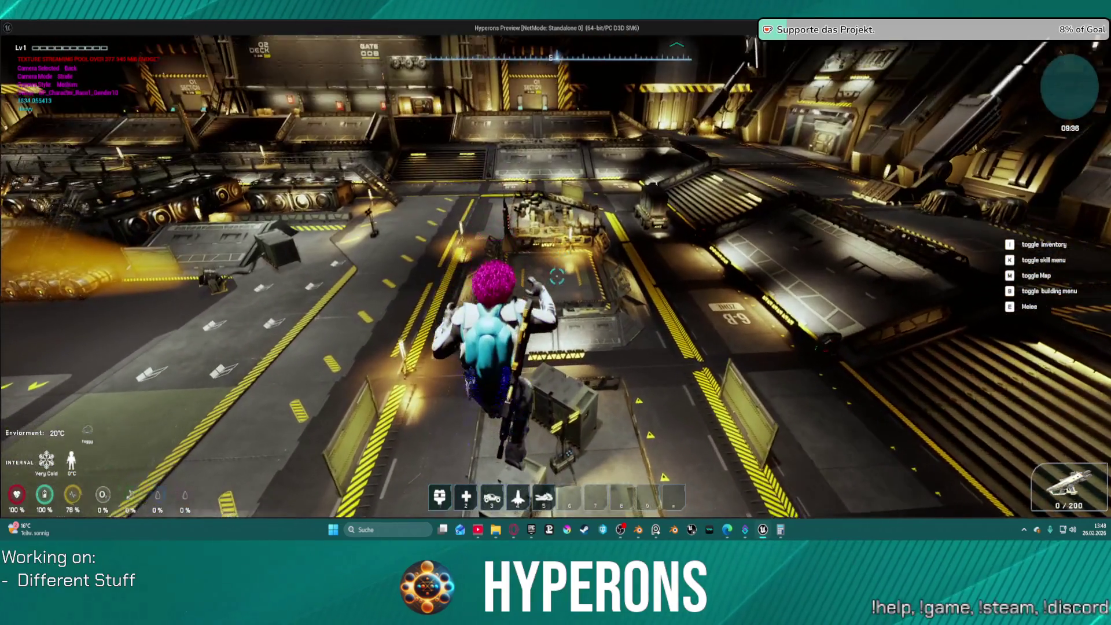
key("w")
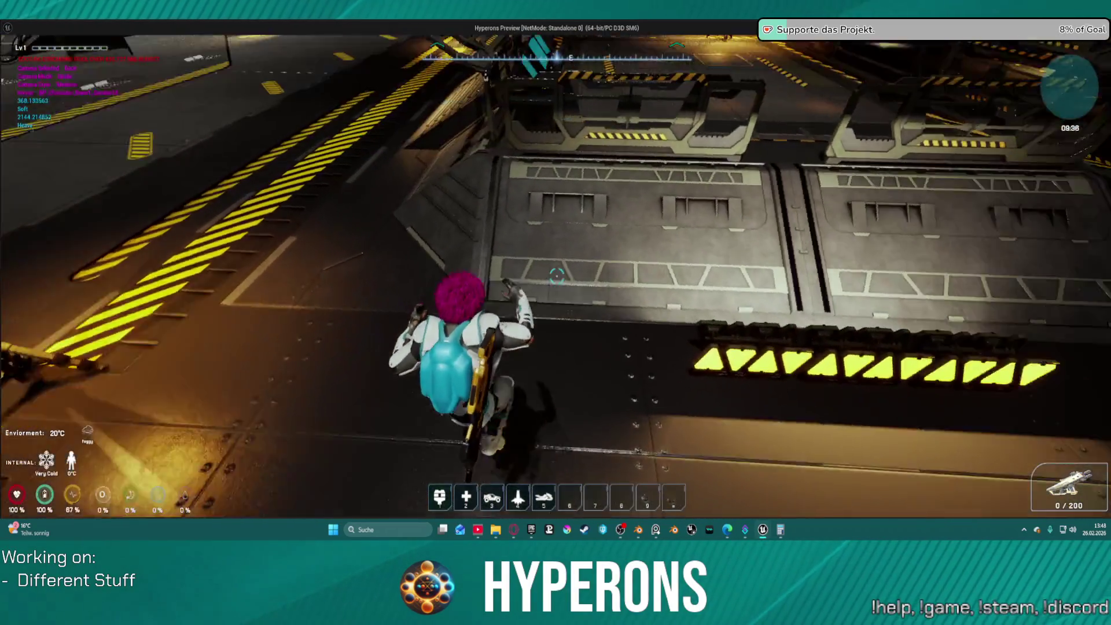
key("w")
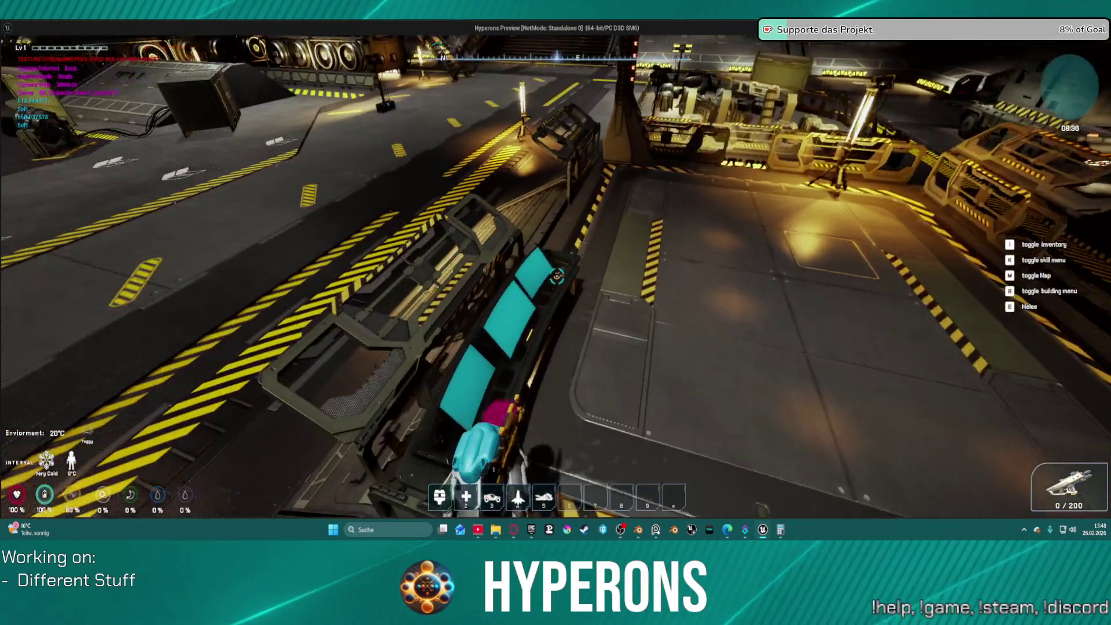
key("f")
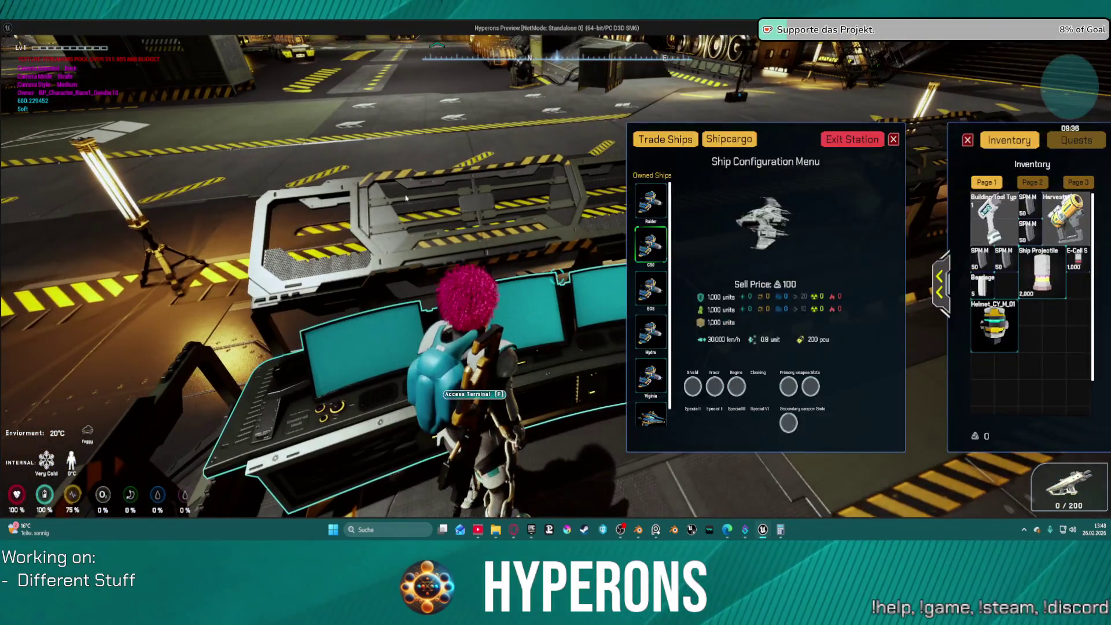
left_click(828, 139)
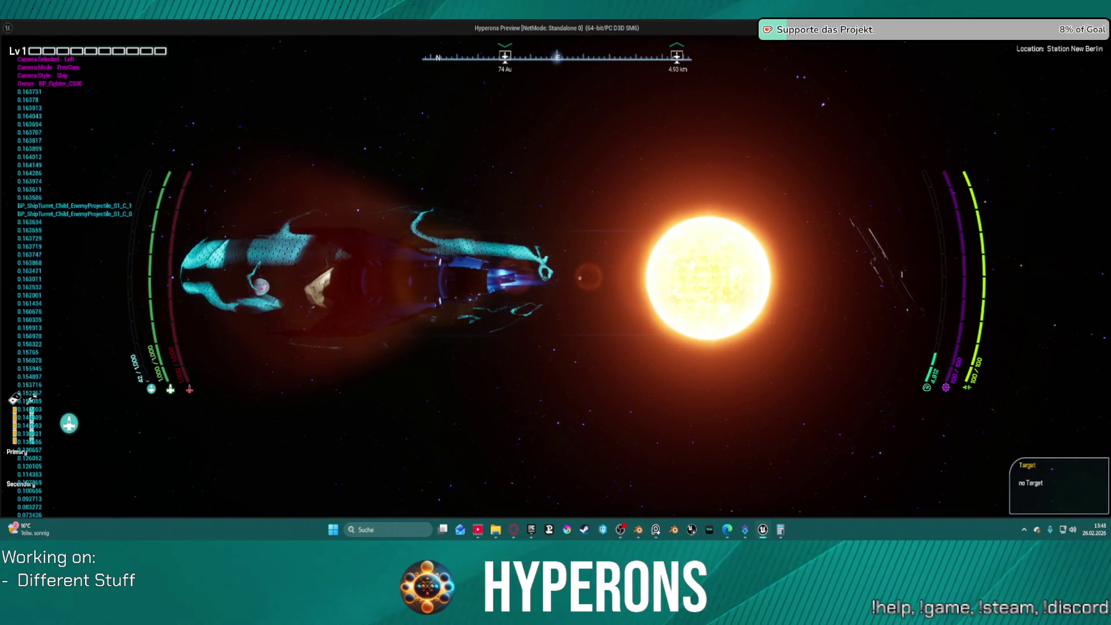
Step: Accelerate the ship in space to test its speed, then end the play session
key("w")
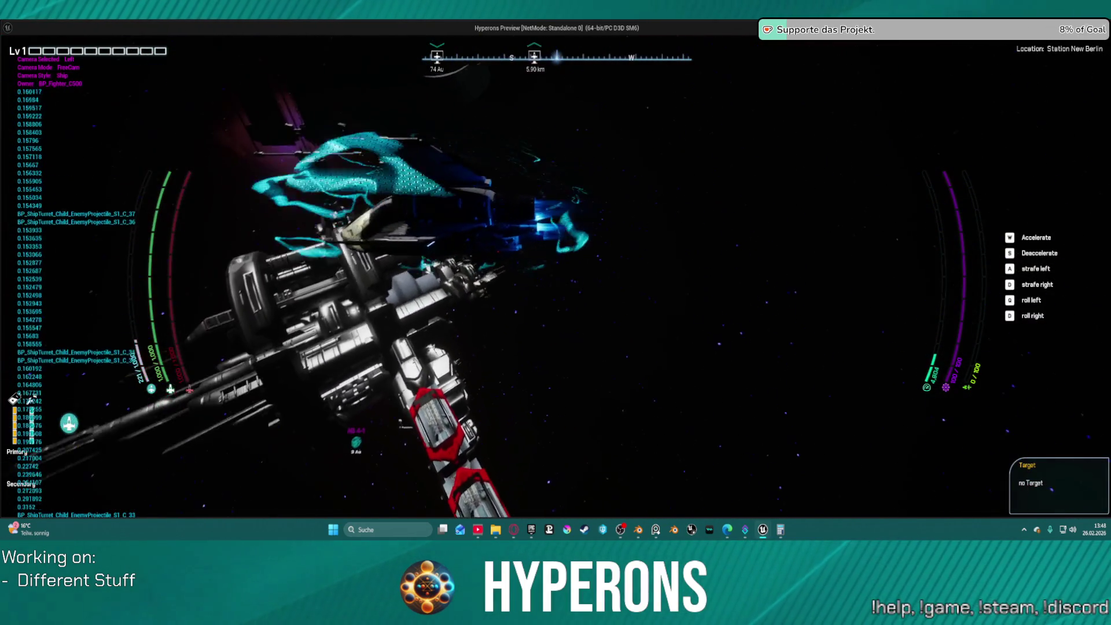
key("Escape")
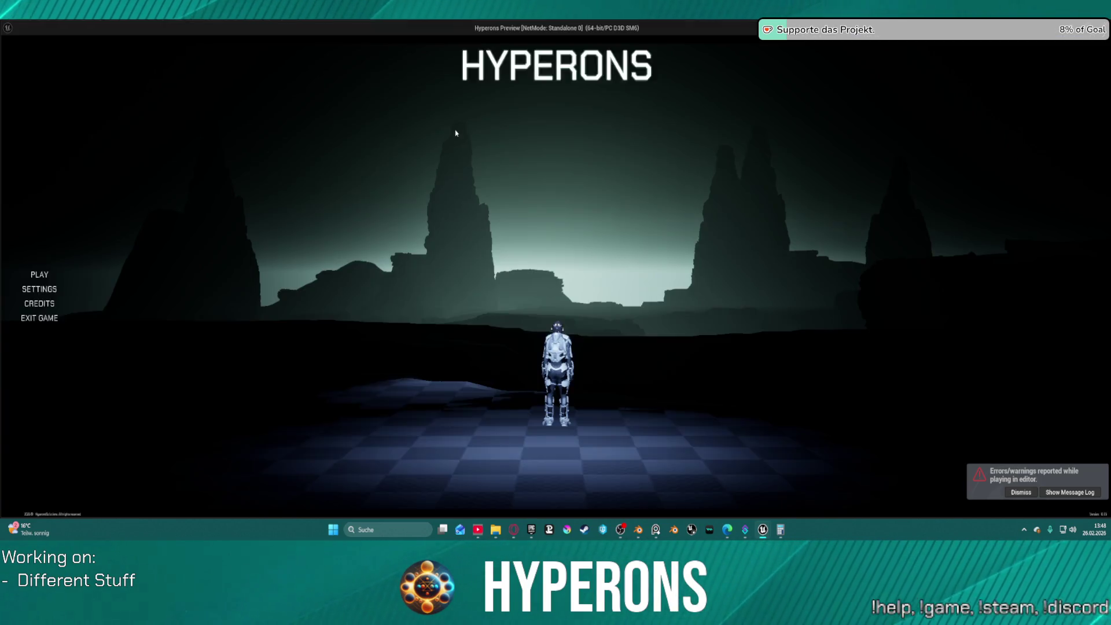
Step: Enter the game and open the Ship Equipment container
left_click(111, 273)
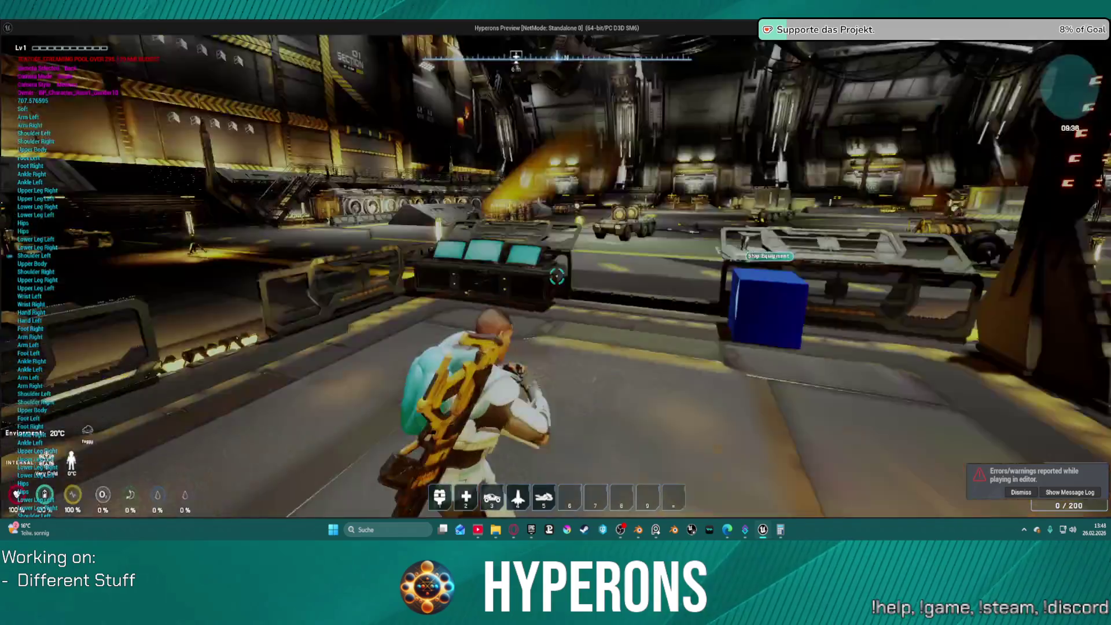
key("w")
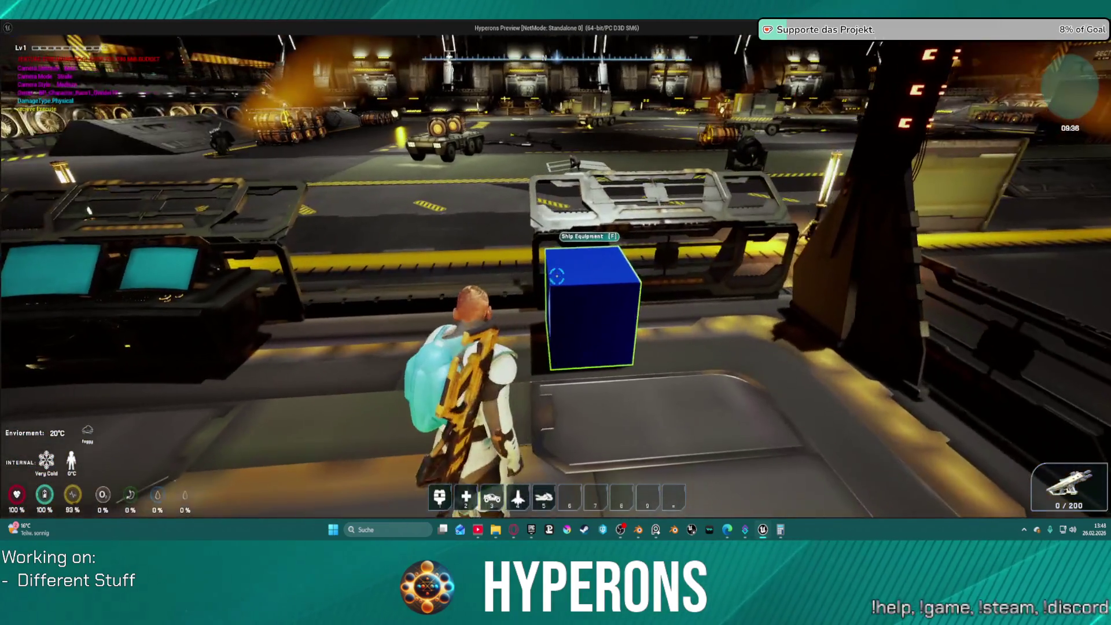
key("f")
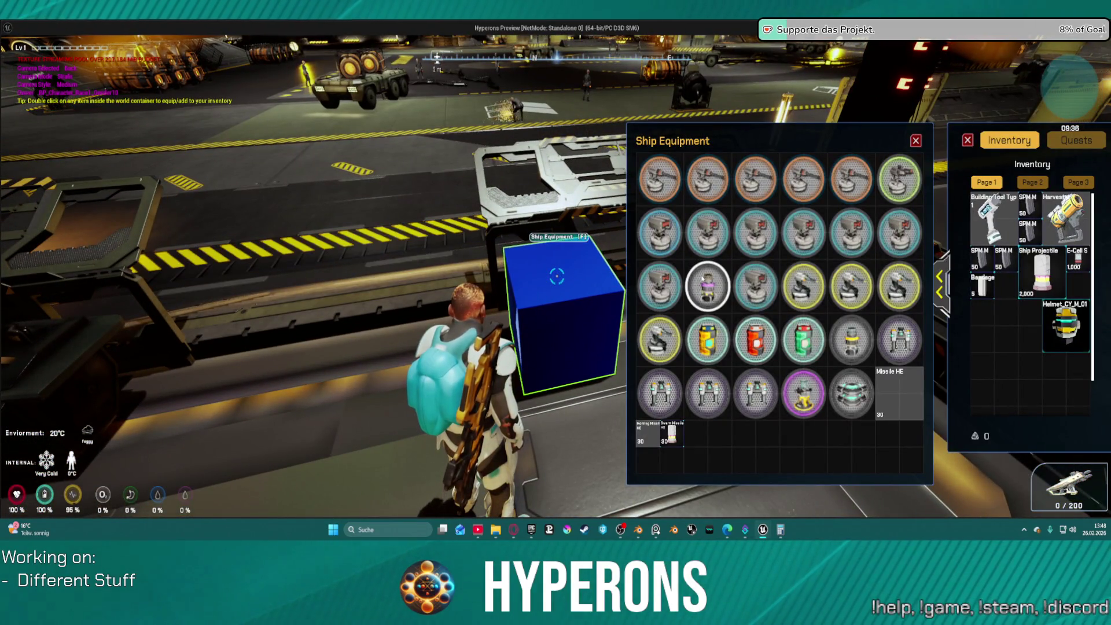
Step: Move the pink item into inventory and open the ship configuration terminal
double_click(707, 286)
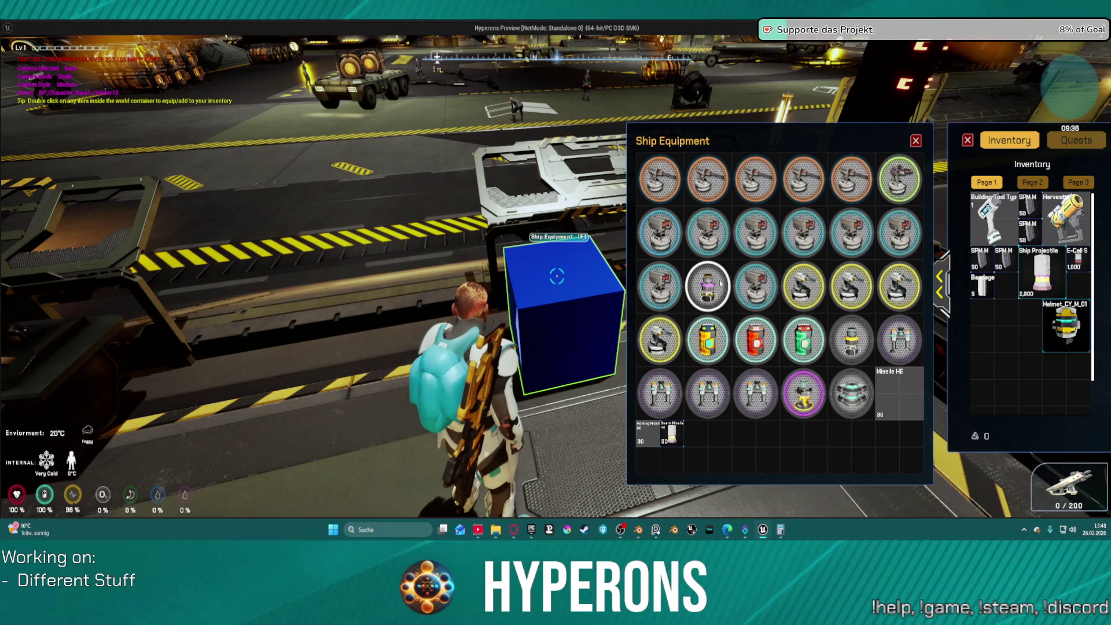
left_click(916, 140)
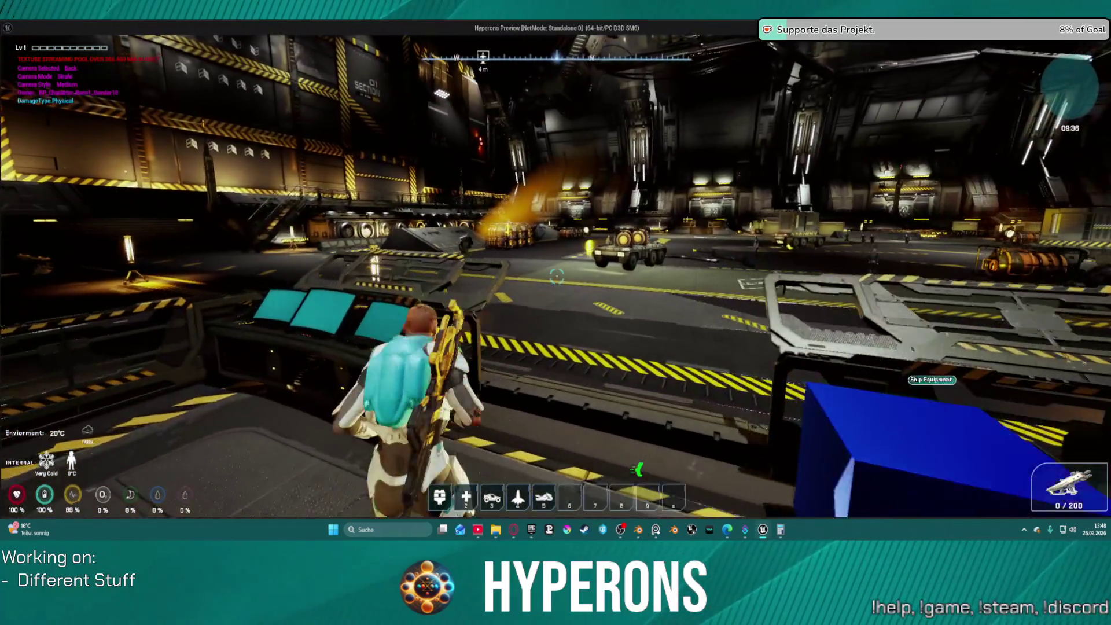
key("f")
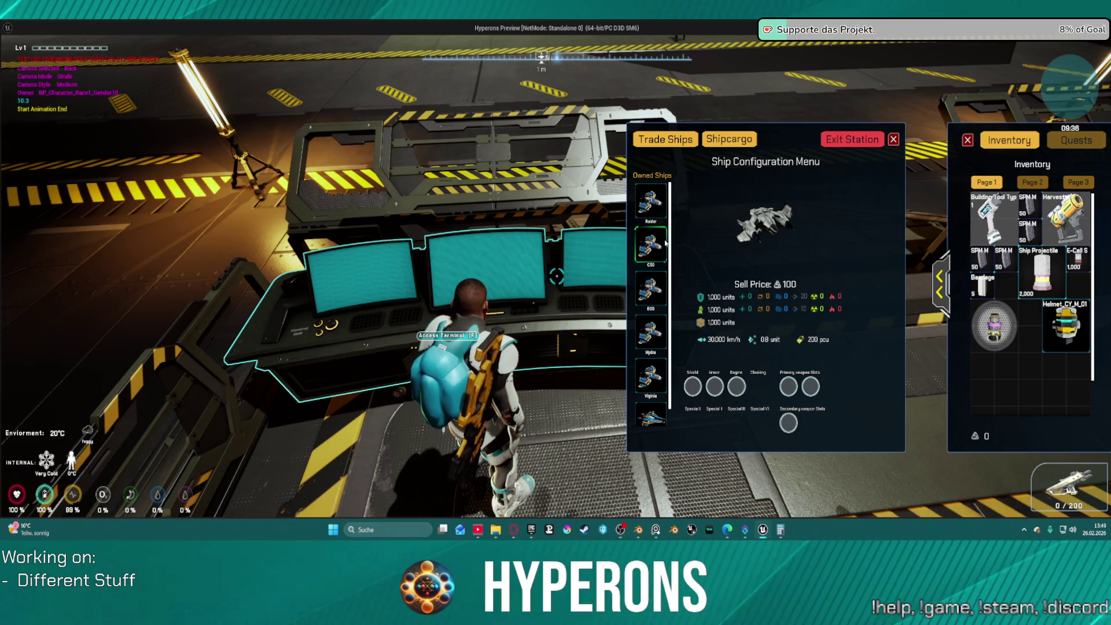
Step: Try fitting the helmet into the Engine and Cloaking slots, reopening the terminal in between
mouse_move(994, 326)
left_mouse_down()
mouse_move(748, 387)
mouse_move(742, 399)
left_mouse_up()
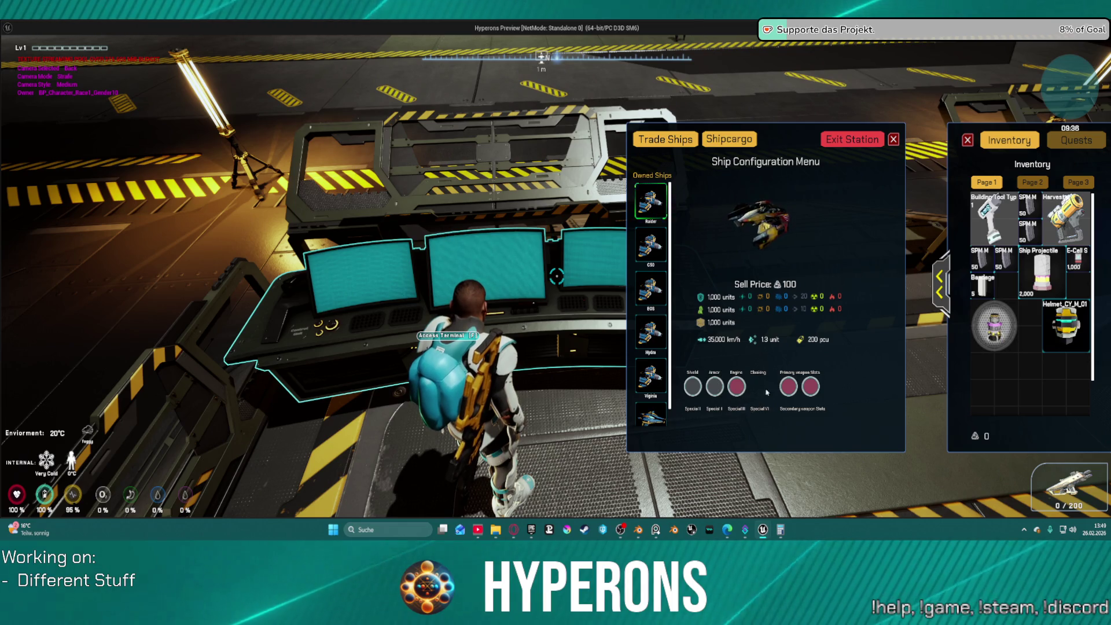
mouse_move(994, 326)
left_mouse_down()
mouse_move(785, 349)
mouse_move(744, 367)
mouse_move(734, 389)
left_mouse_up()
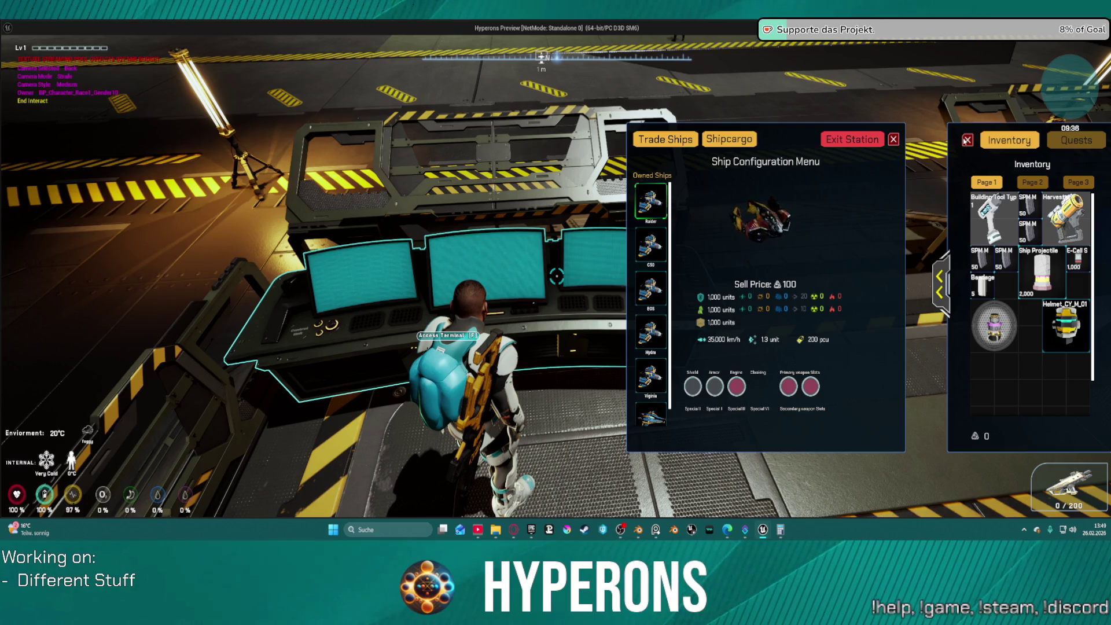
left_click(967, 140)
key("f")
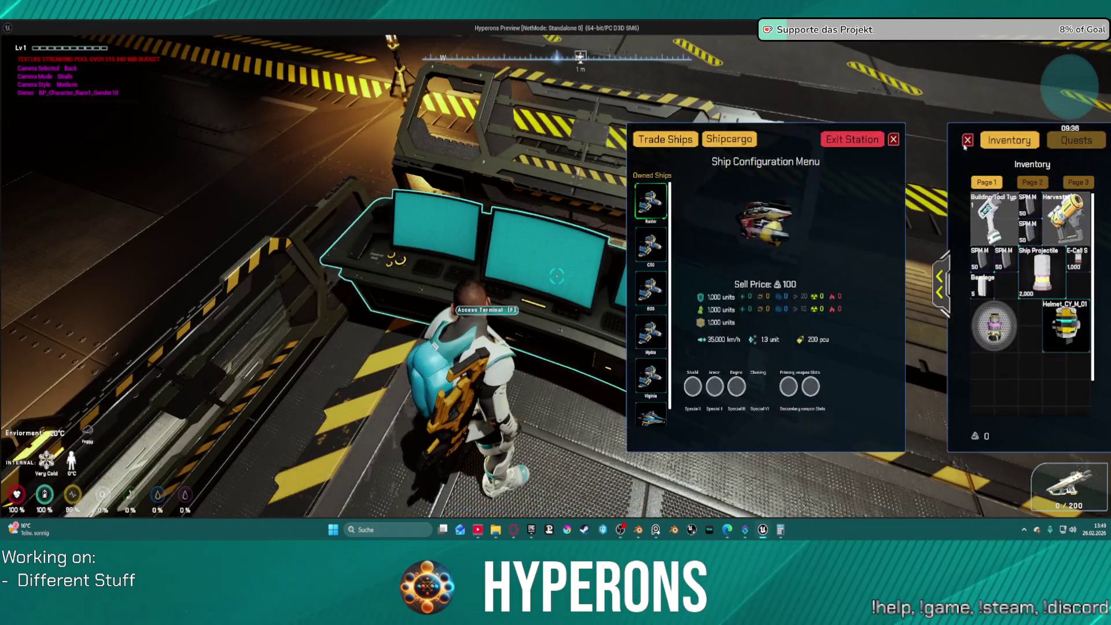
mouse_move(995, 326)
left_mouse_down()
mouse_move(801, 356)
mouse_move(748, 398)
mouse_move(737, 391)
left_mouse_up()
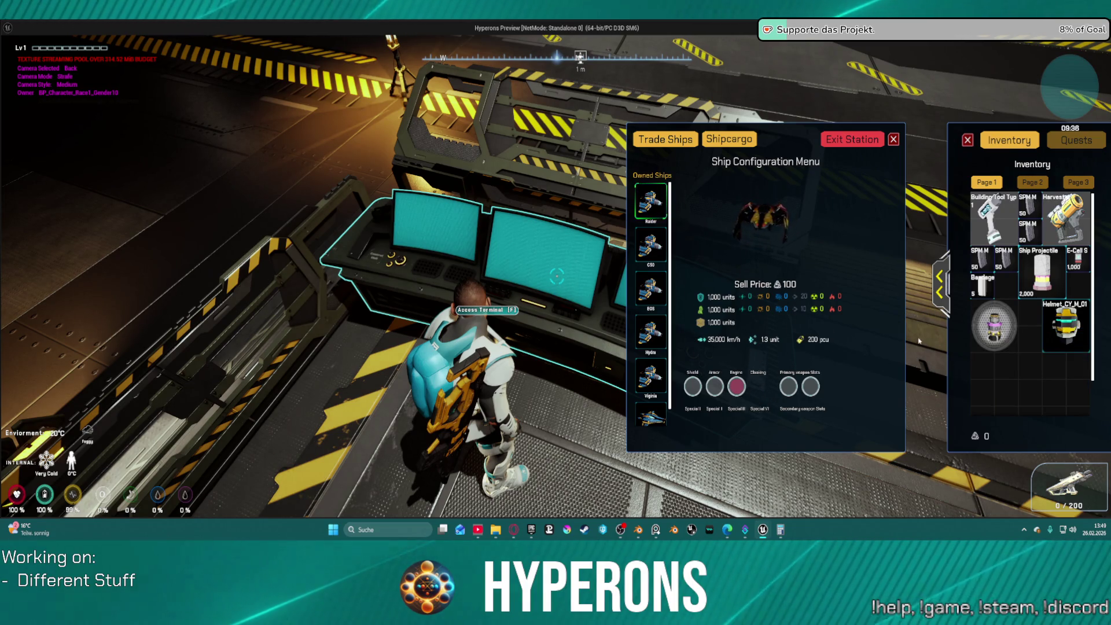
mouse_move(994, 326)
left_mouse_down()
mouse_move(806, 391)
mouse_move(747, 391)
mouse_move(916, 354)
mouse_move(958, 319)
left_mouse_up()
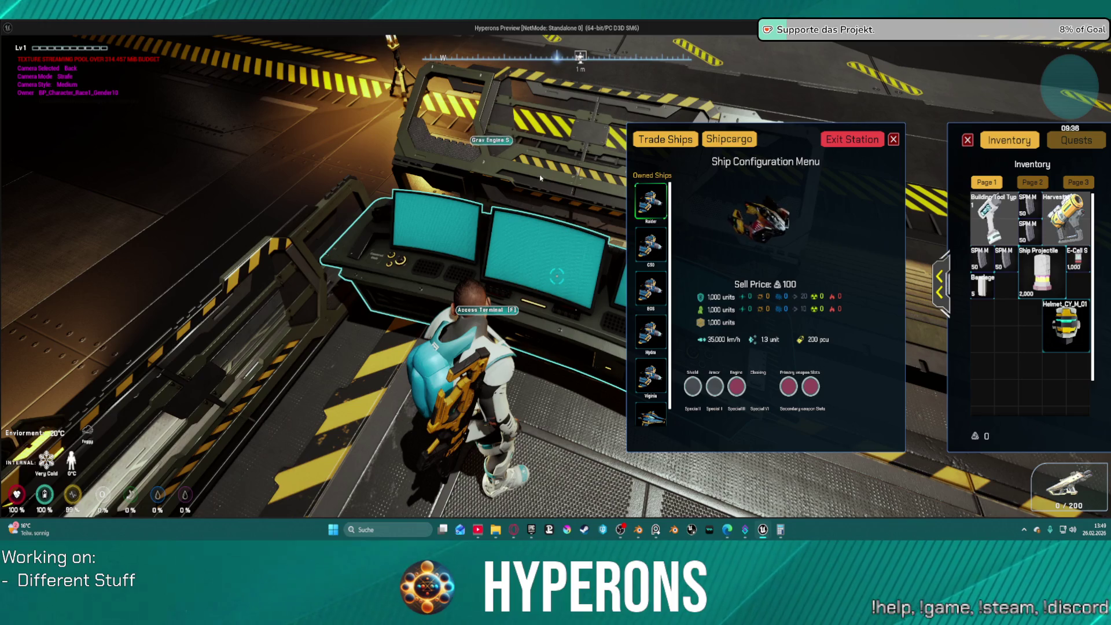
Step: Test the Armor slot with the held item and select the last owned ship
mouse_move(519, 168)
left_mouse_down()
mouse_move(429, 116)
mouse_move(437, 220)
left_mouse_up()
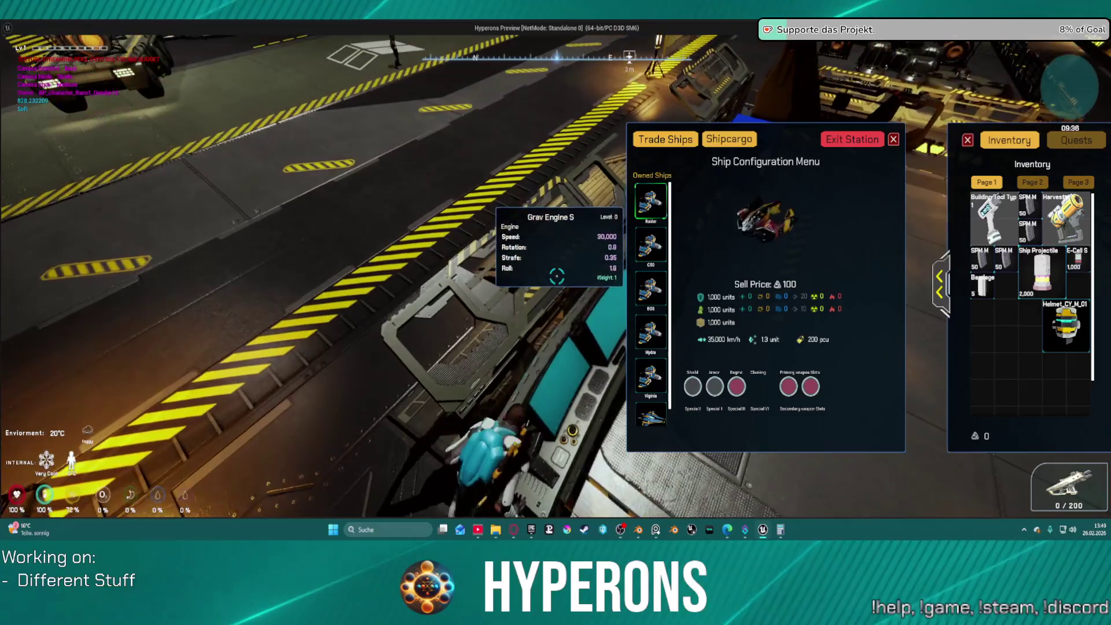
mouse_move(557, 275)
left_mouse_down()
mouse_move(498, 263)
mouse_move(556, 277)
left_mouse_up()
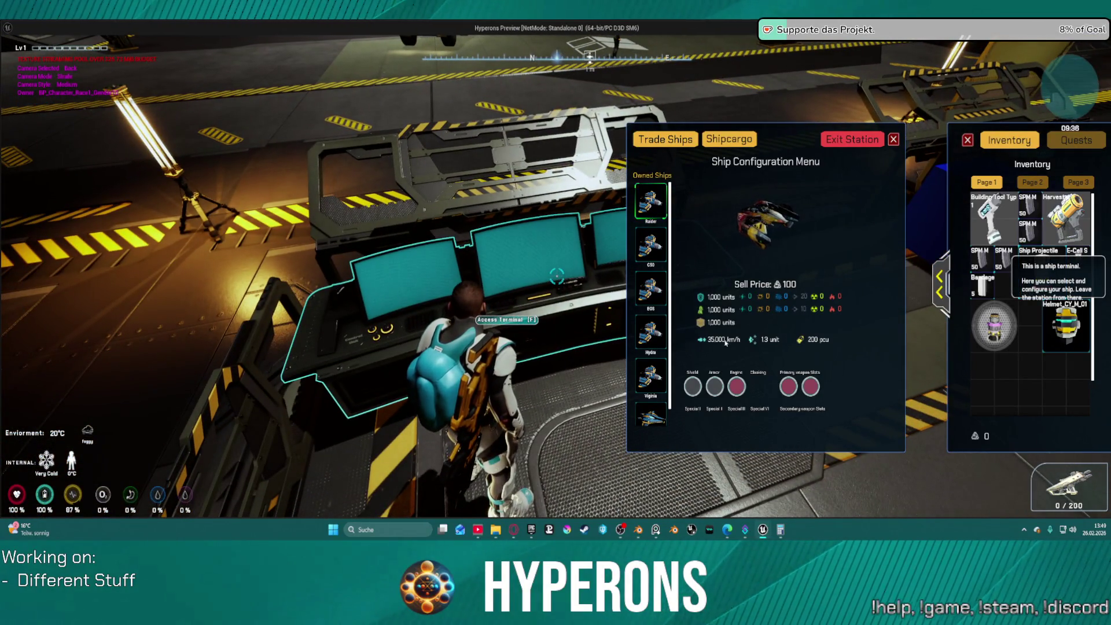
left_click(715, 387)
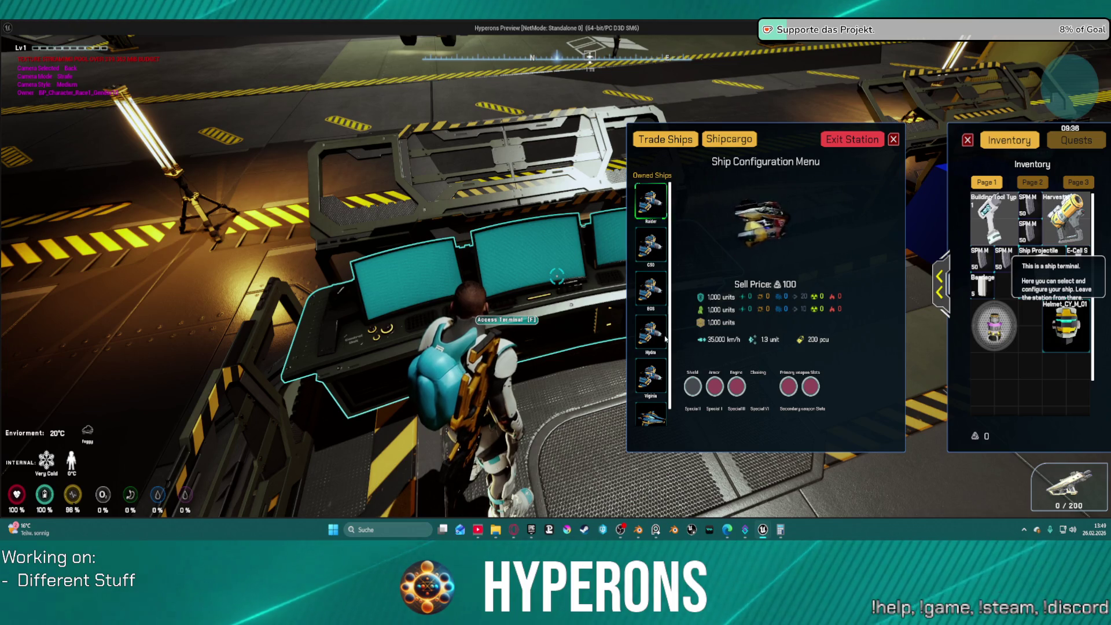
left_click(651, 413)
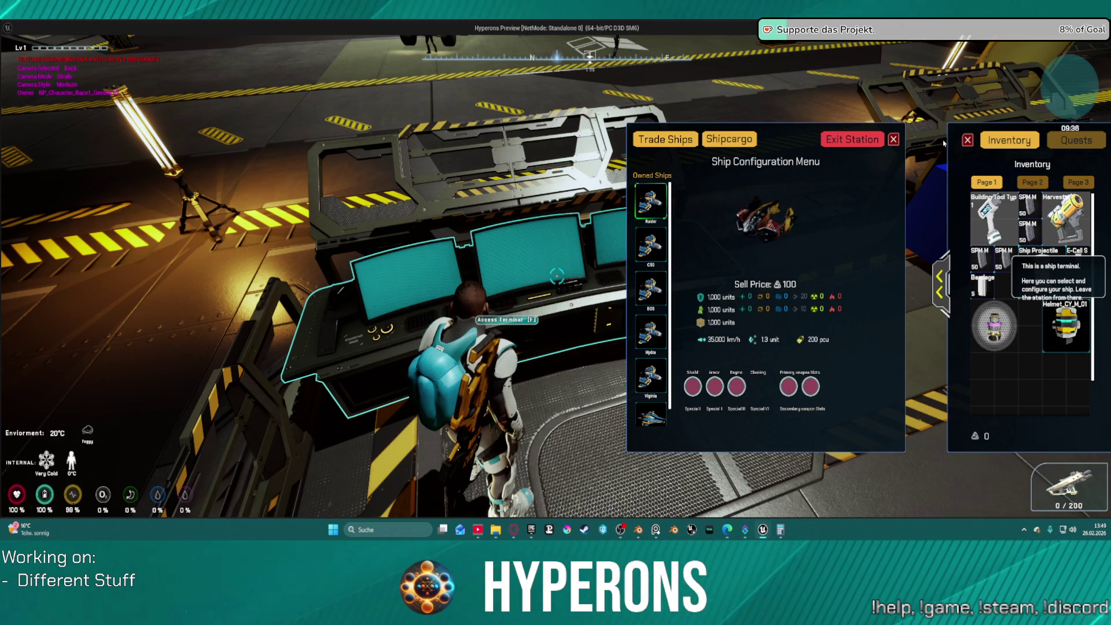
Step: Reopen the terminal, retry the helmet on the Engine slot, then switch to the editor
left_click(969, 145)
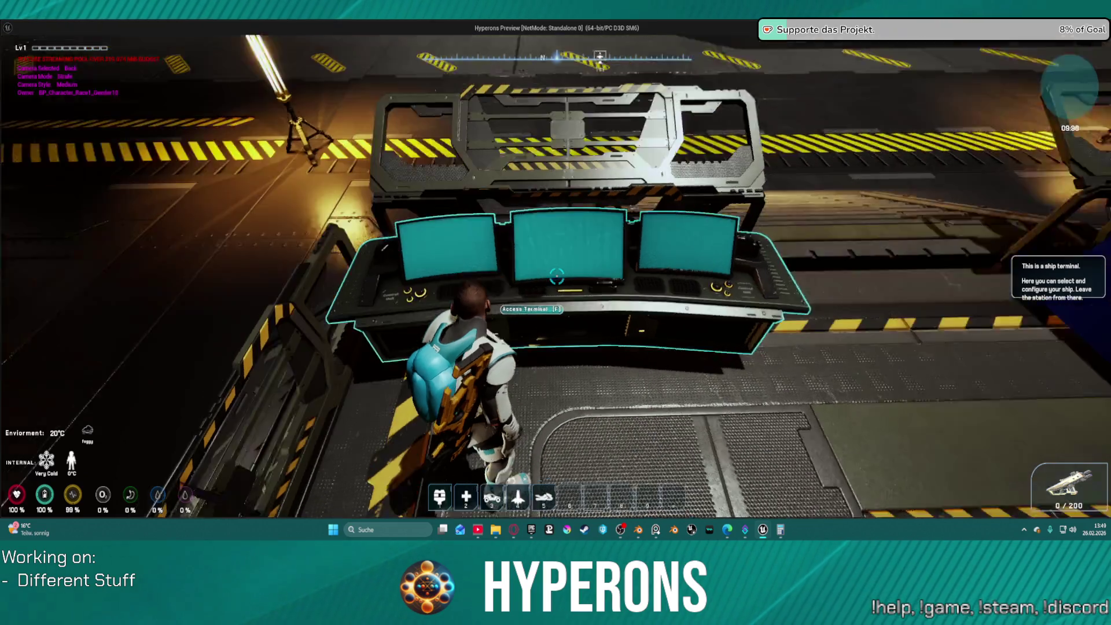
key("f")
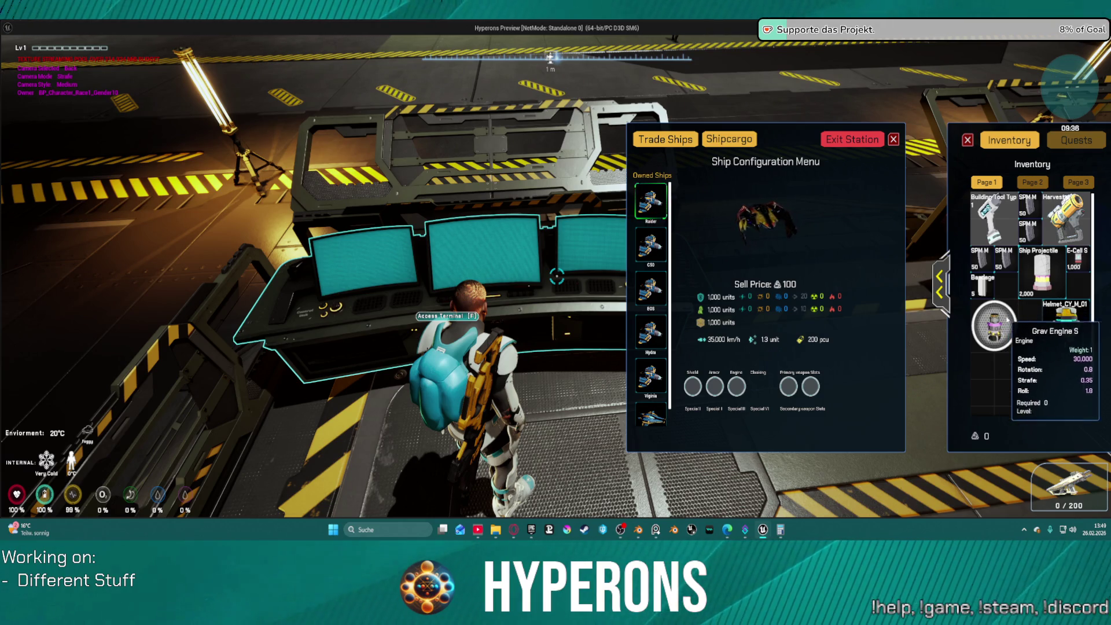
mouse_move(995, 326)
left_mouse_down()
mouse_move(725, 432)
mouse_move(729, 396)
left_mouse_up()
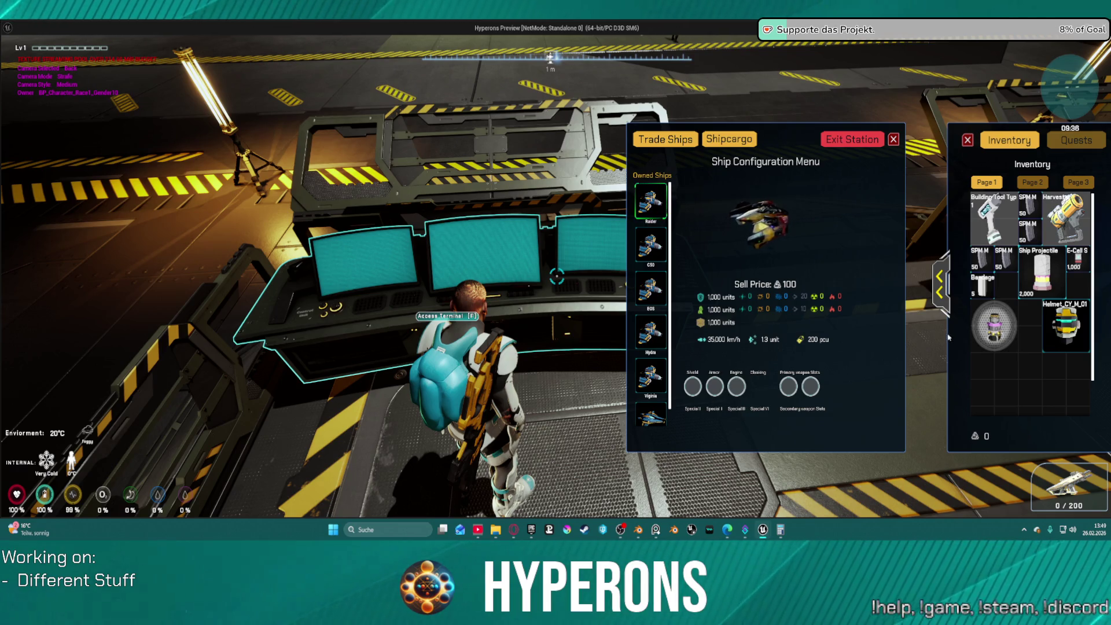
left_click_drag(995, 326, 739, 385)
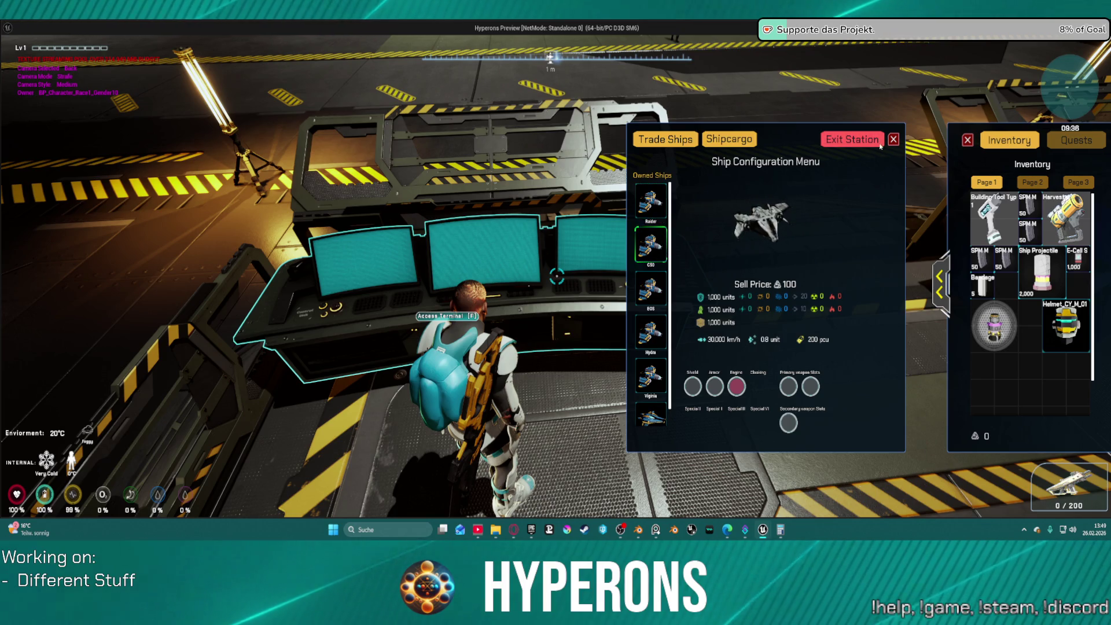
key("alt+Tab")
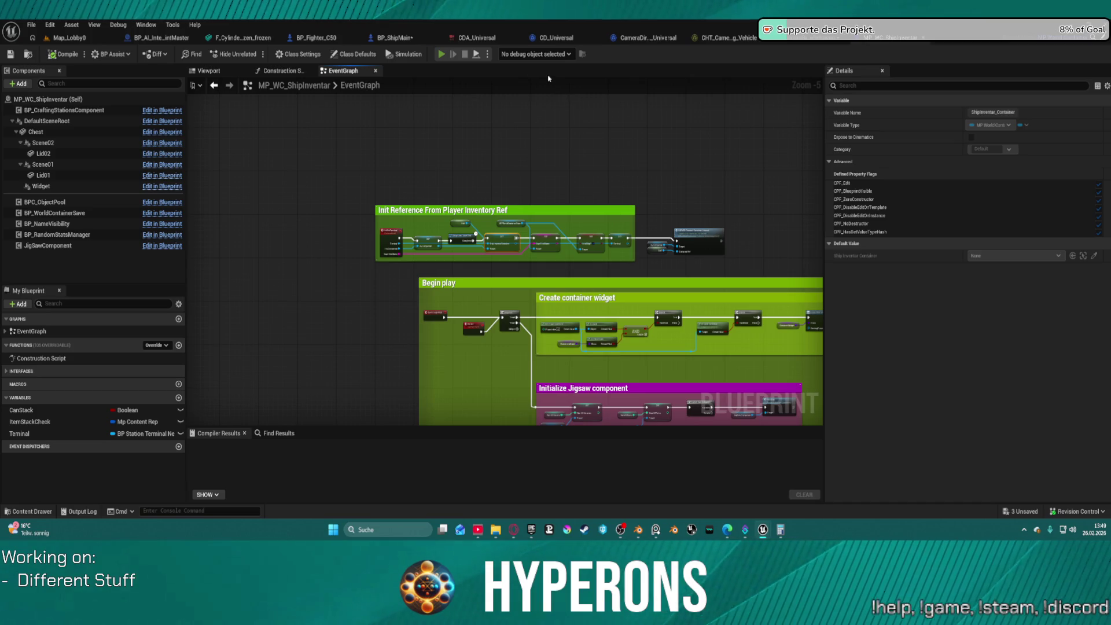
Step: Return to the game preview and start the game with the third saved character
key("alt+Tab")
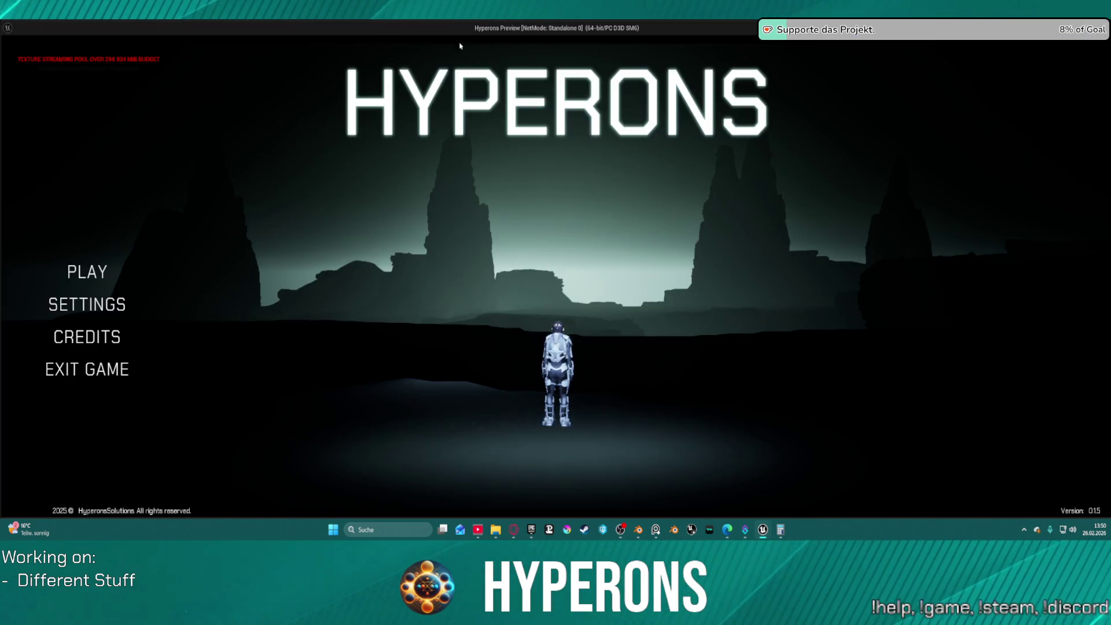
left_click(69, 268)
left_click(476, 323)
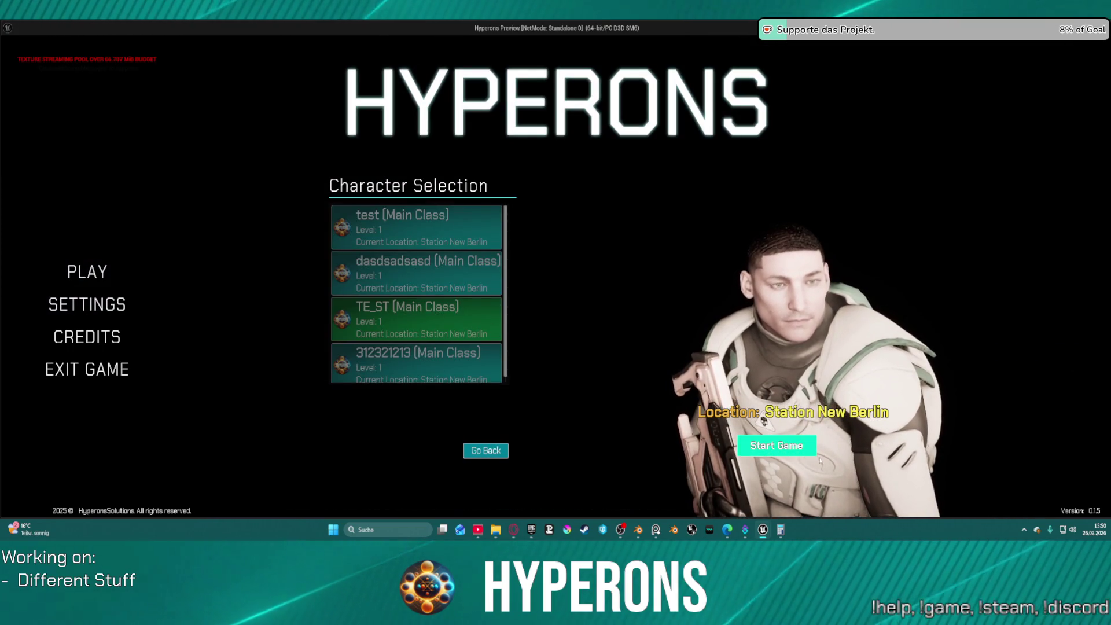
left_click(776, 446)
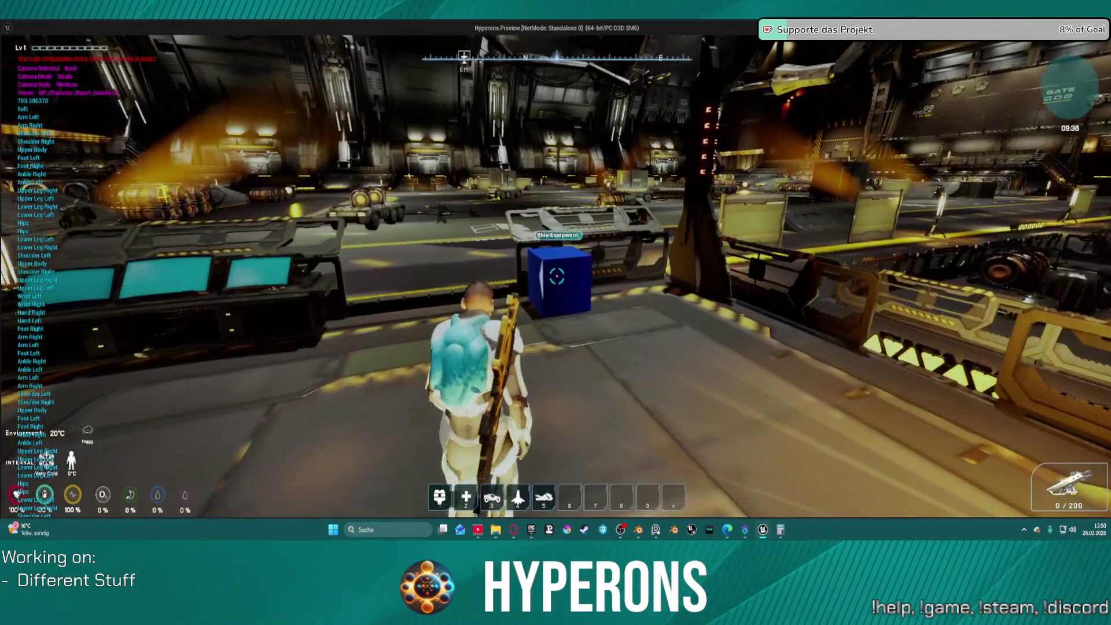
Step: Check the equipment crate, walk to the ship terminal, and drag the helmet onto the Engine slot
key("f")
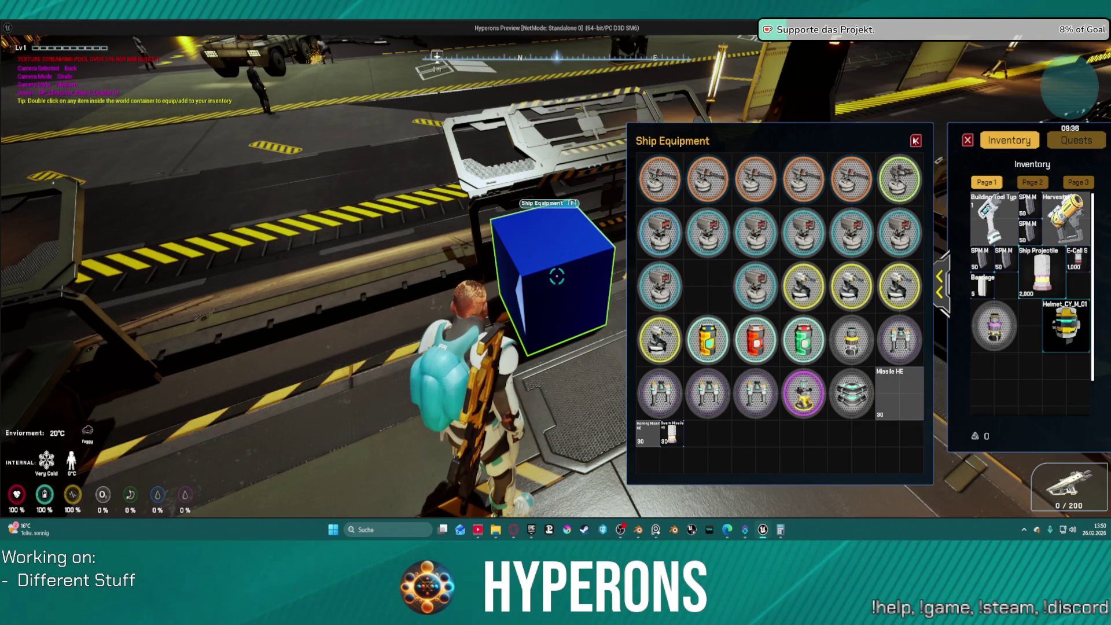
key("Escape")
key("w")
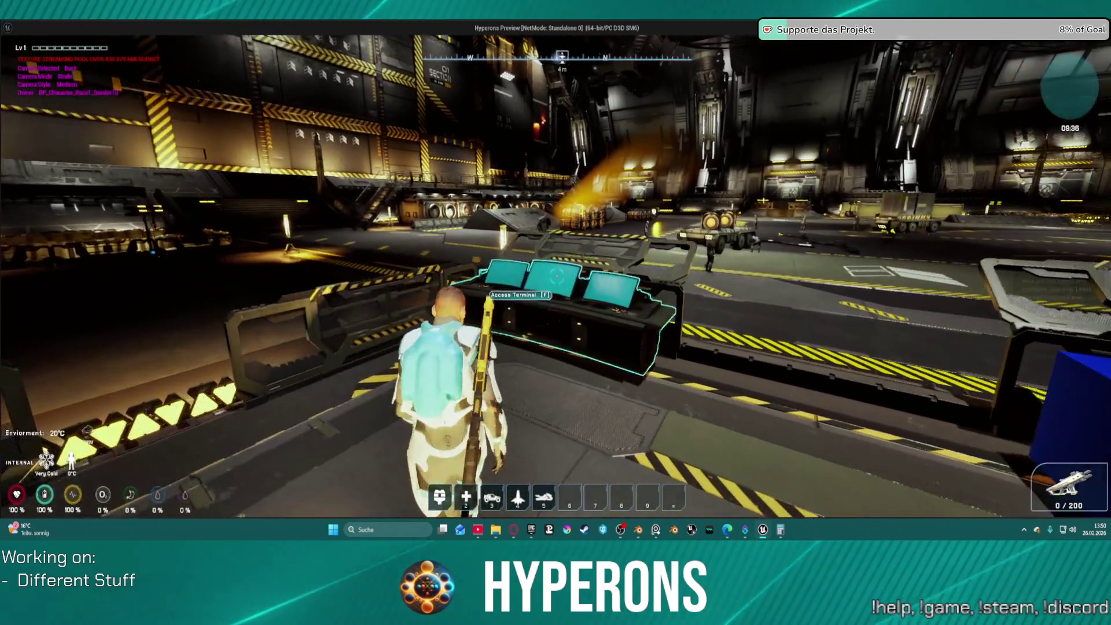
key("w")
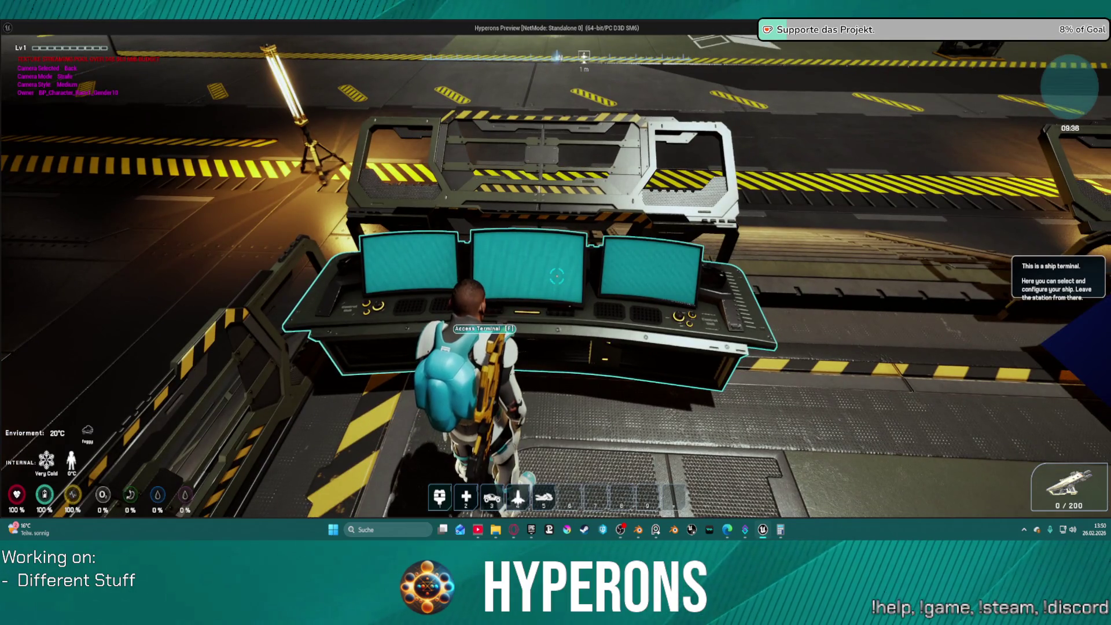
key("f")
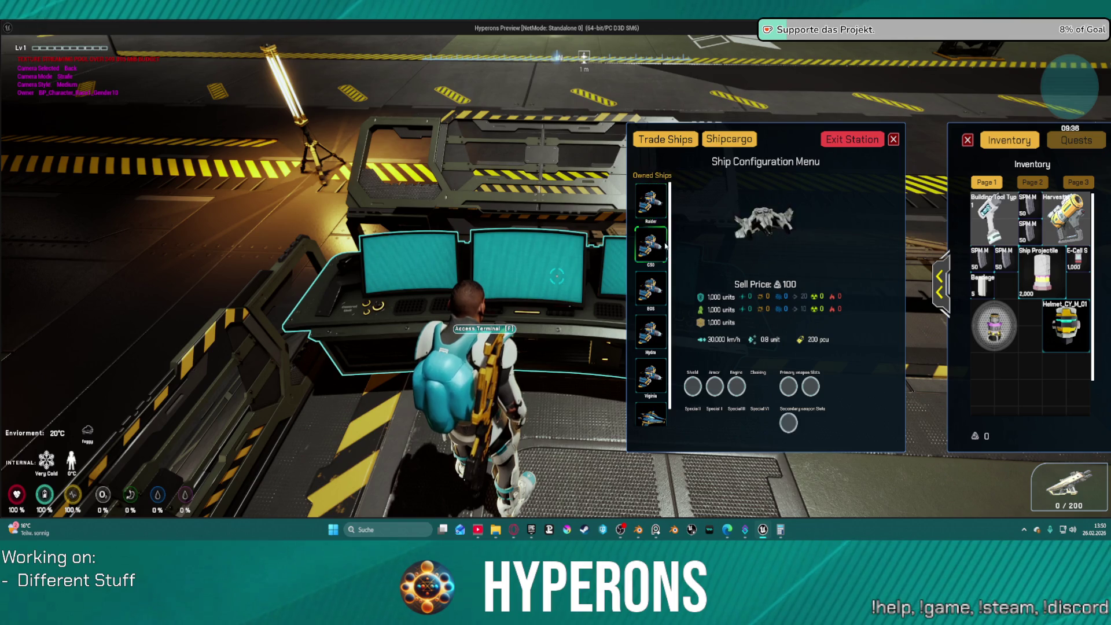
mouse_move(1020, 320)
left_mouse_down()
mouse_move(926, 330)
mouse_move(738, 392)
mouse_move(983, 371)
mouse_move(1006, 352)
left_mouse_up()
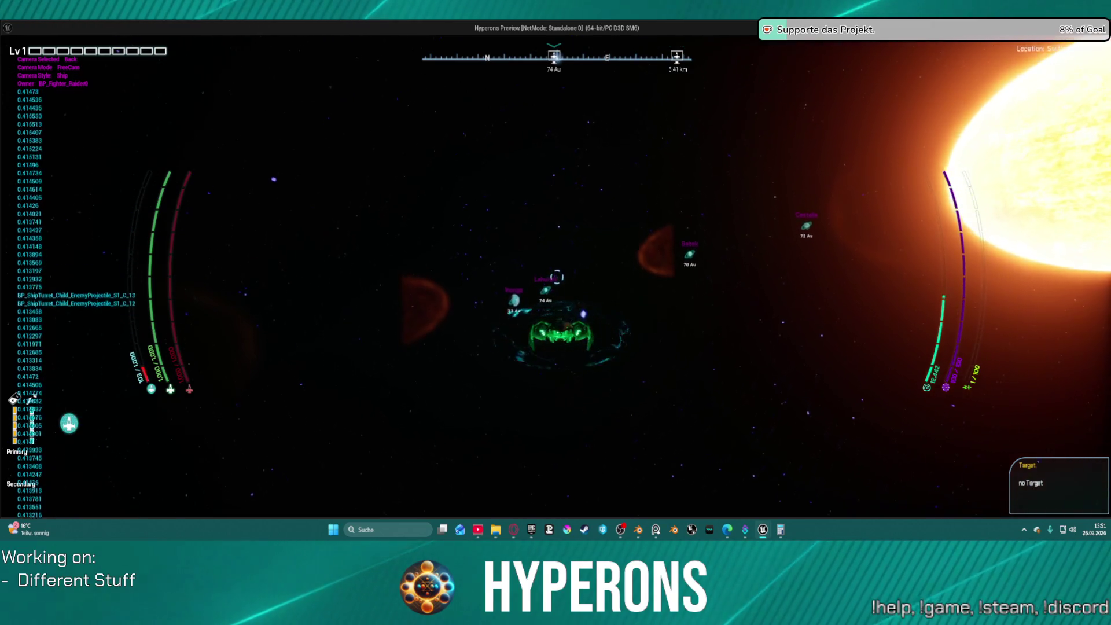
Step: End the space flight test and return to the MP_WC_ShipInventar EventGraph
key("Escape")
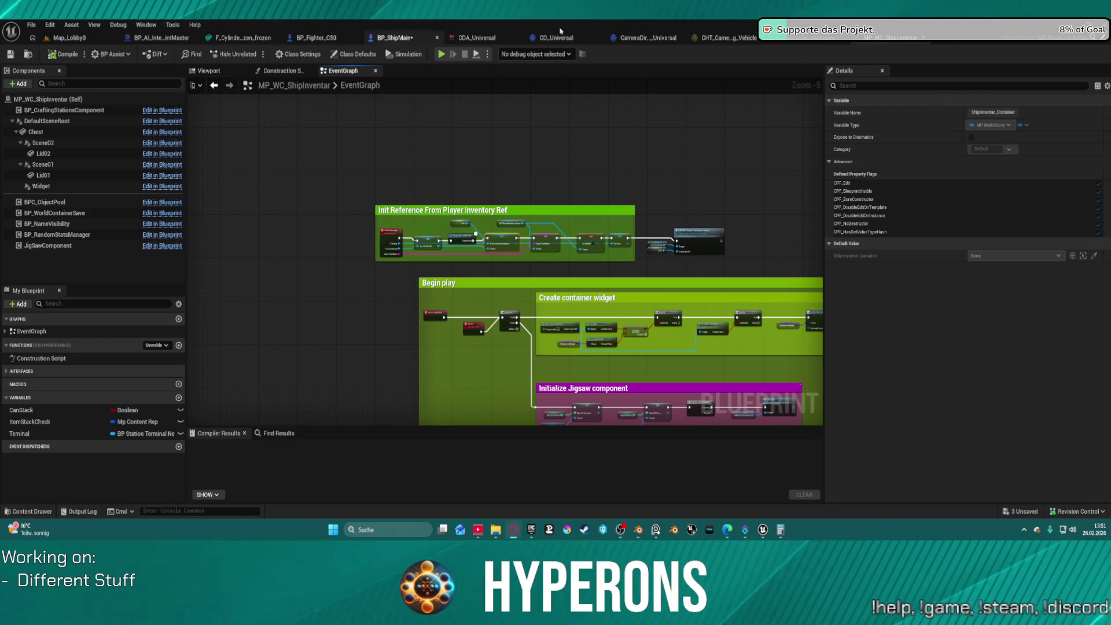
Step: Switch to BP_ShipMain and review the speed stat, Forward/Backwards, Strafe, boost and Add Force nodes
left_click(388, 40)
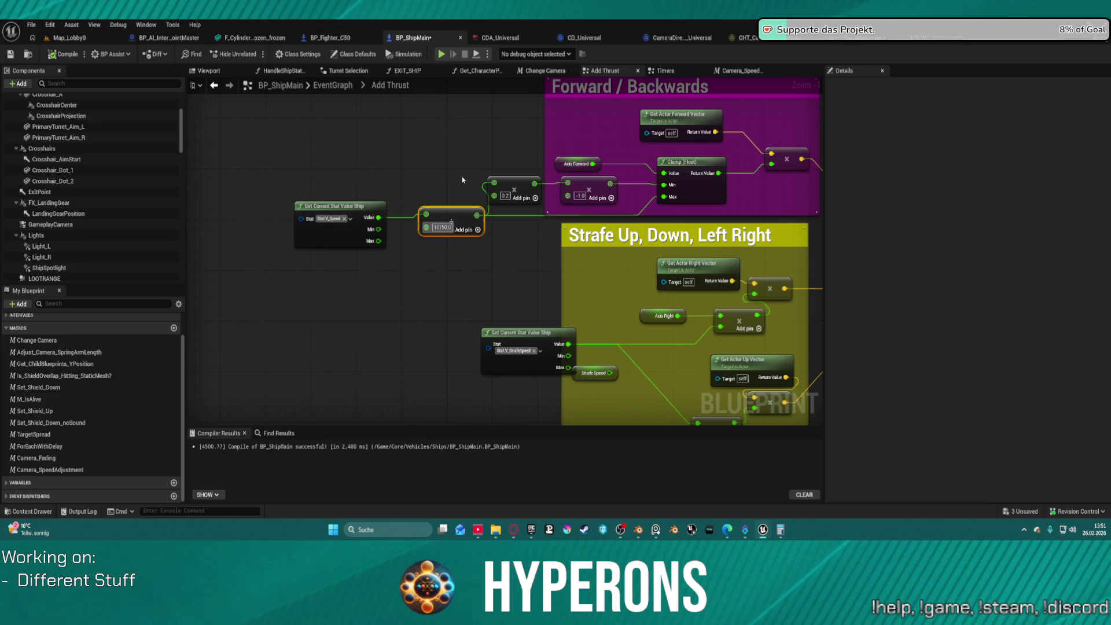
mouse_move(504, 258)
left_mouse_down()
mouse_move(355, 310)
mouse_move(145, 286)
left_mouse_up()
left_click_drag(637, 289, 527, 277)
mouse_move(694, 278)
left_mouse_down()
mouse_move(324, 265)
mouse_move(586, 256)
left_mouse_up()
mouse_move(528, 198)
left_mouse_down()
mouse_move(640, 251)
mouse_move(633, 216)
mouse_move(595, 203)
mouse_move(483, 265)
left_mouse_up()
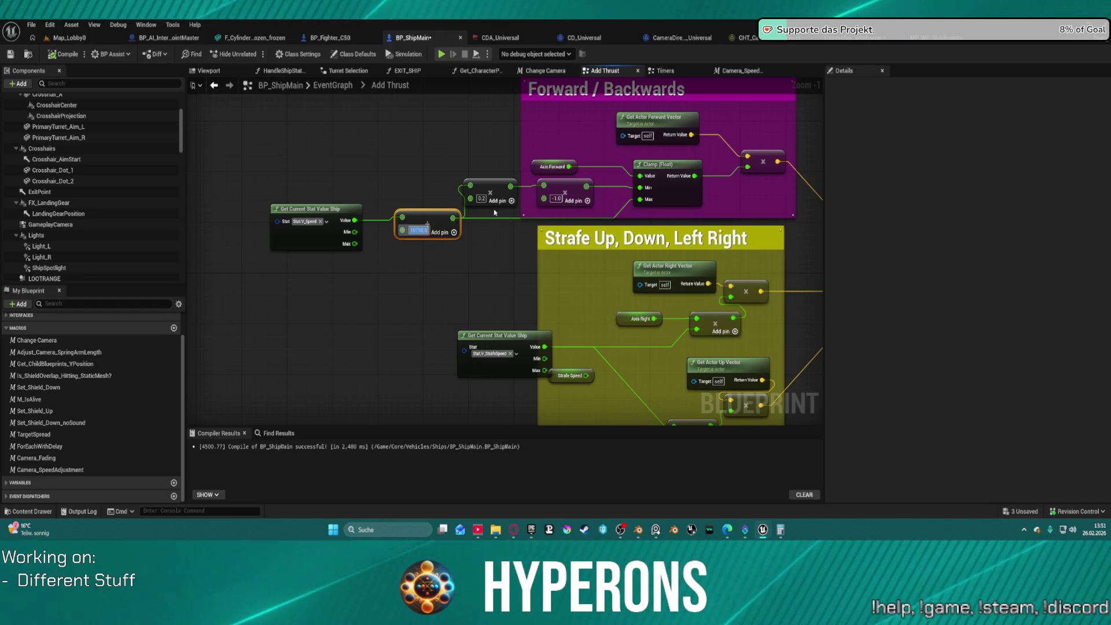
mouse_move(609, 216)
left_mouse_down()
mouse_move(185, 144)
mouse_move(56, 110)
left_mouse_up()
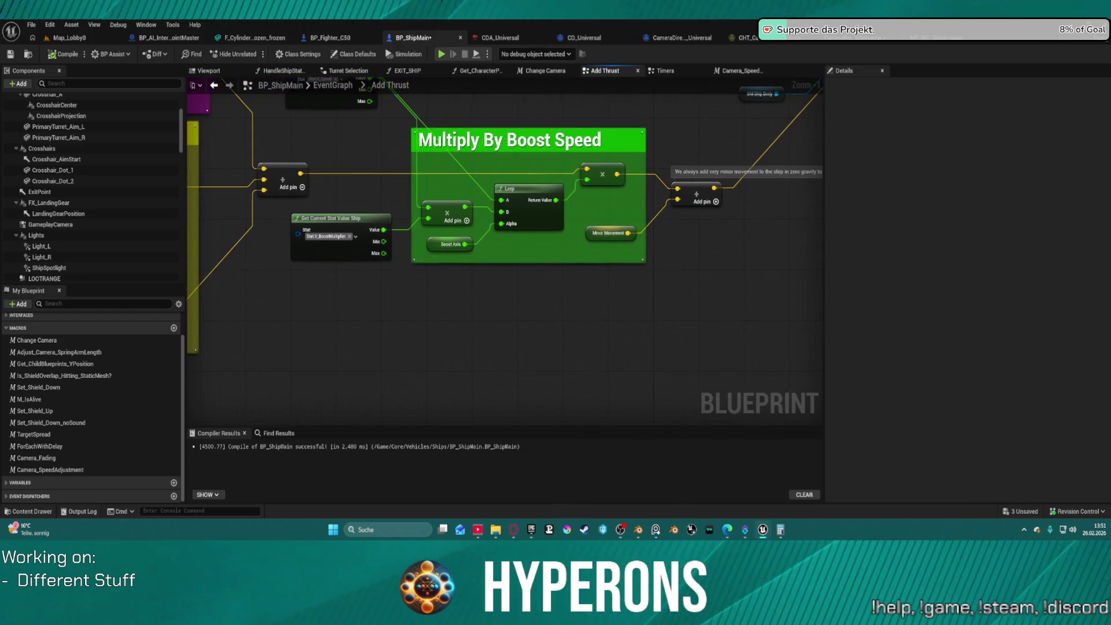
mouse_move(504, 249)
left_mouse_down()
mouse_move(571, 357)
mouse_move(259, 411)
mouse_move(687, 279)
mouse_move(706, 227)
left_mouse_up()
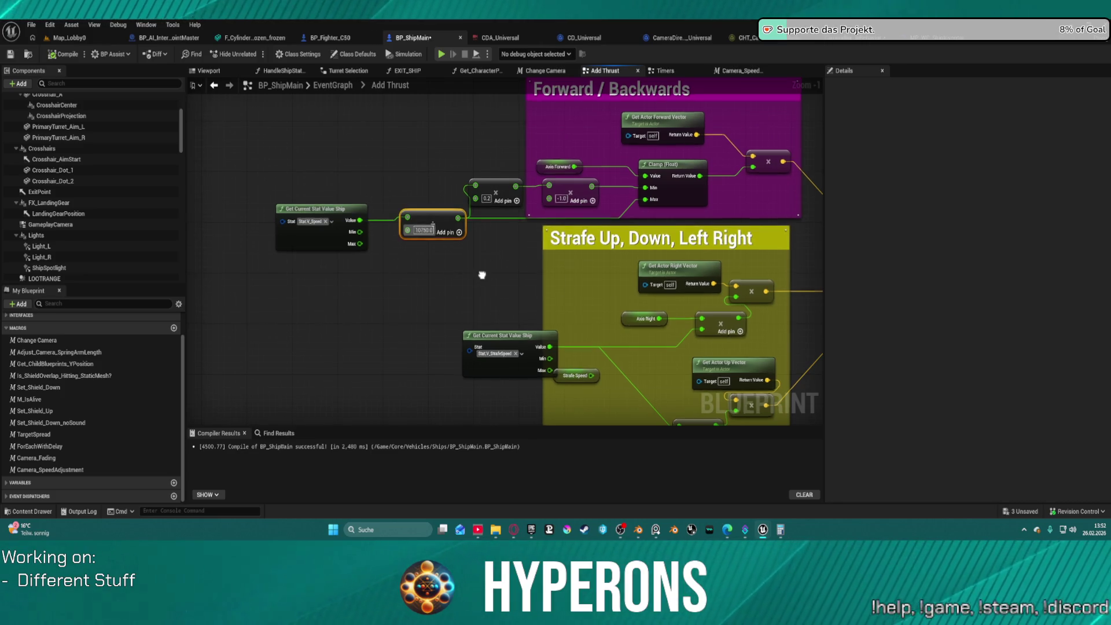
Step: Duplicate the speed stat node beside the Forward/Backwards thrust nodes and inspect the copy's stat tag list
scroll(475, 272, "down", 3)
left_click_drag(439, 218, 168, 266)
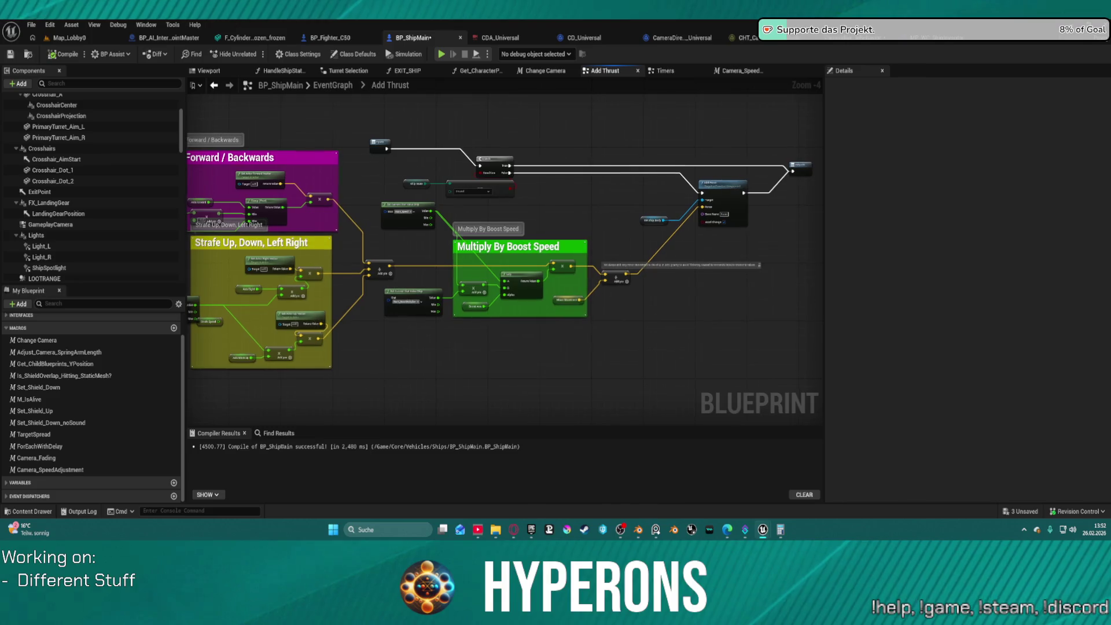
scroll(403, 325, "up", 3)
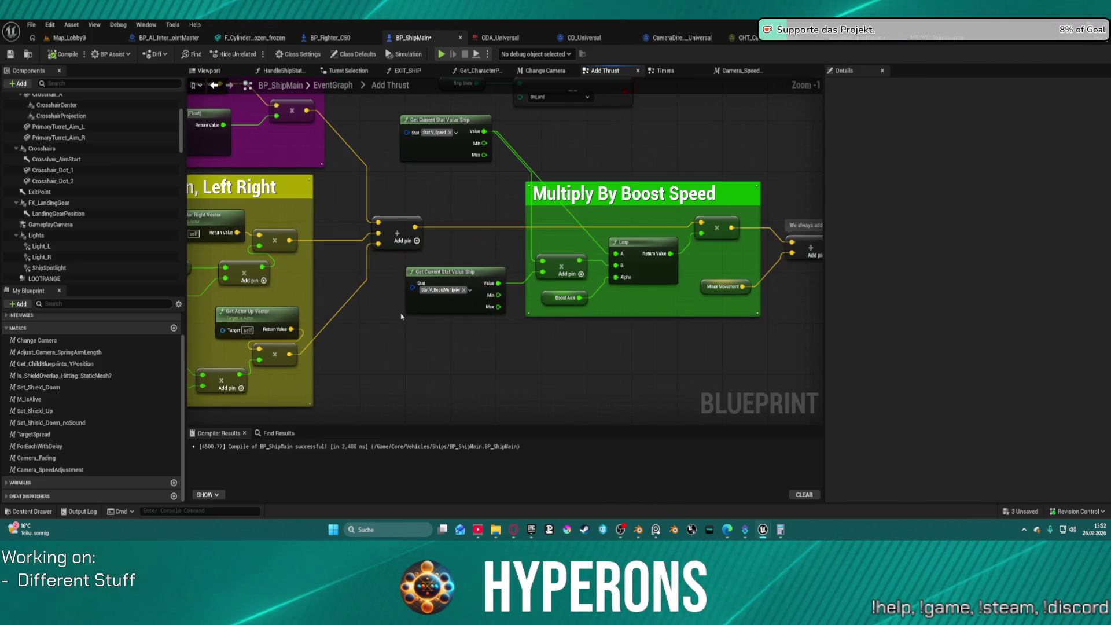
key("ctrl+z")
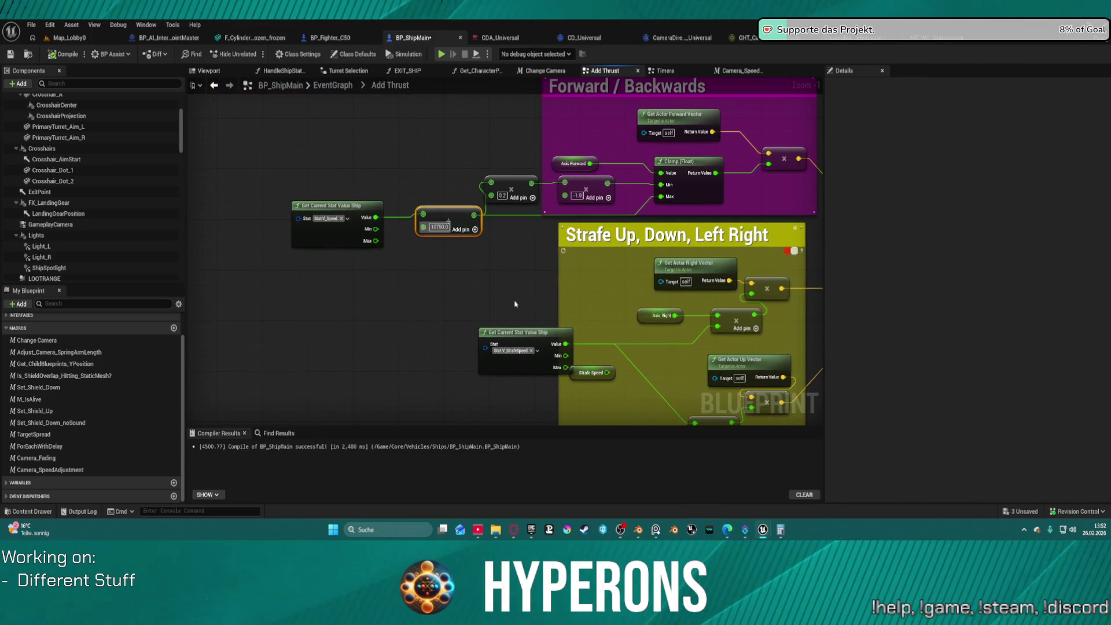
right_click(478, 284)
left_click(334, 238)
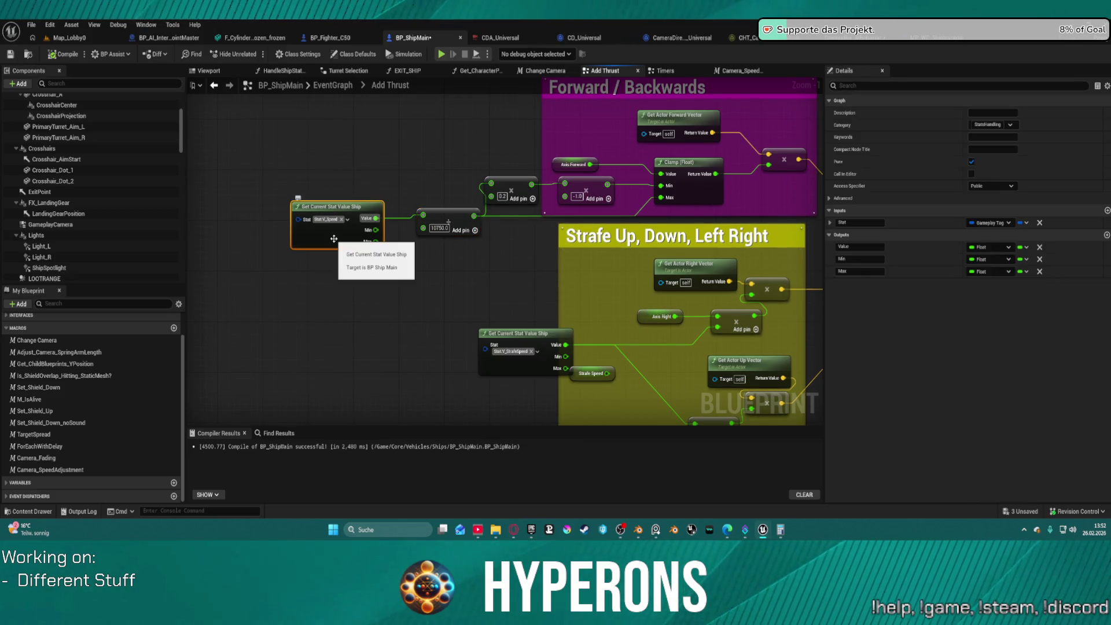
key("ctrl+d")
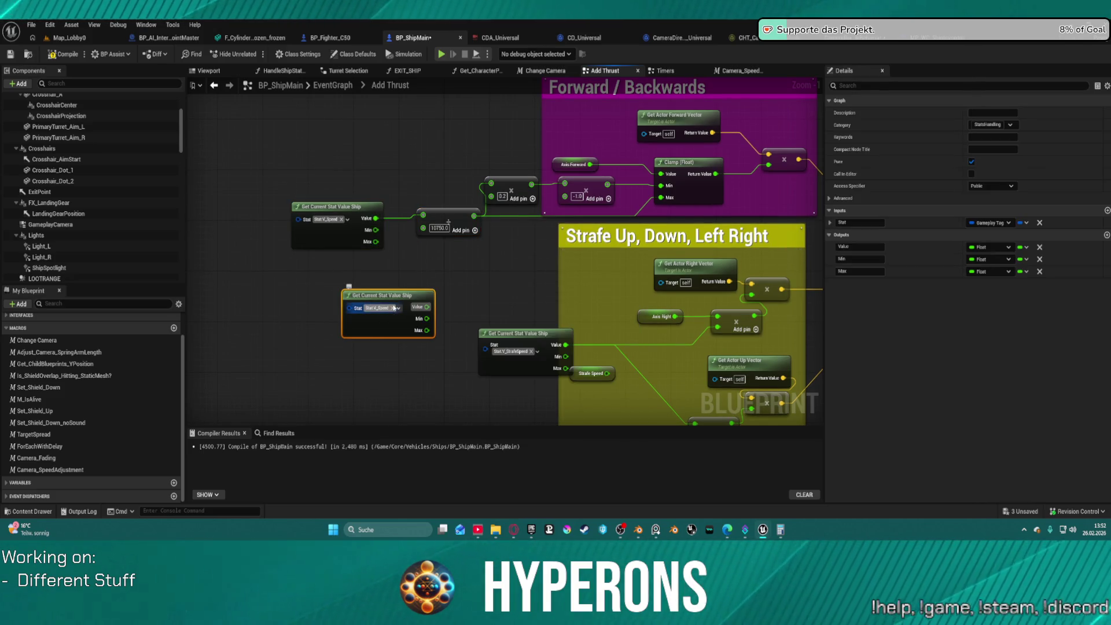
left_click(384, 311)
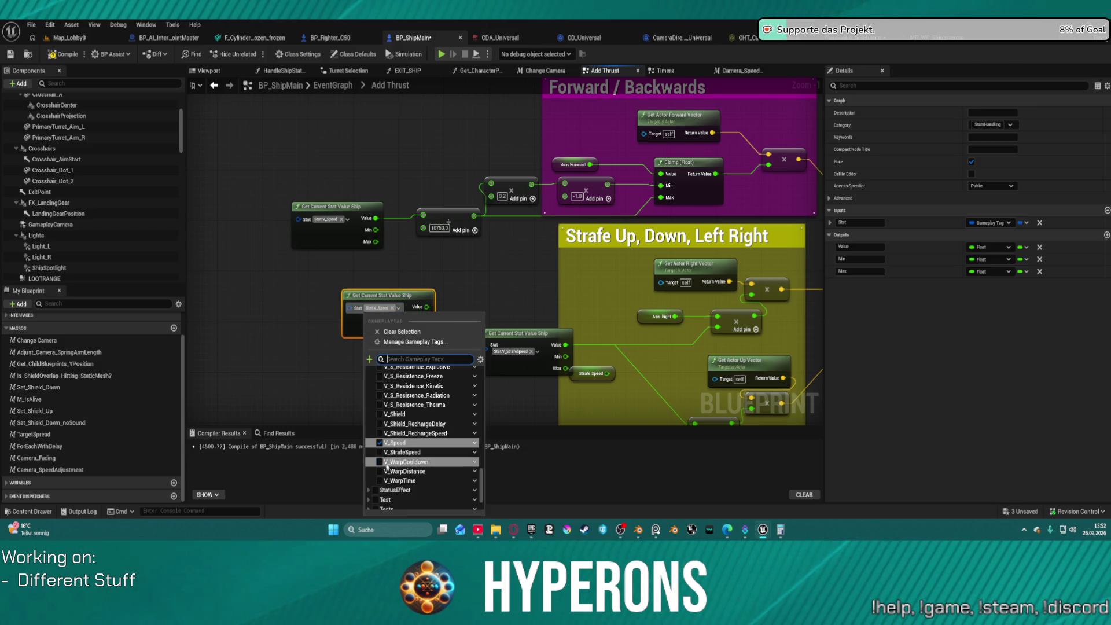
scroll(429, 405, "up", 4)
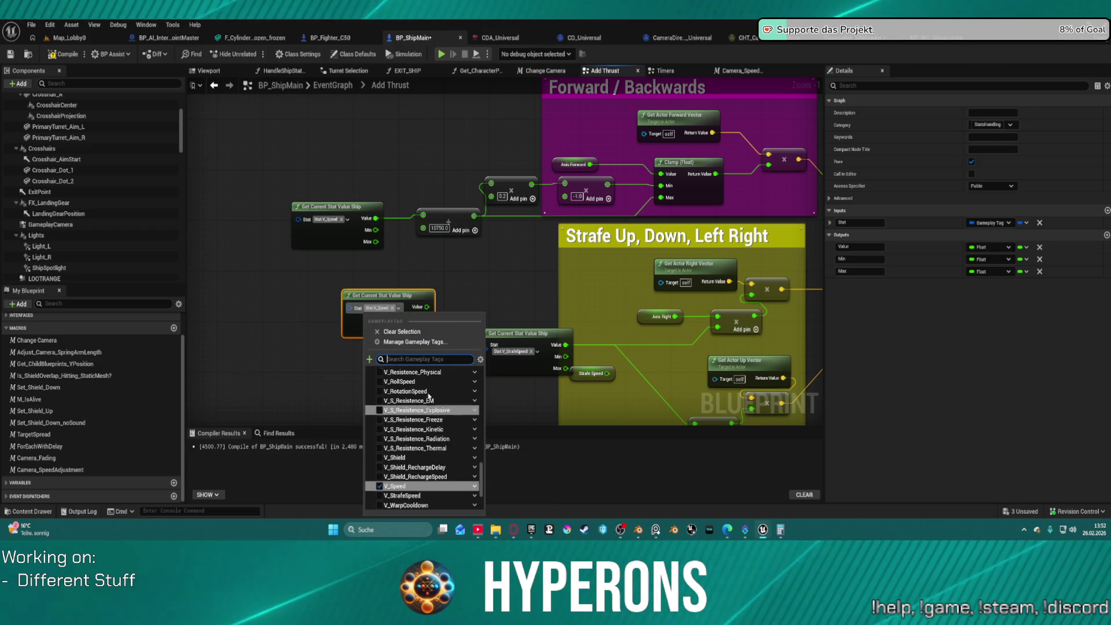
scroll(429, 397, "up", 3)
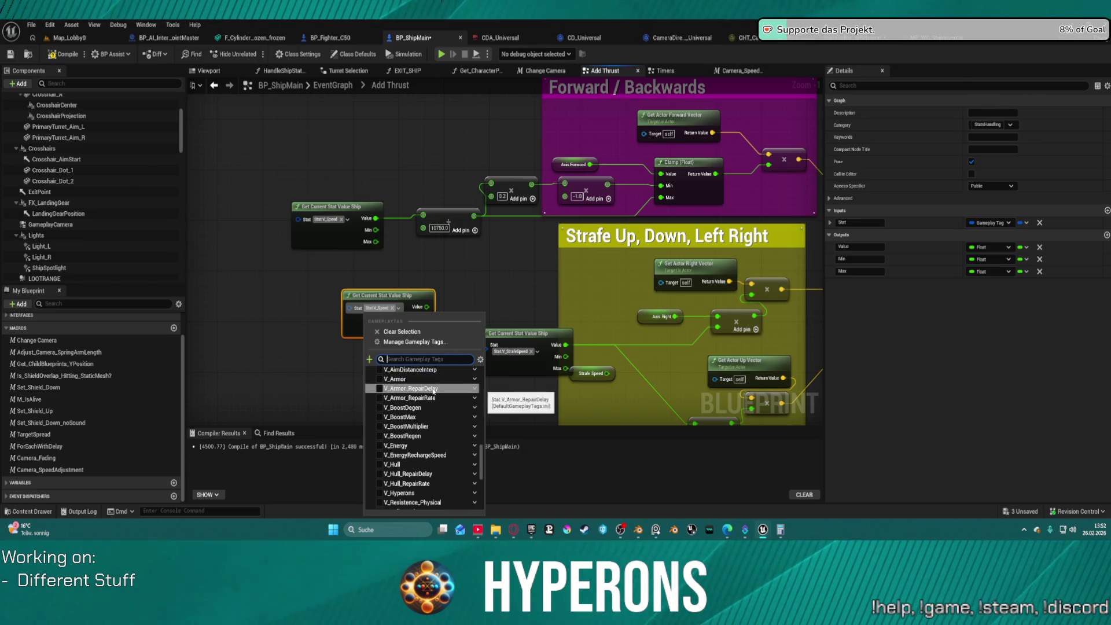
key("BackSpace")
type("max")
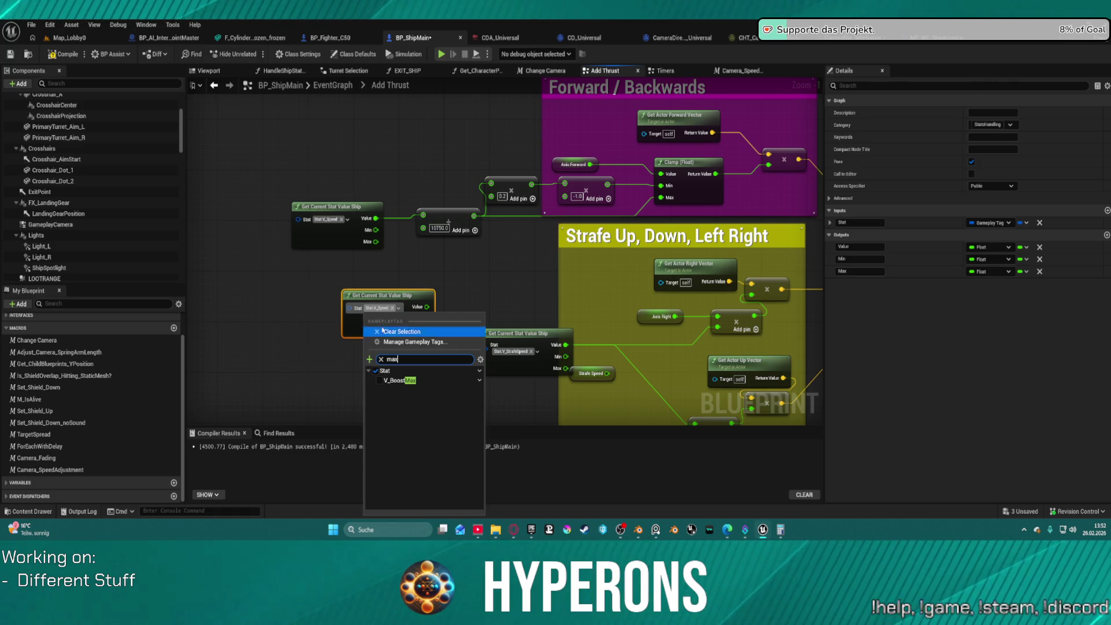
left_click(405, 285)
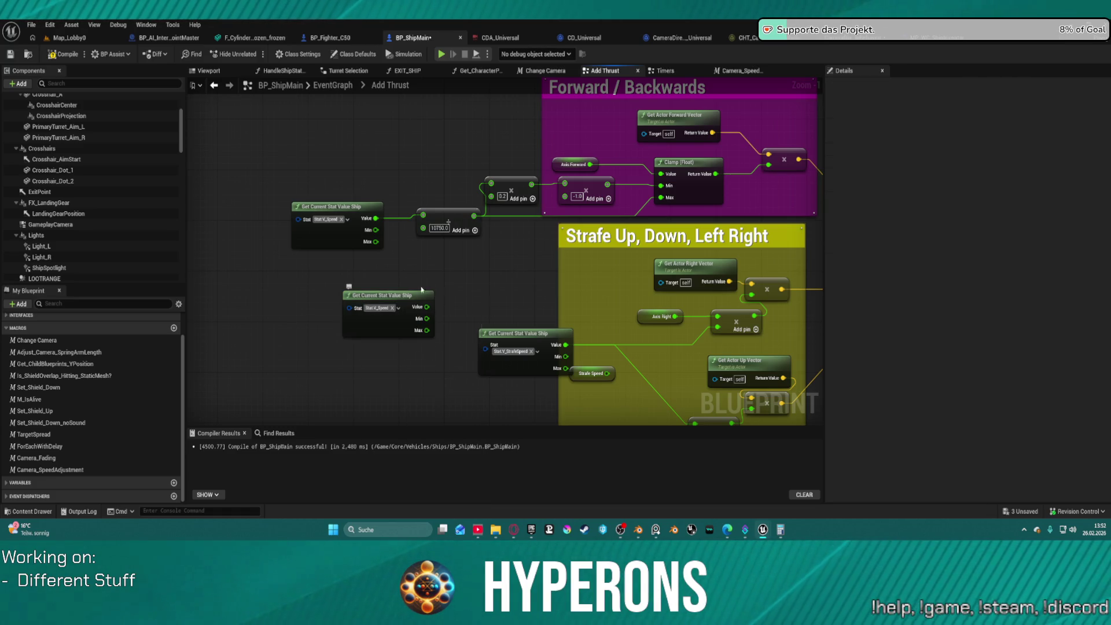
Step: Add a Get Max Speed node via 'maxsp' search and wire it to the forward clamp's Max
right_click(454, 279)
type("maxspp")
key("BackSpace")
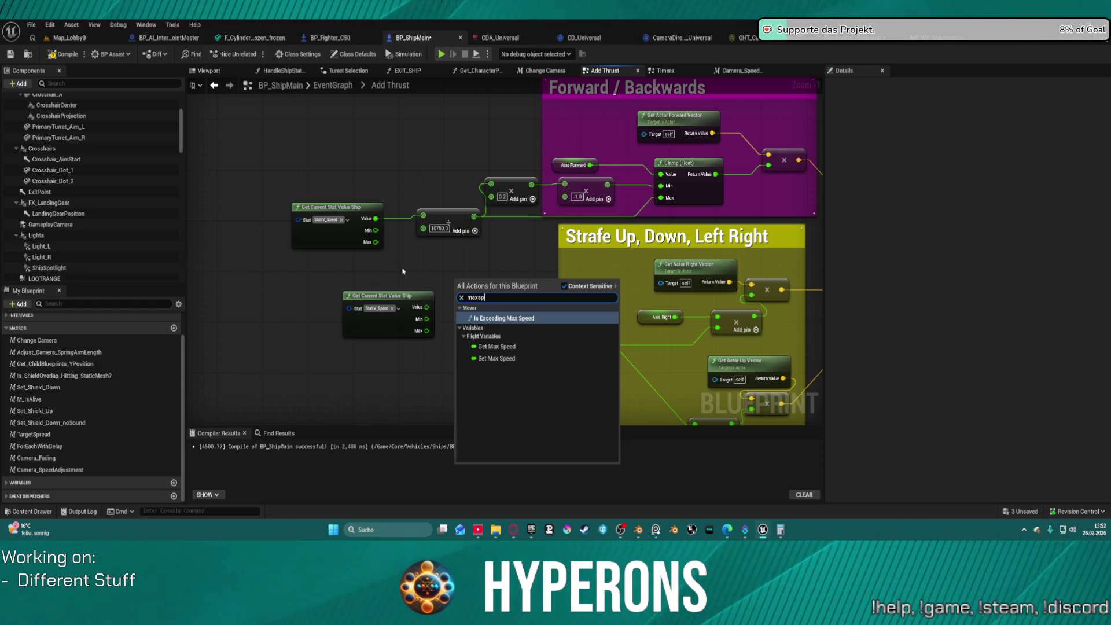
left_click(497, 346)
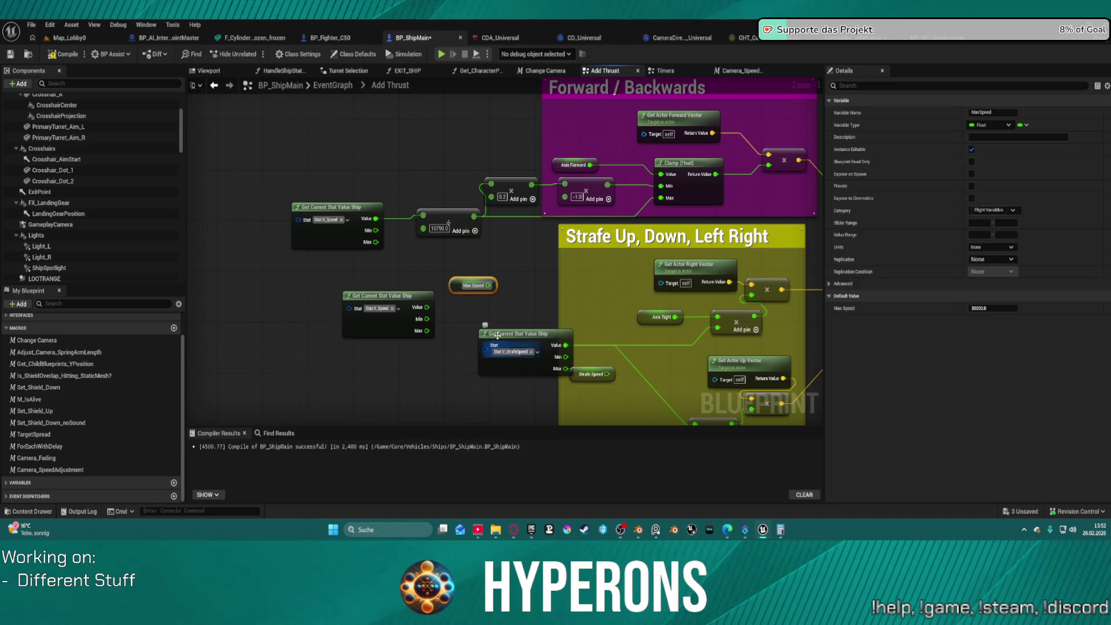
left_click_drag(490, 285, 662, 204)
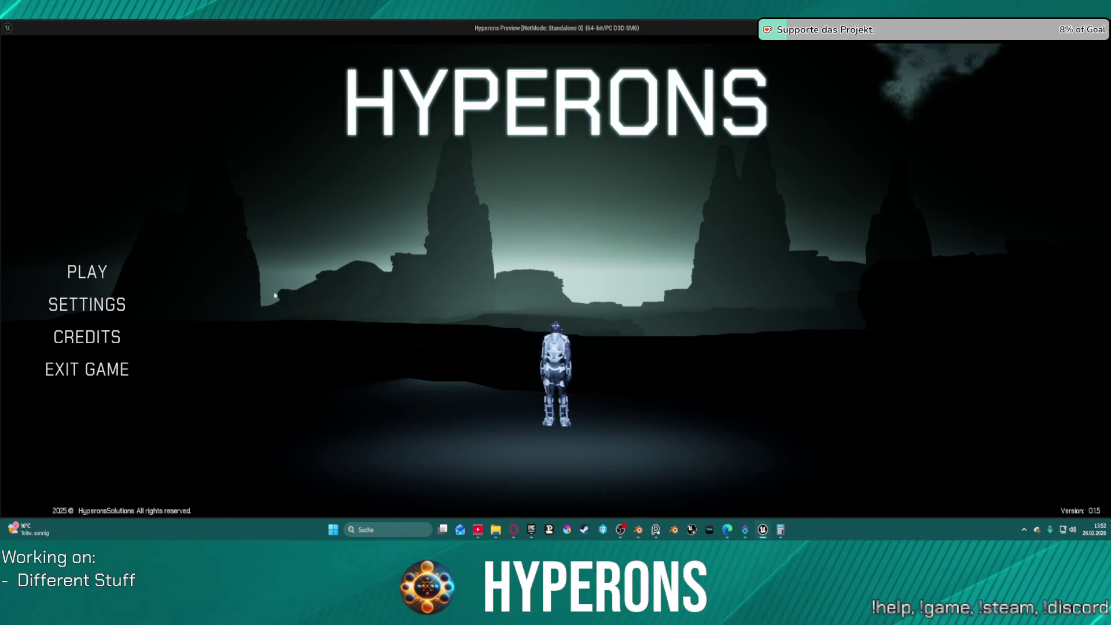
Step: Play as TE_ST and move the purple item from the equipment box into the inventory
left_click(86, 271)
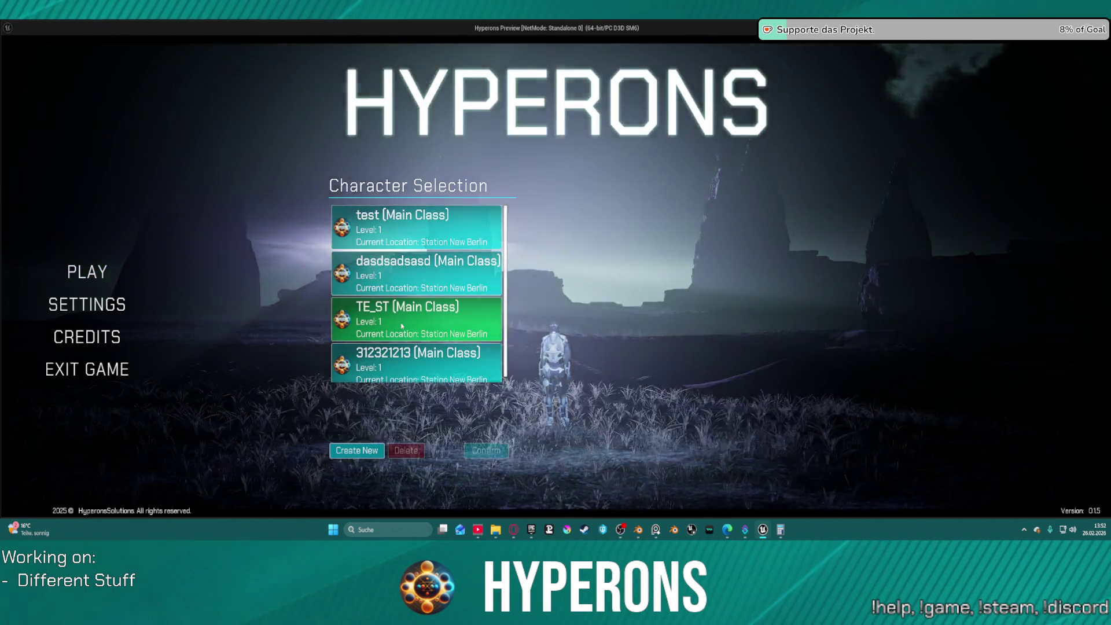
left_click(402, 326)
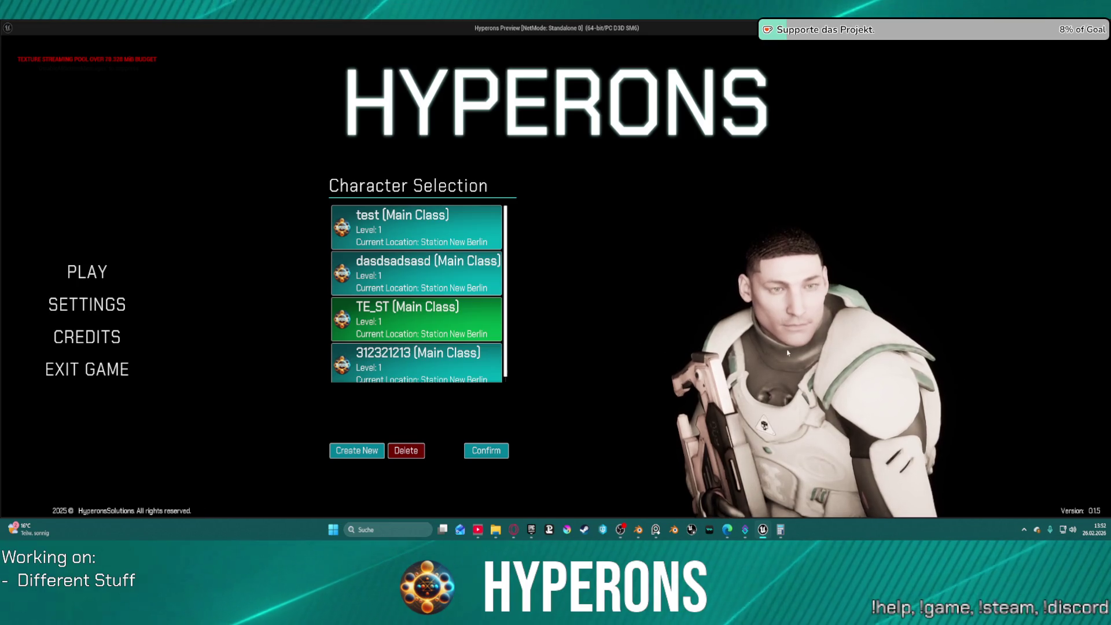
left_click(486, 450)
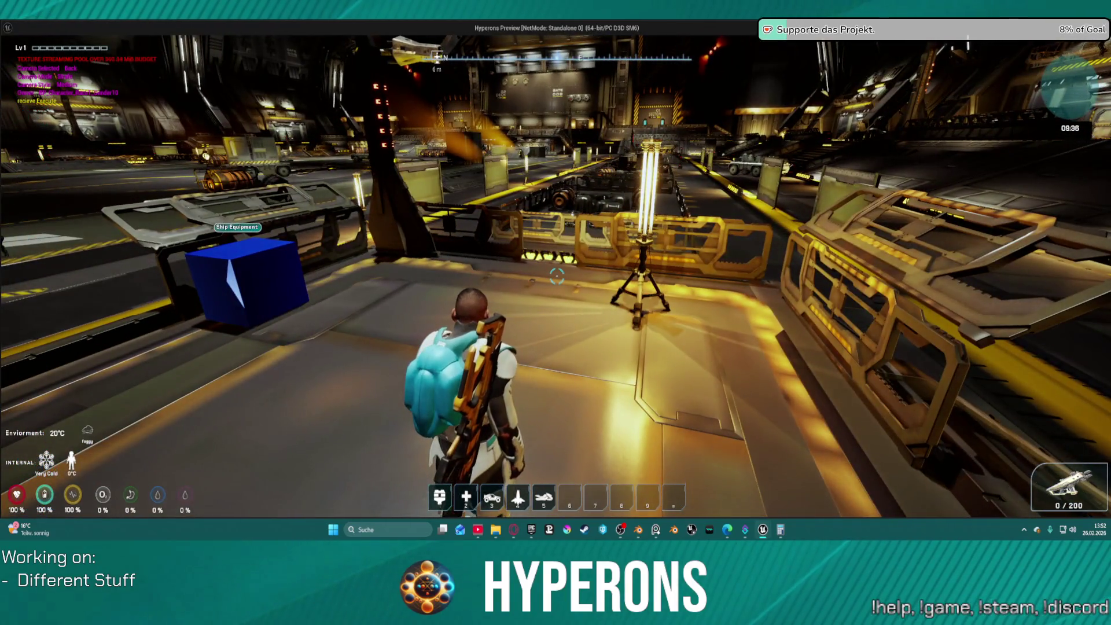
key("w")
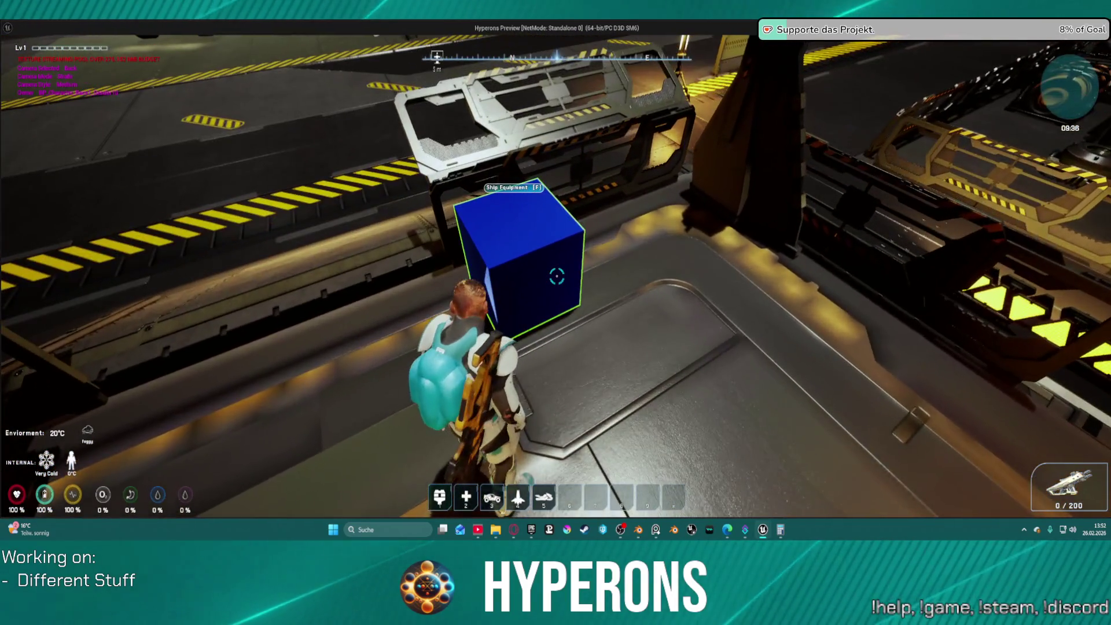
key("f")
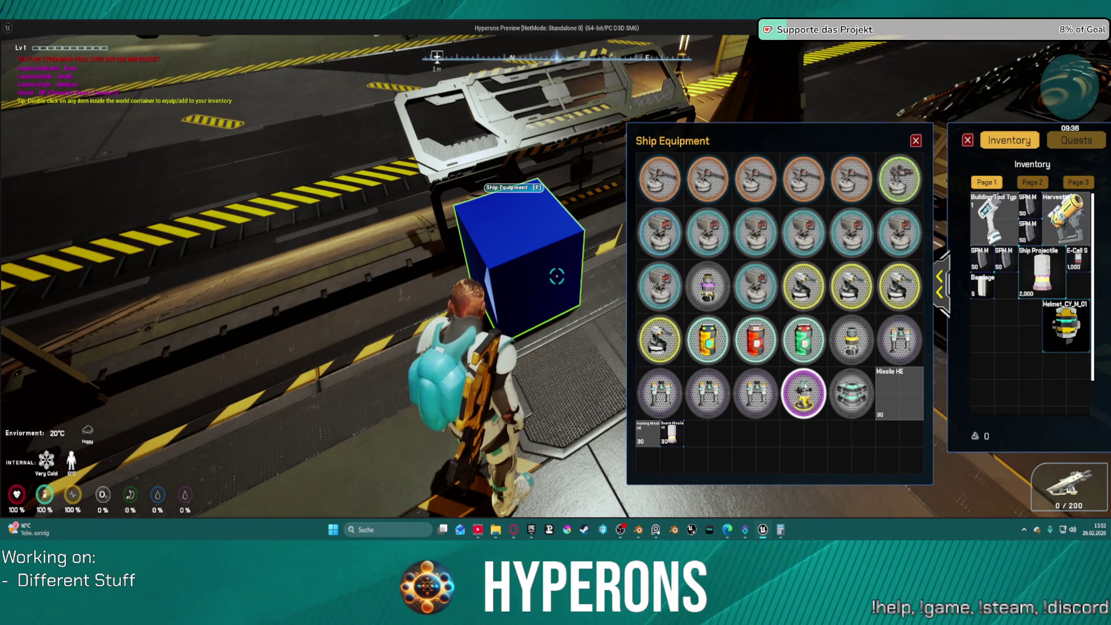
double_click(723, 281)
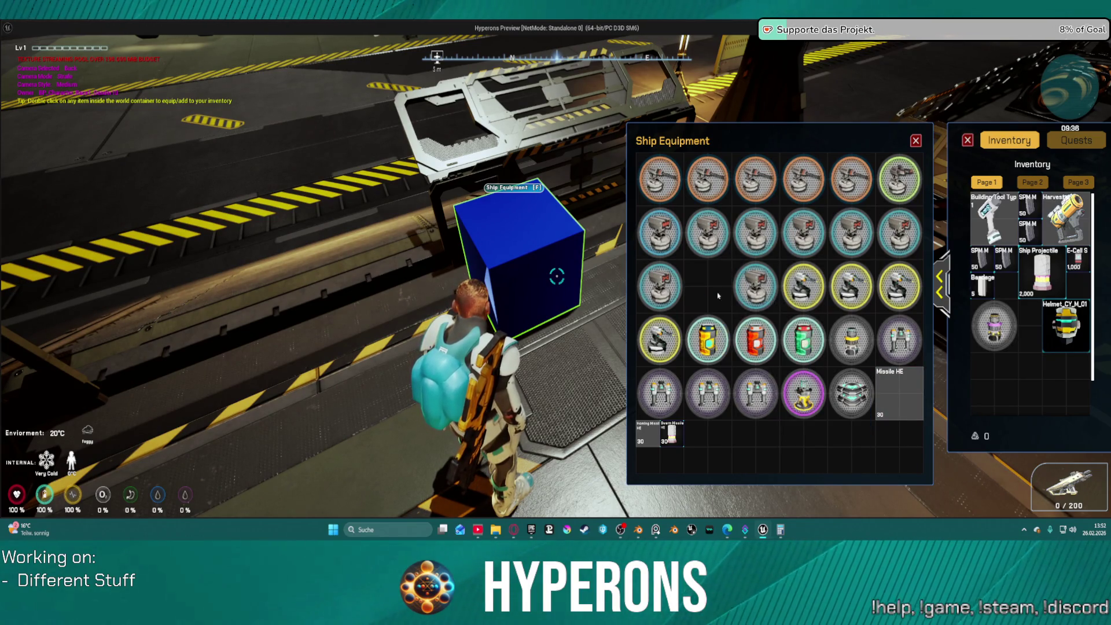
key("Escape")
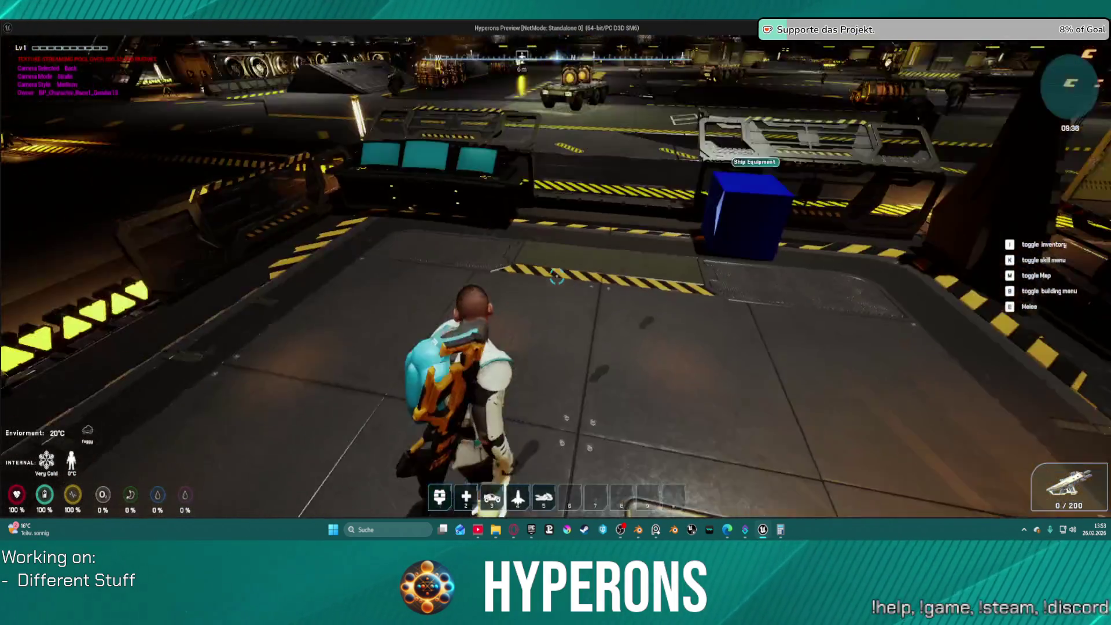
Step: Exit the station in the ship from the configuration terminal
key("w")
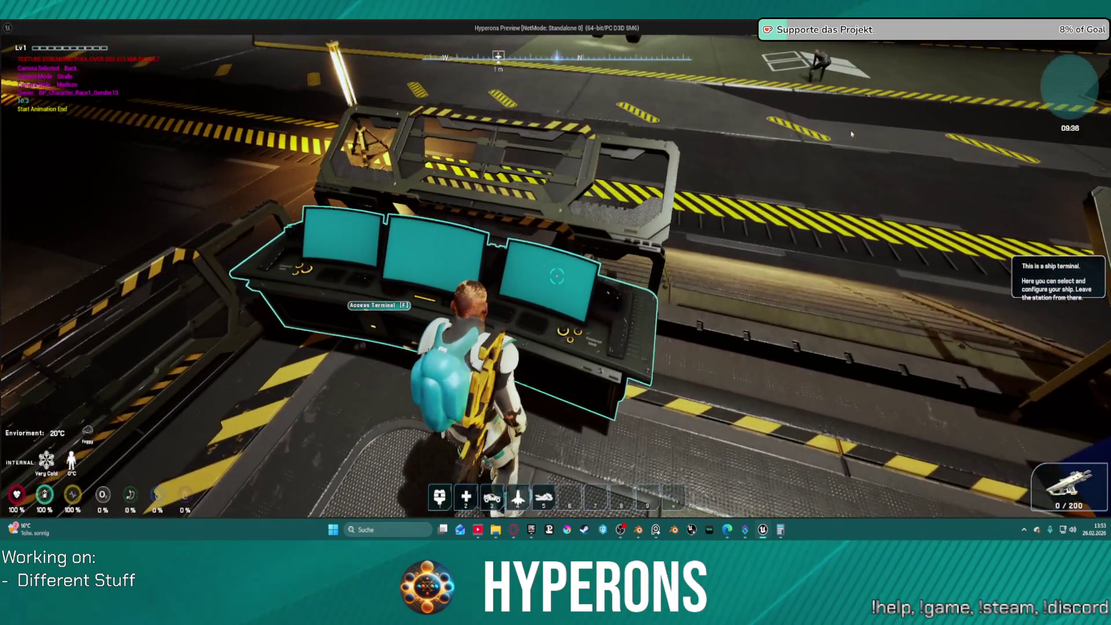
key("f")
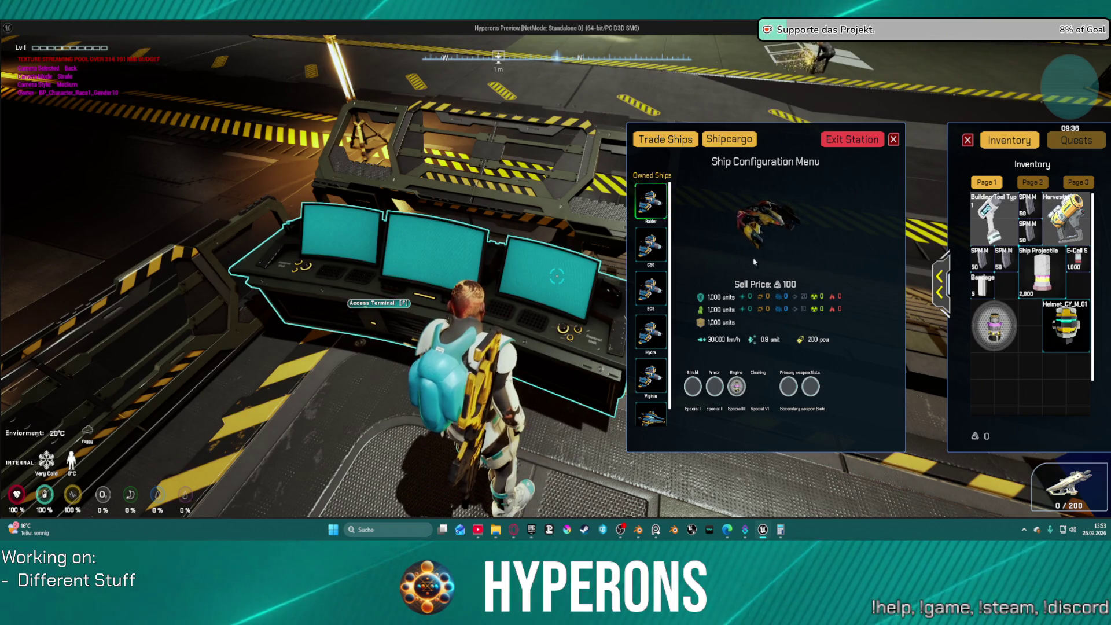
left_click(835, 147)
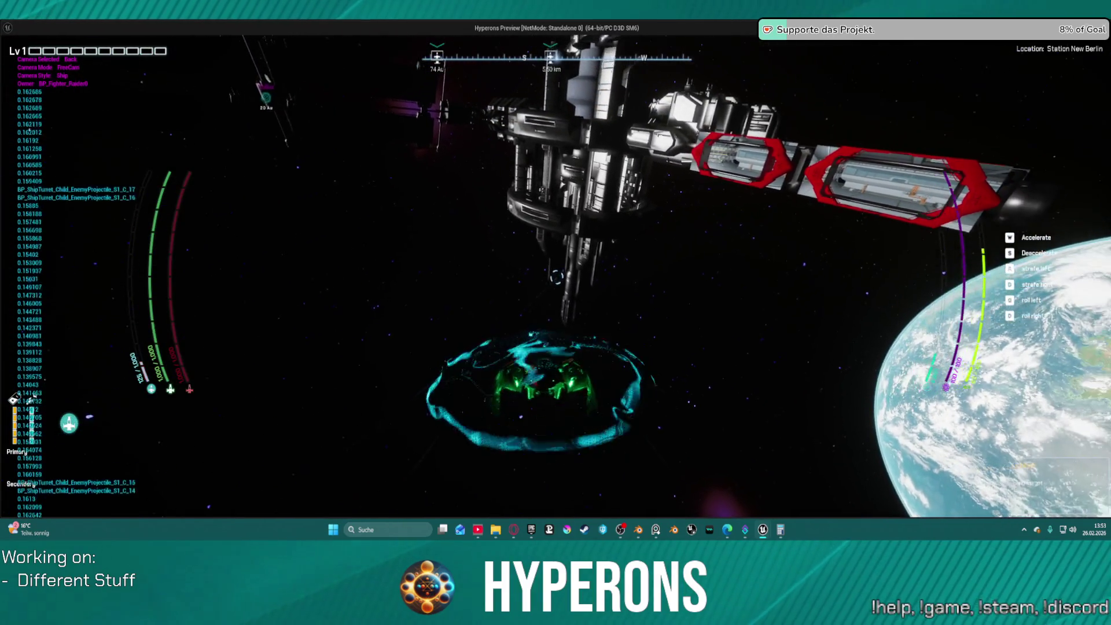
Step: Glance at the ship inventory, then stop and relaunch the game in Standalone
key("i")
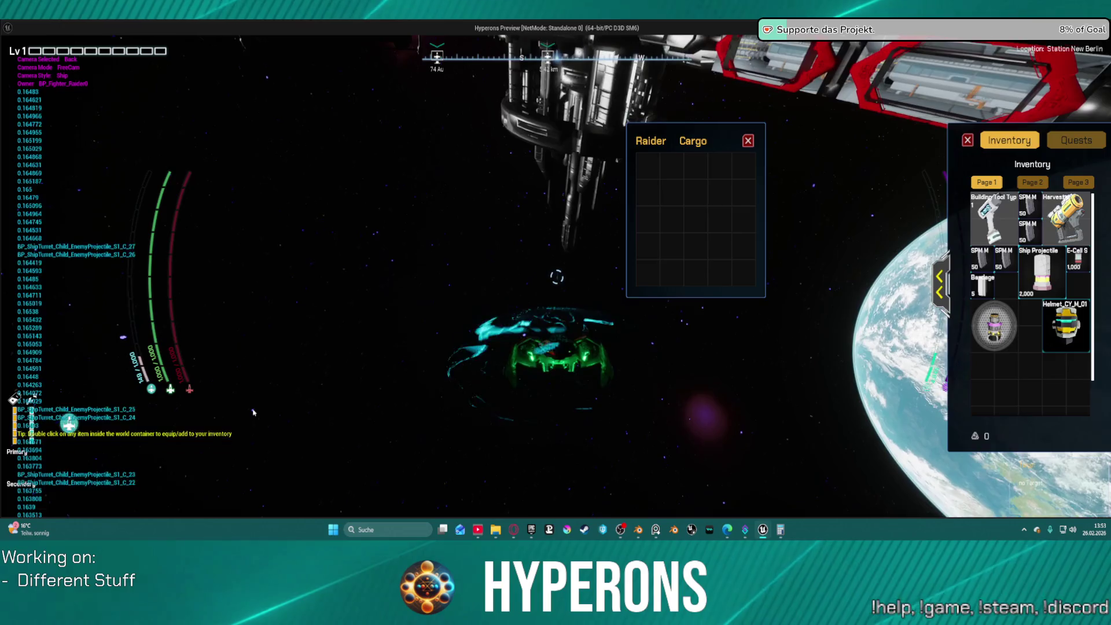
key("i")
key("Escape")
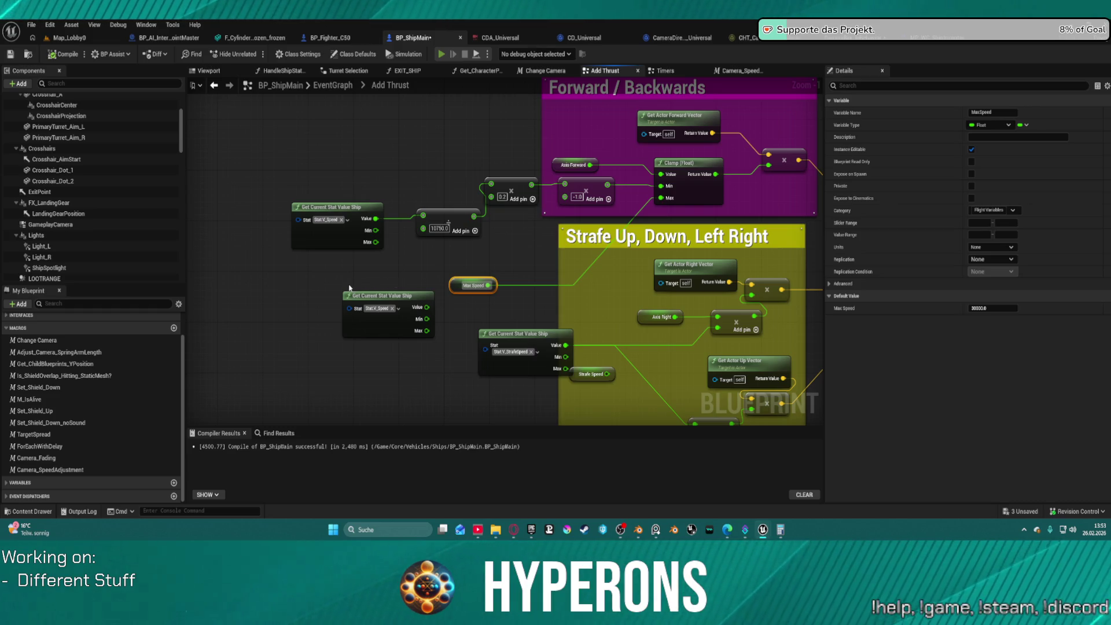
key("alt+p")
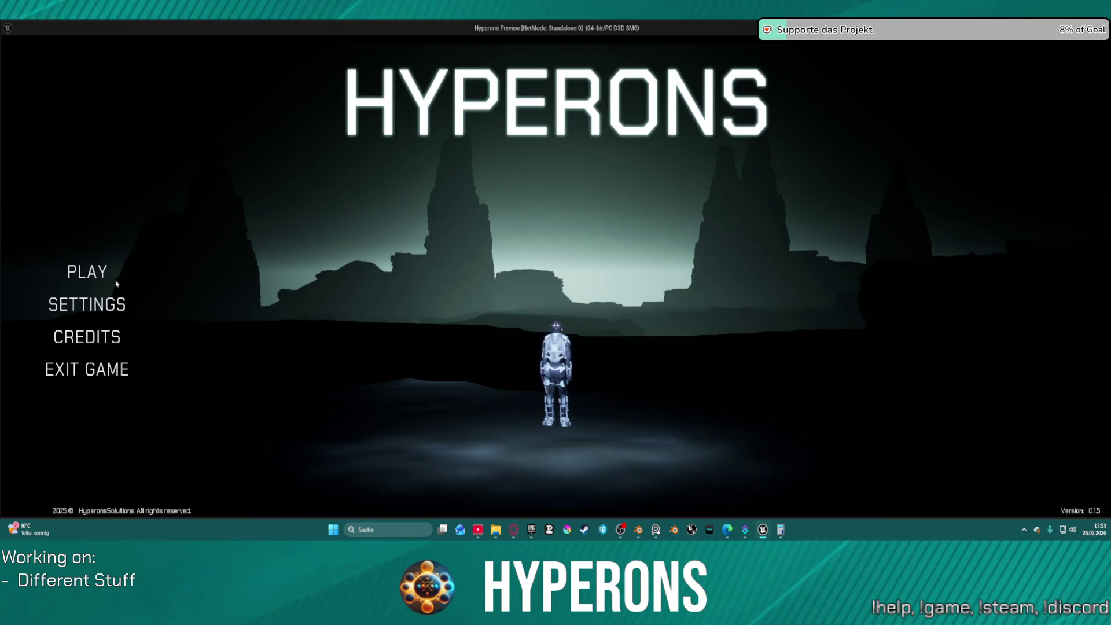
Step: Play as TE_ST and read the 30,000 km/h ship speed at the configuration terminal
left_click(93, 277)
left_click(424, 329)
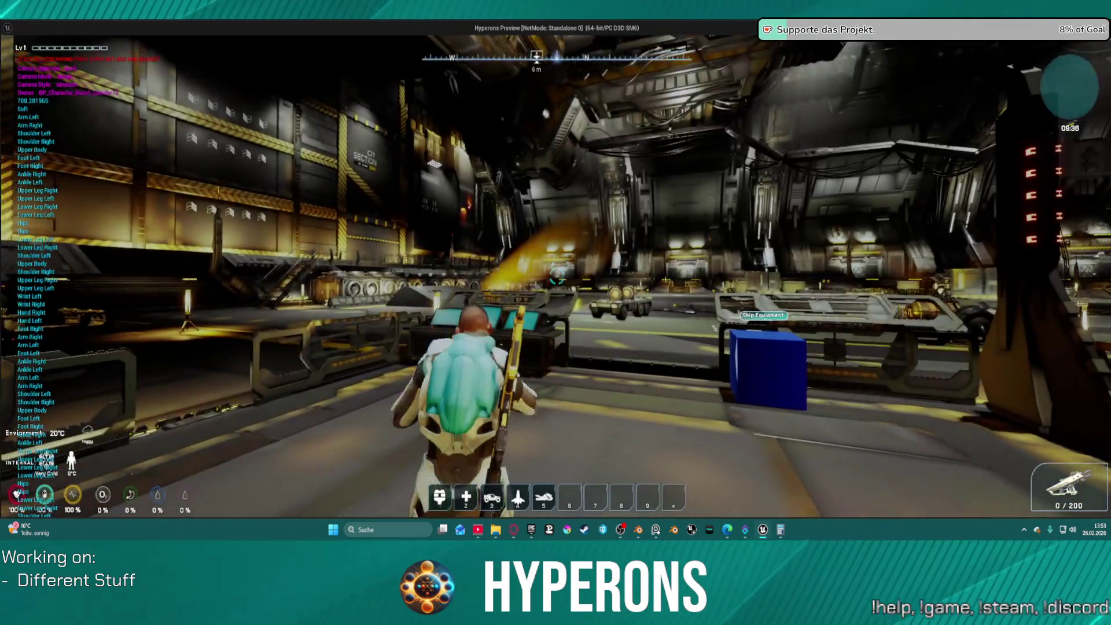
key("w")
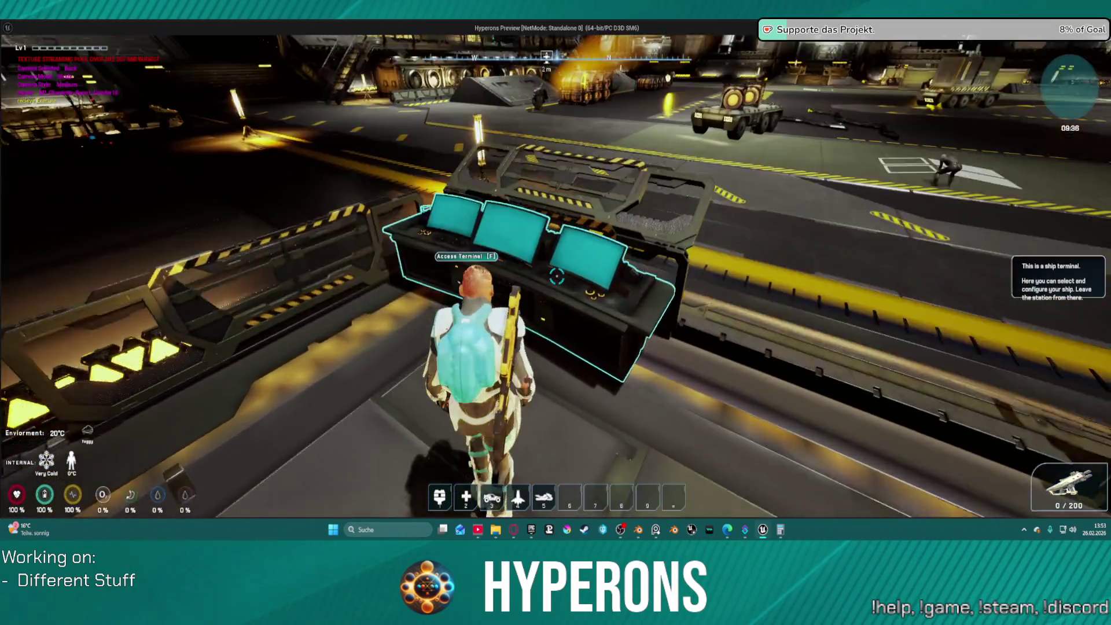
key("f")
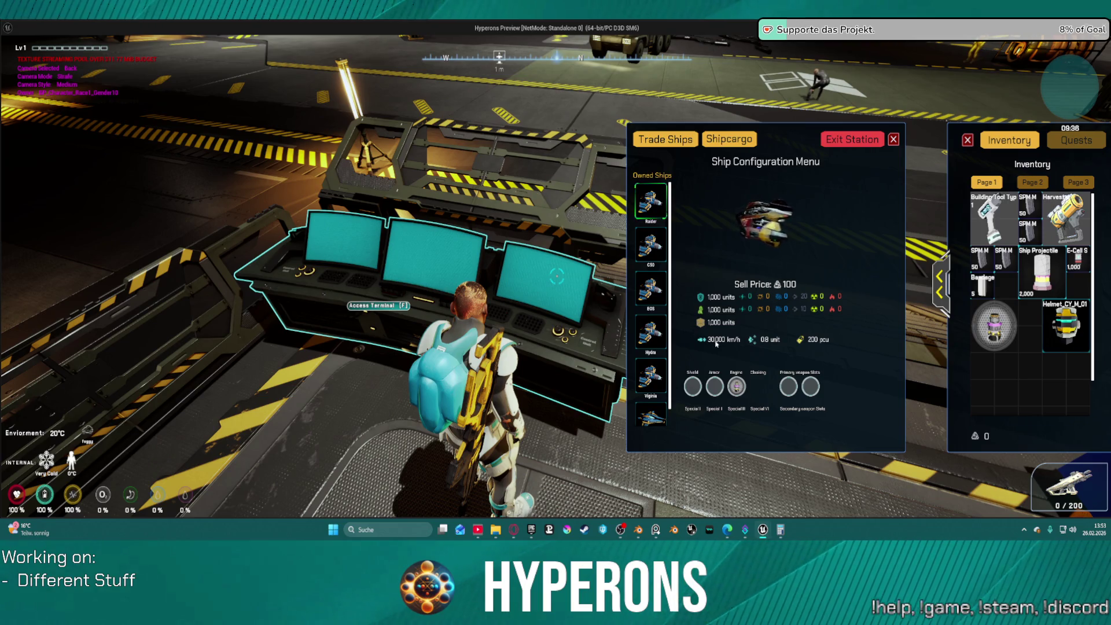
key("Escape")
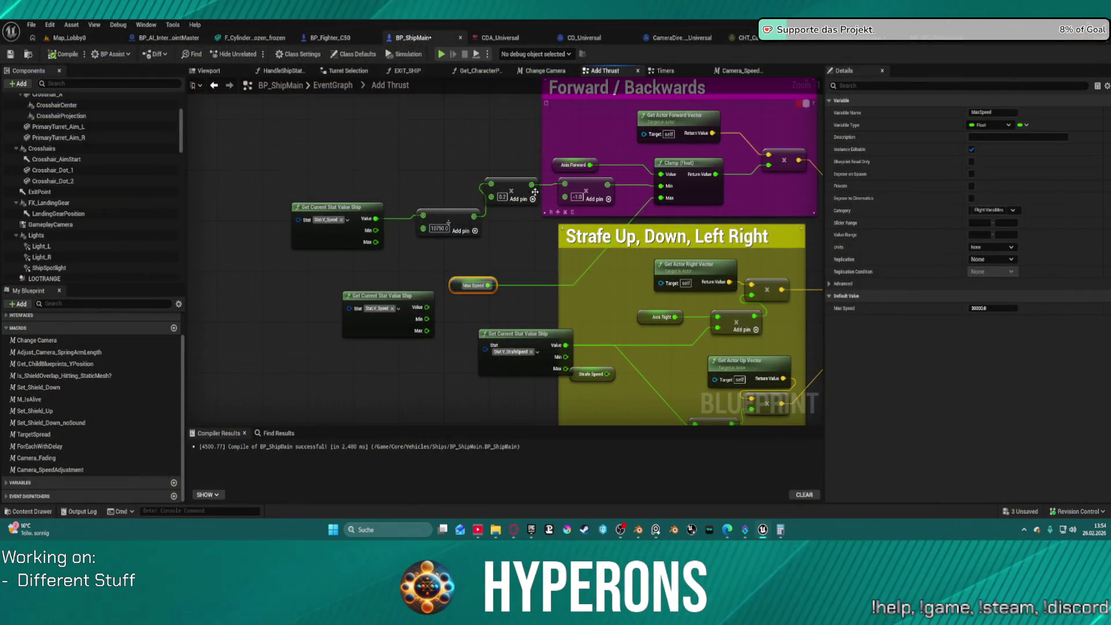
Step: Unhook Max Speed from the clamp Max, route the 10750 multiply into the forward chain, compile and launch
left_click_drag(454, 210, 458, 237)
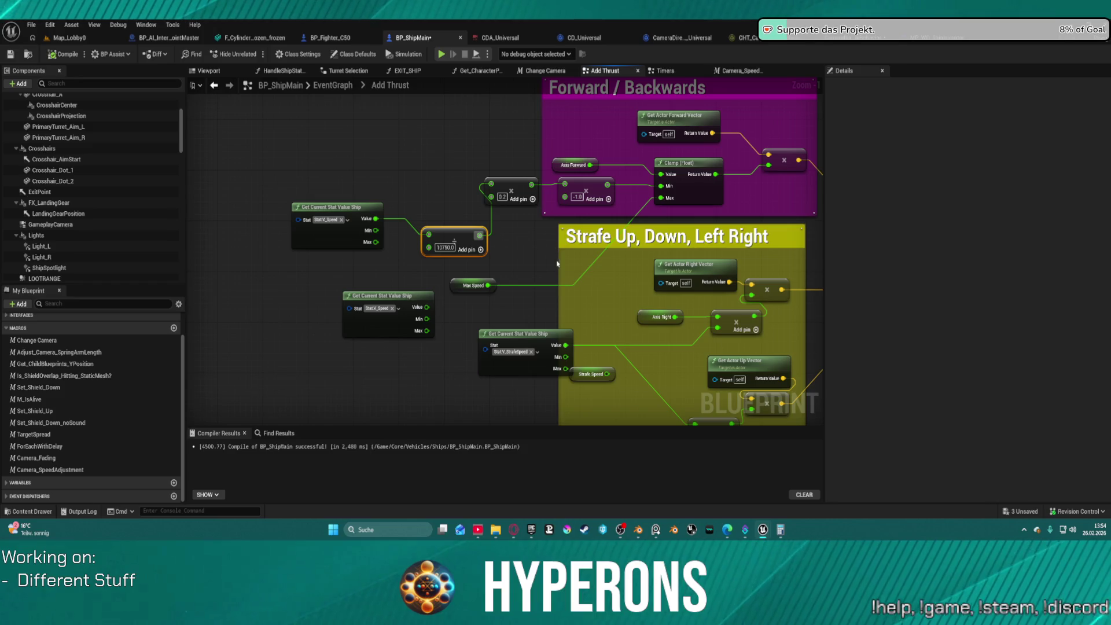
left_click(528, 287)
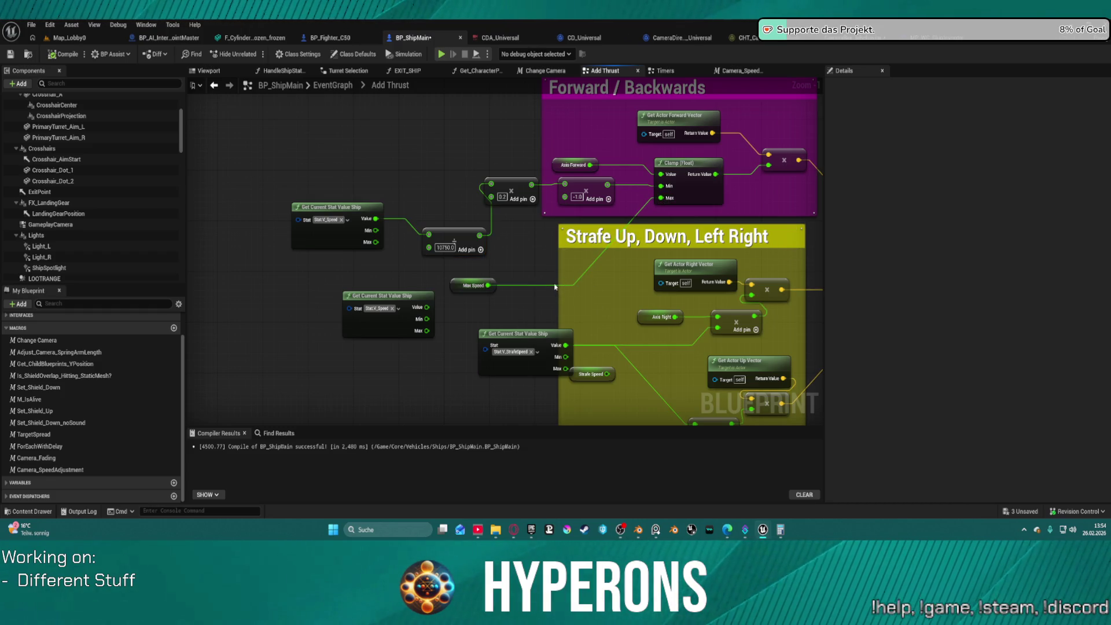
key("ctrl+z")
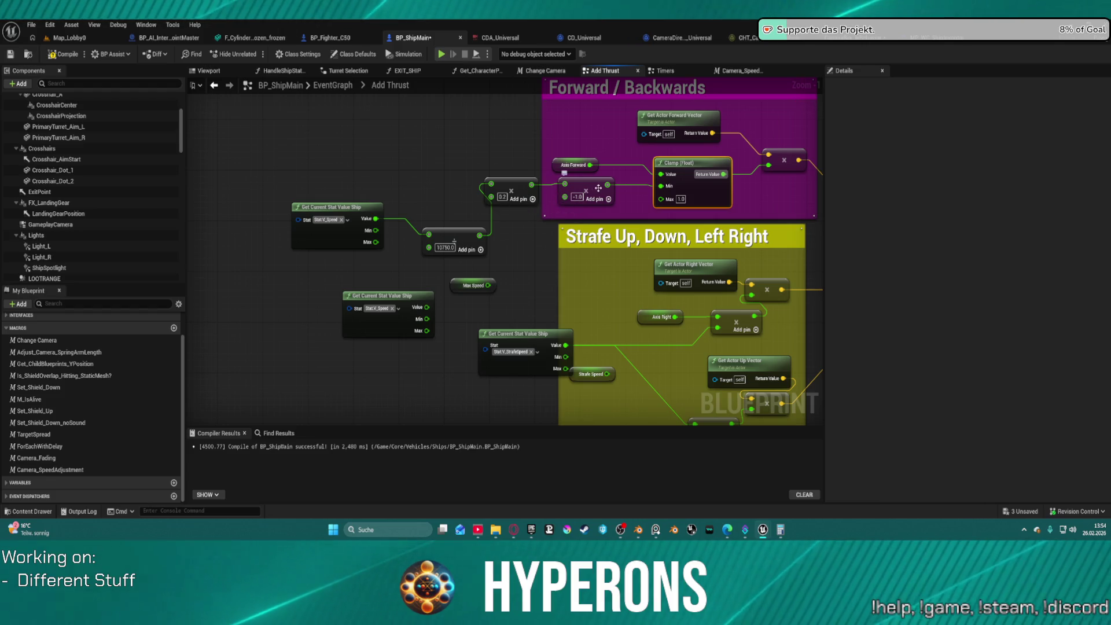
left_click(507, 202)
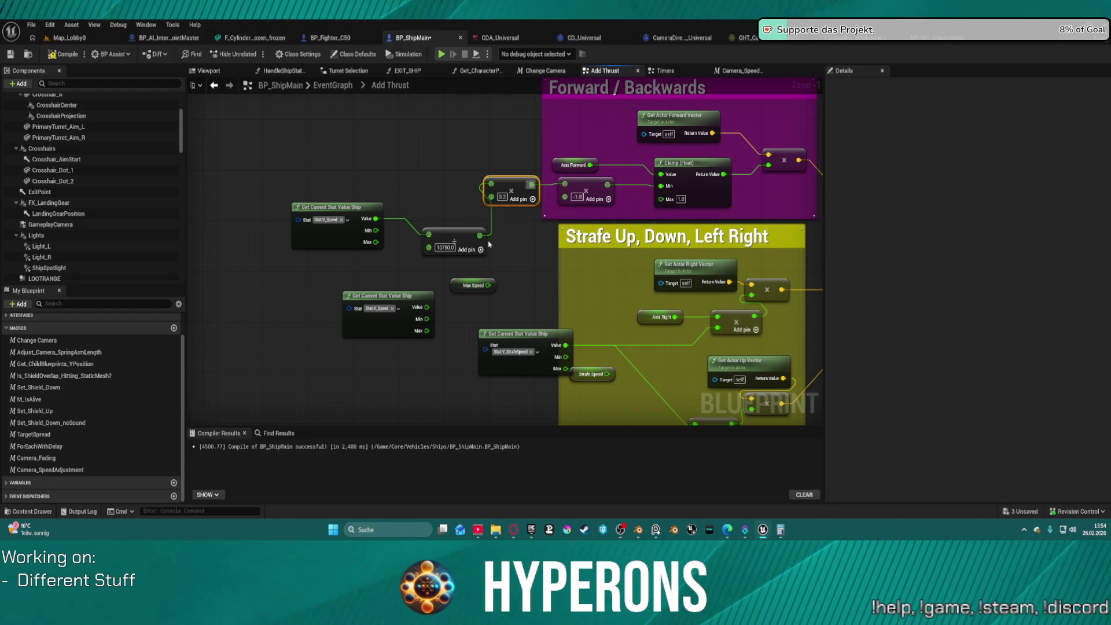
left_click_drag(485, 236, 564, 184)
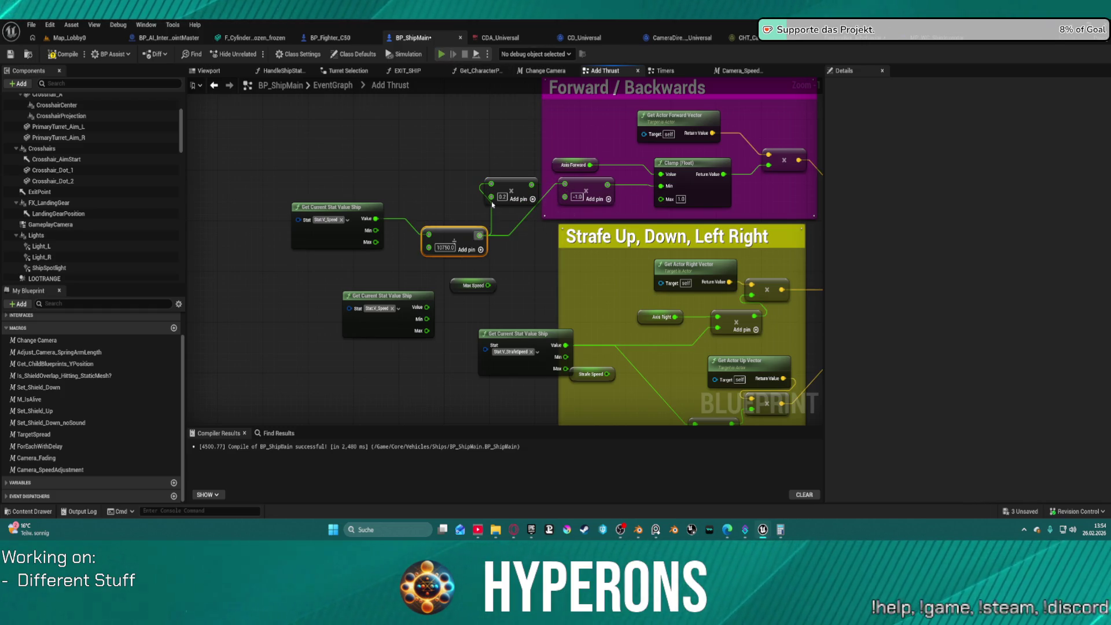
key("F7")
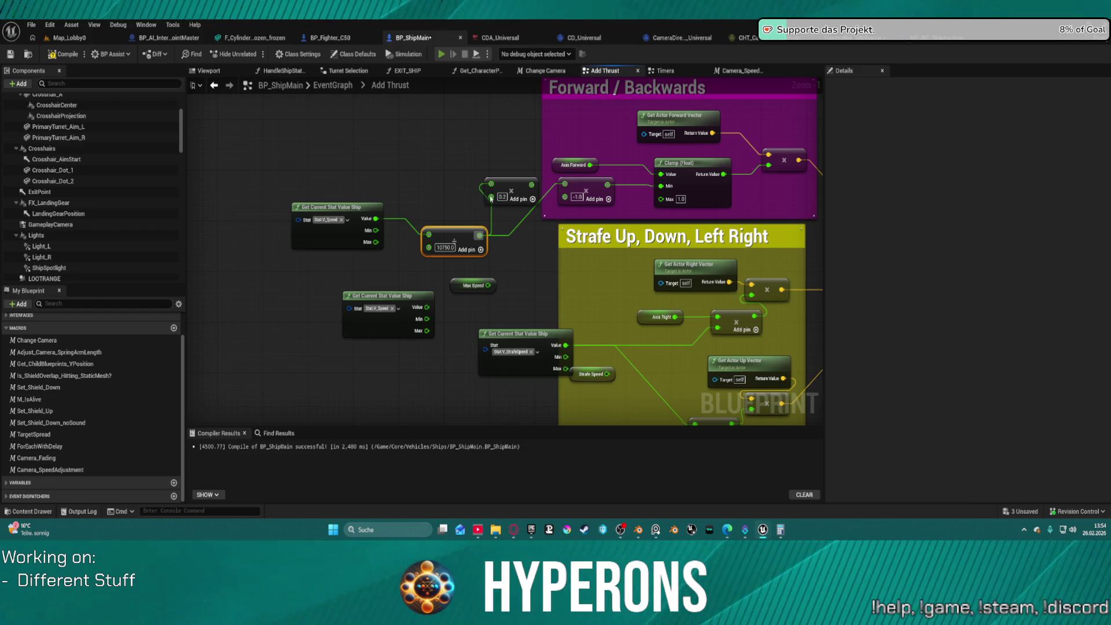
key("alt+p")
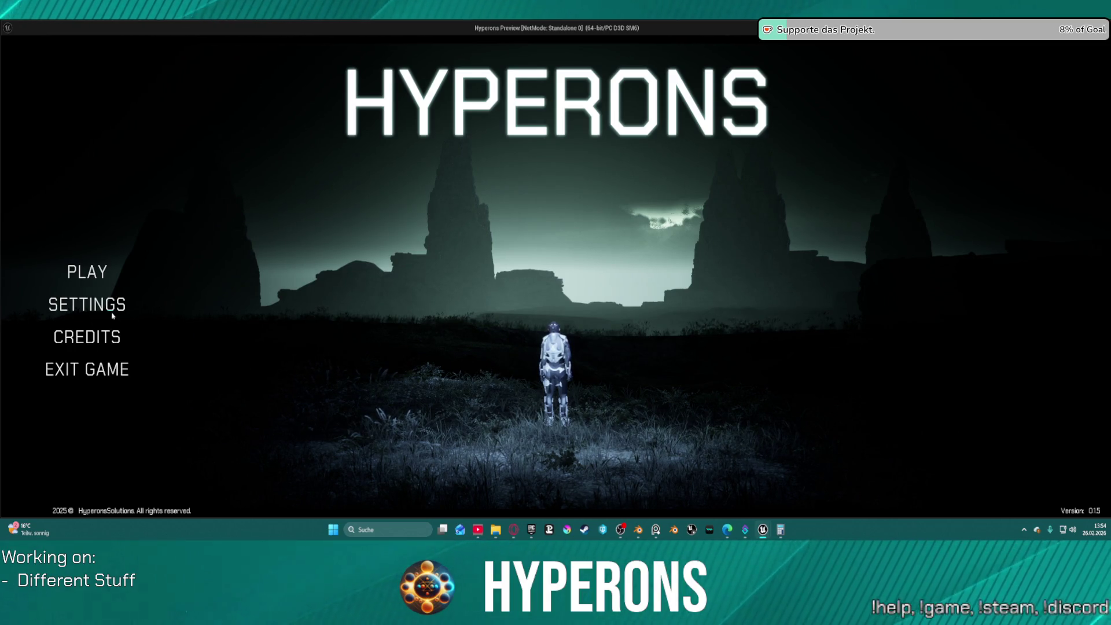
Step: Pick a test character and walk up to the ship configuration terminal
left_click(86, 272)
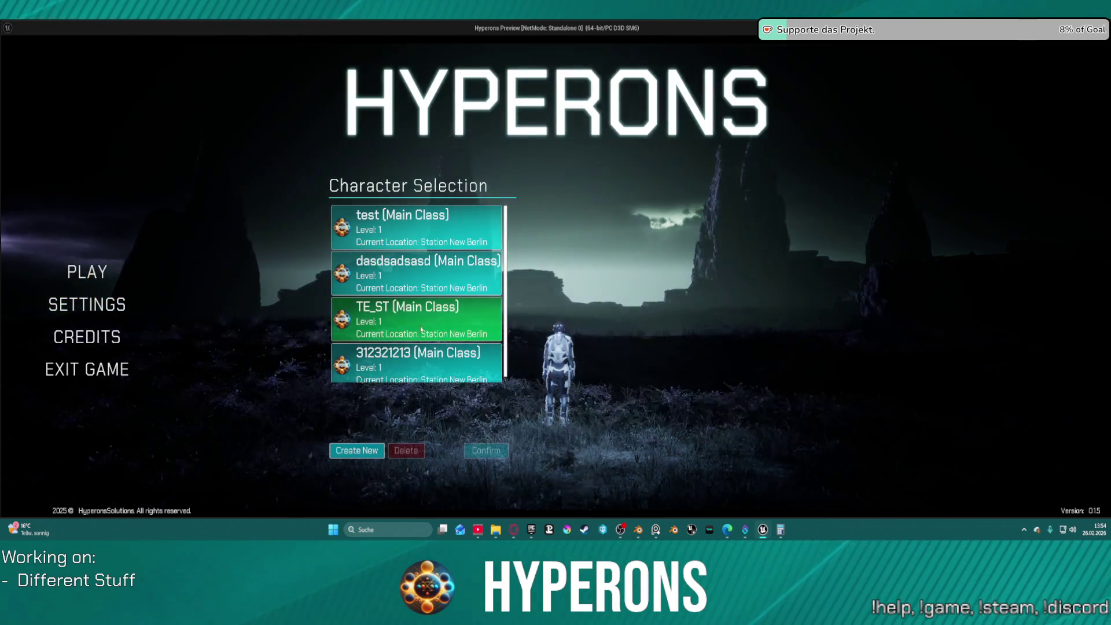
left_click(421, 329)
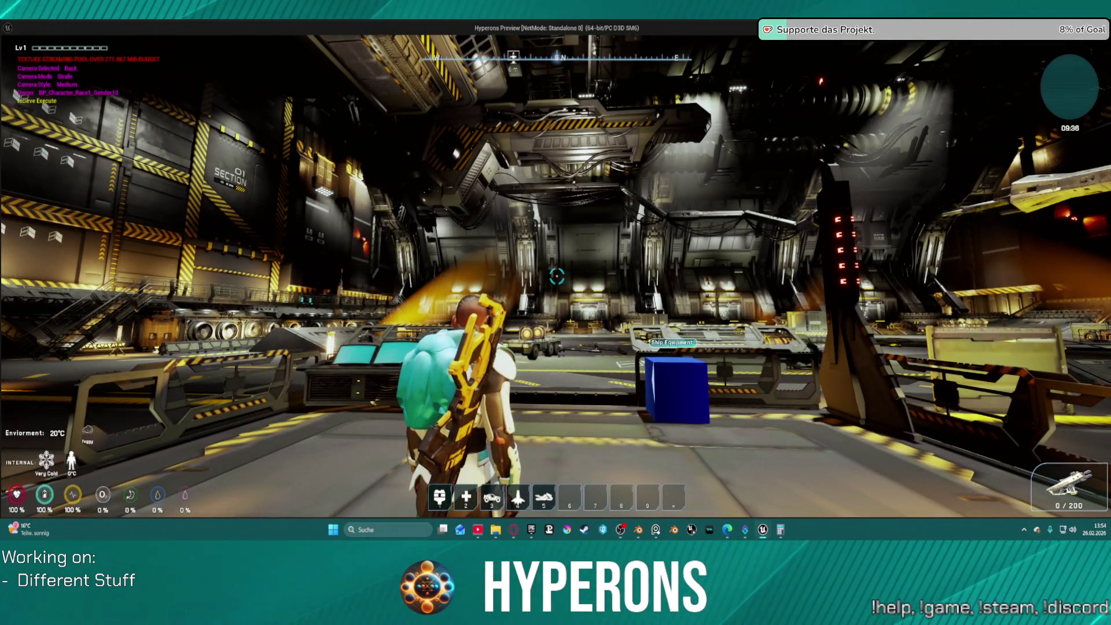
key("w")
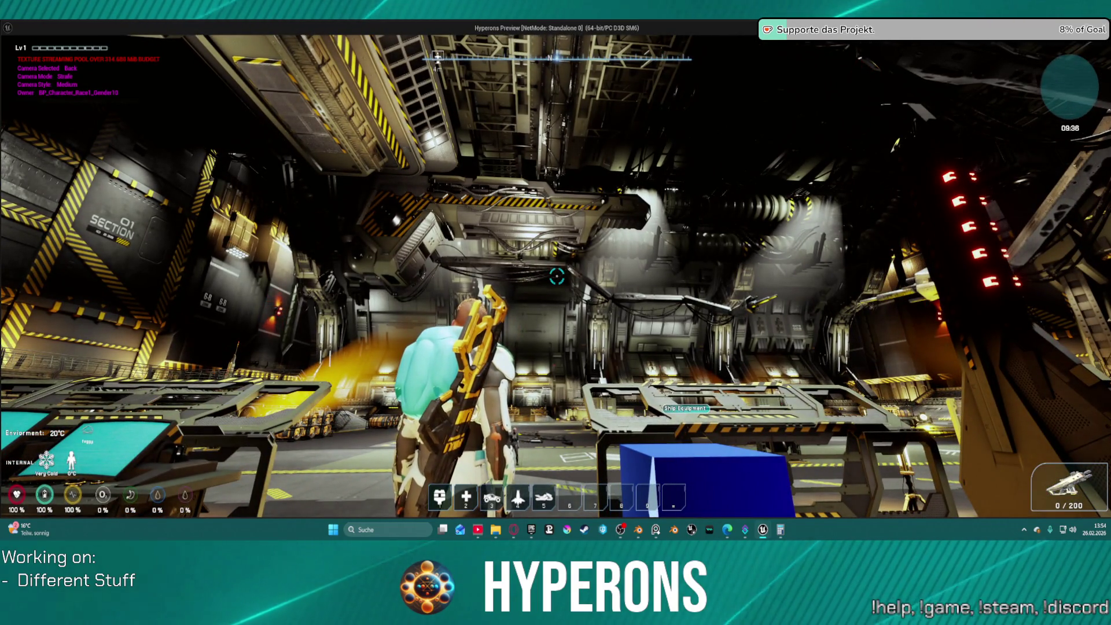
mouse_move(555, 277)
key("w")
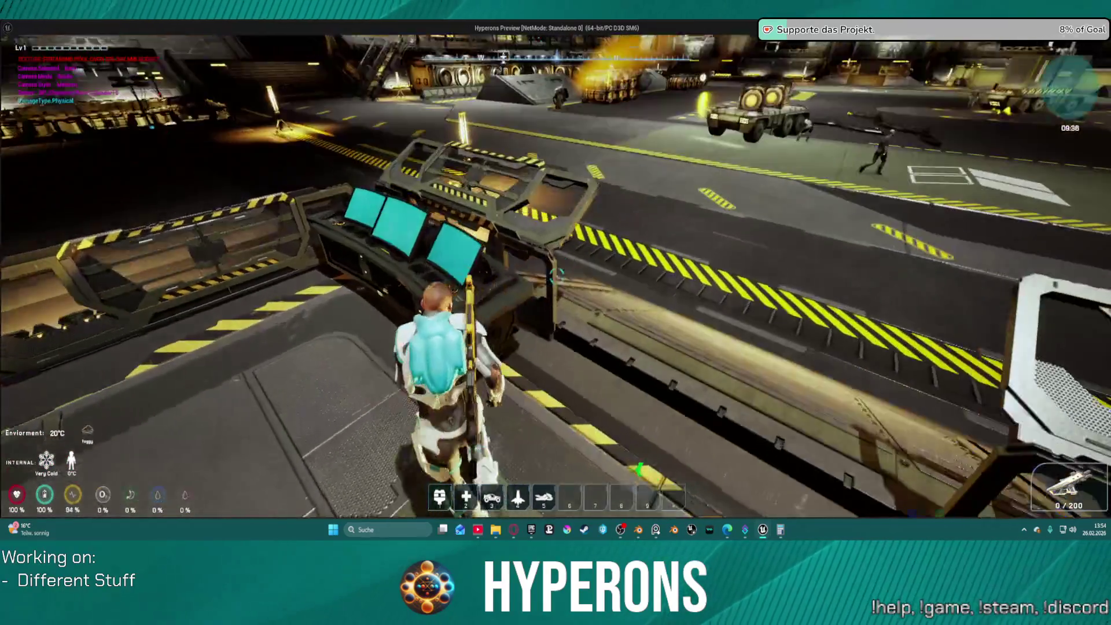
key("f")
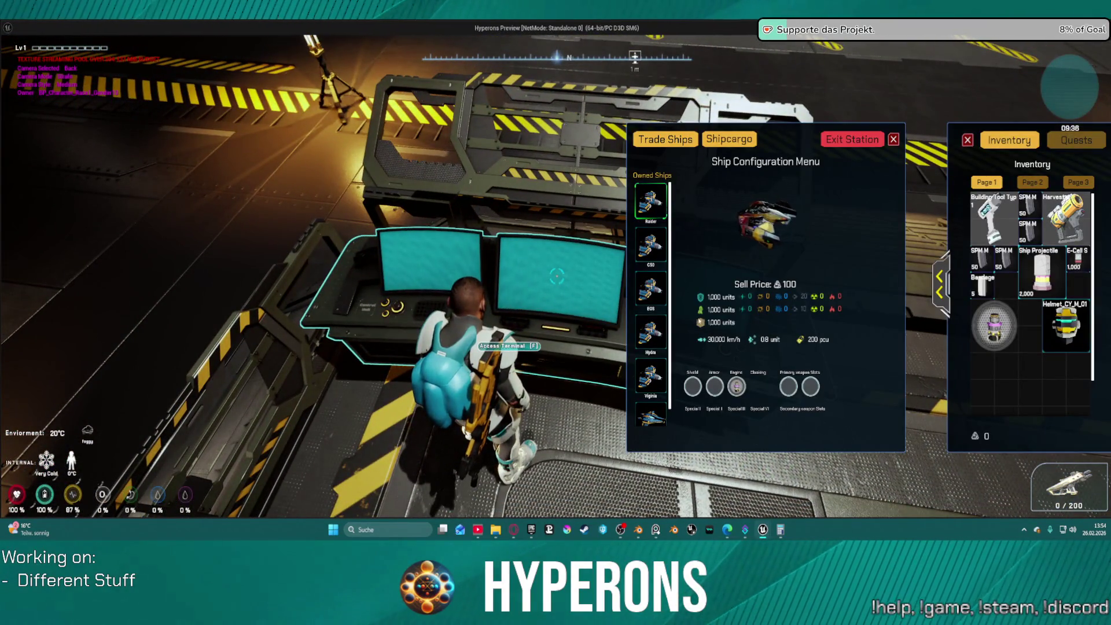
Step: Exit New Berlin station, accelerate on a test flight, then stop the game
left_click(830, 140)
left_click(539, 333)
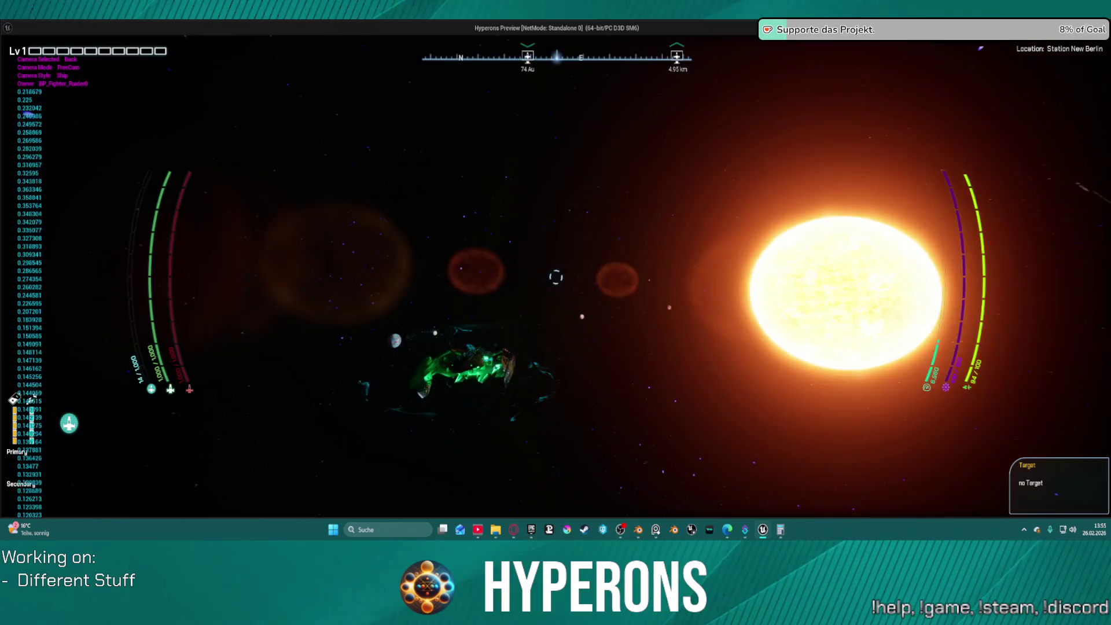
key("w")
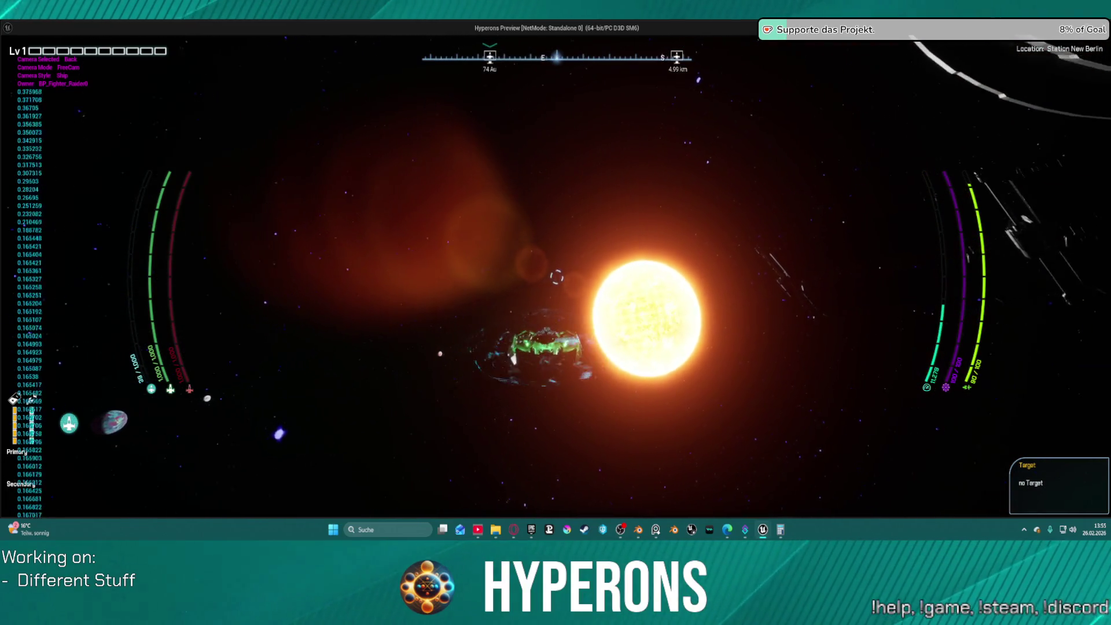
key("Escape")
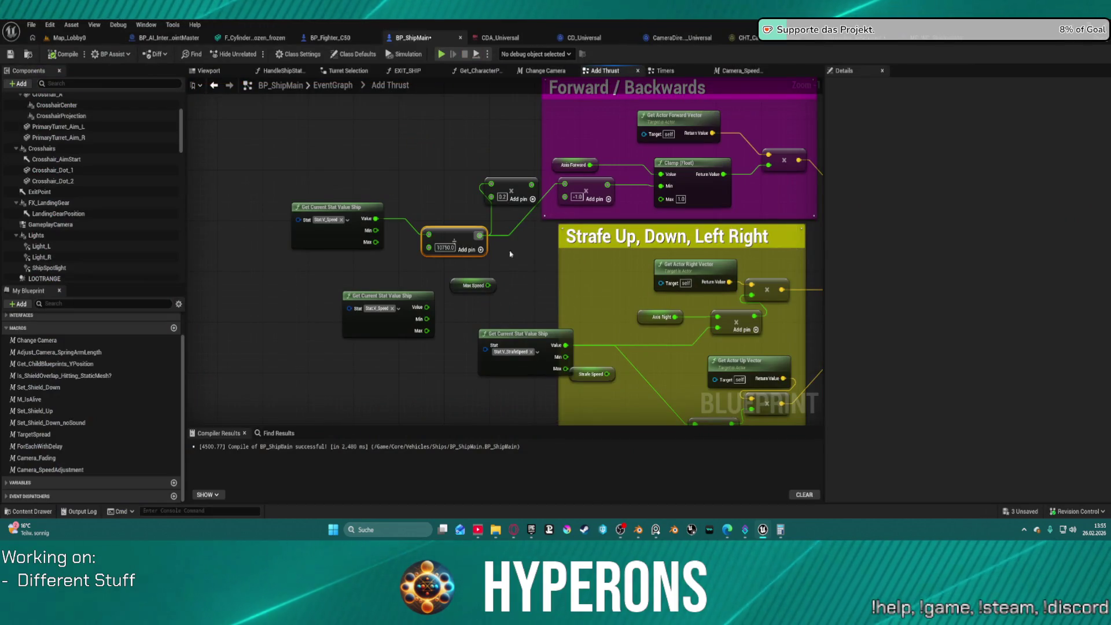
Step: Review the Multiply By Boost Speed section and shift the speed stat lookup node down-left
mouse_move(518, 219)
left_mouse_down()
mouse_move(510, 235)
mouse_move(421, 262)
mouse_move(197, 243)
mouse_move(171, 211)
left_mouse_up()
left_click_drag(579, 261, 326, 246)
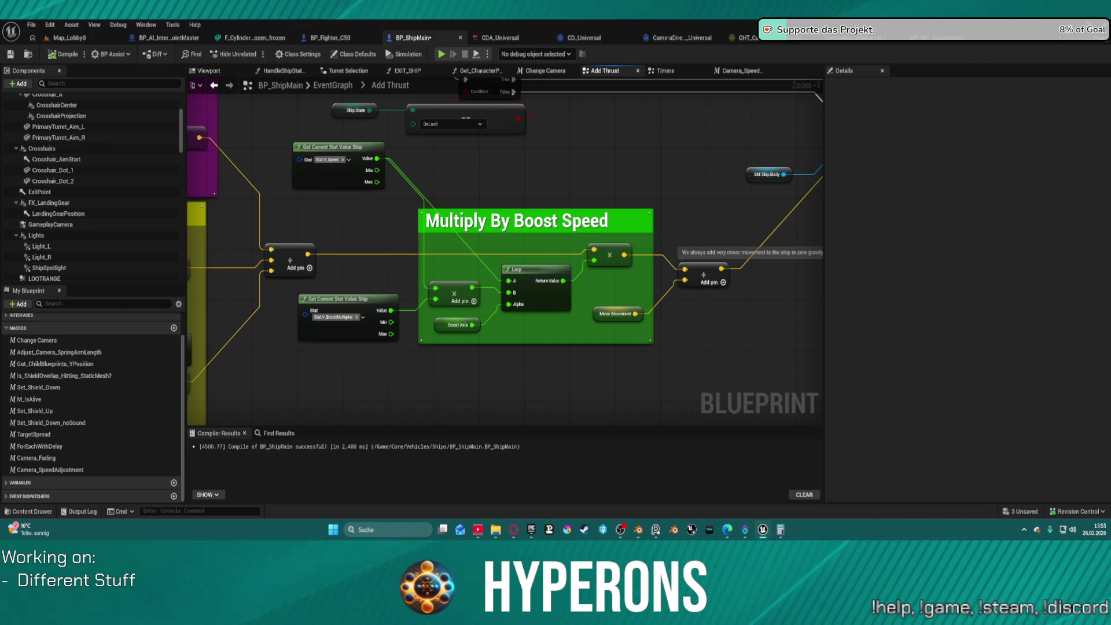
left_click_drag(326, 246, 343, 237)
left_click_drag(348, 175, 317, 220)
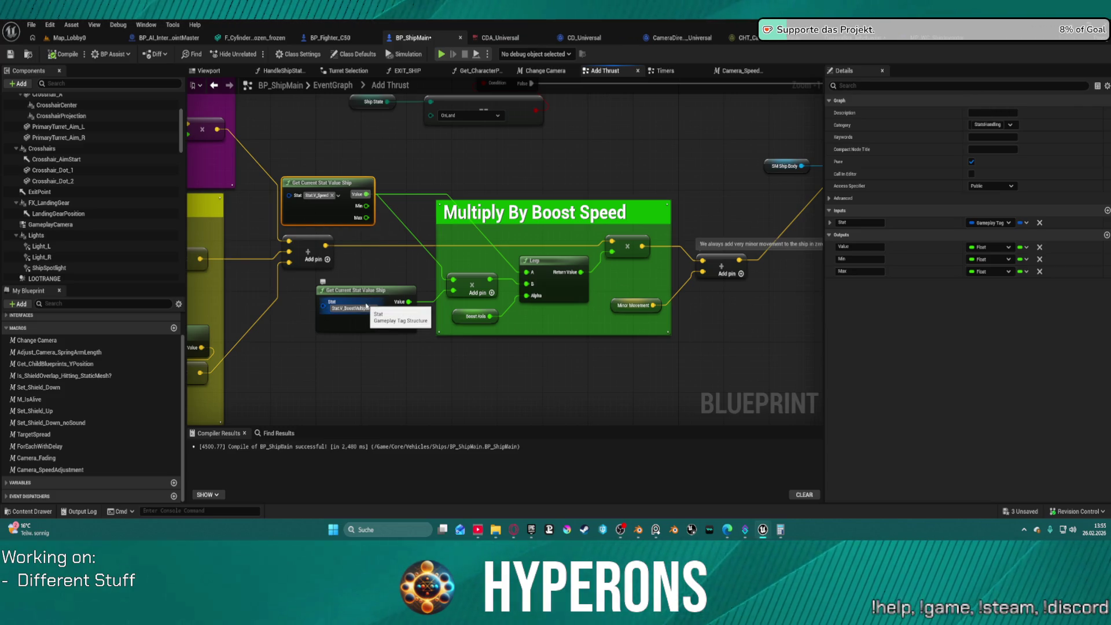
Step: Review the strafe section and move Axis Forward into the Forward / Backwards box
mouse_move(367, 307)
left_mouse_down()
mouse_move(609, 293)
mouse_move(695, 321)
mouse_move(745, 258)
mouse_move(759, 339)
mouse_move(802, 341)
left_mouse_up()
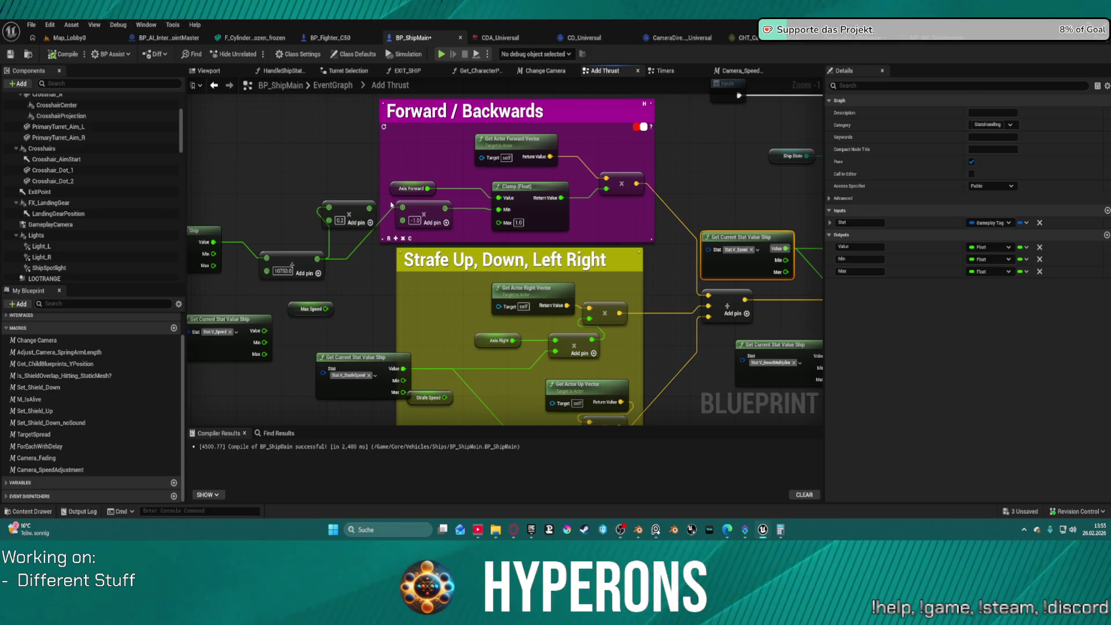
mouse_move(520, 242)
left_mouse_down()
mouse_move(440, 165)
mouse_move(473, 192)
left_mouse_up()
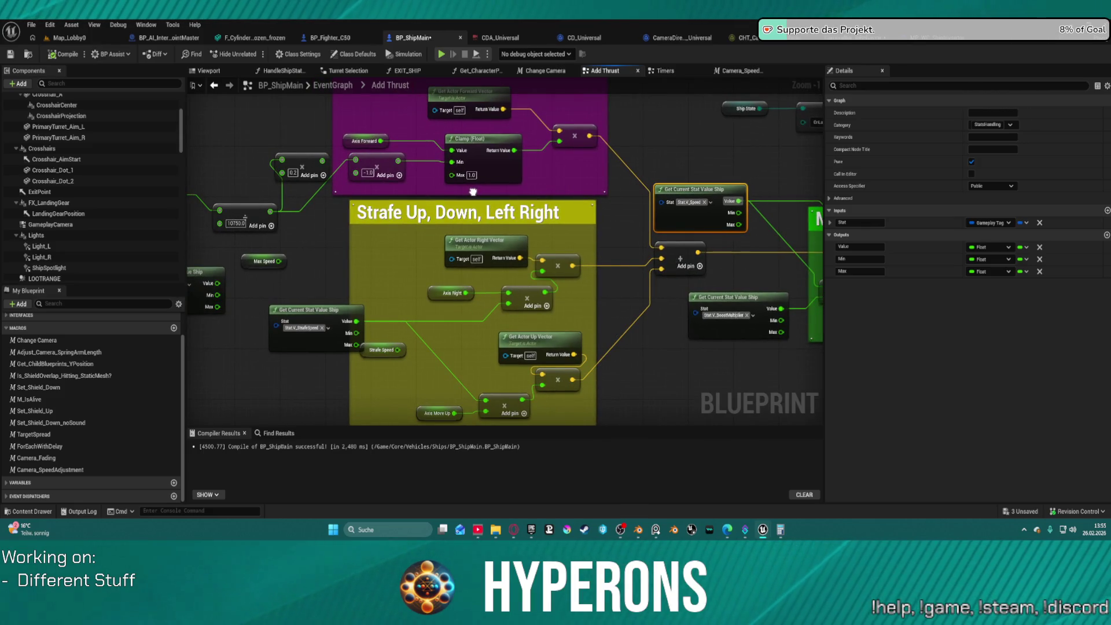
left_click_drag(472, 192, 555, 190)
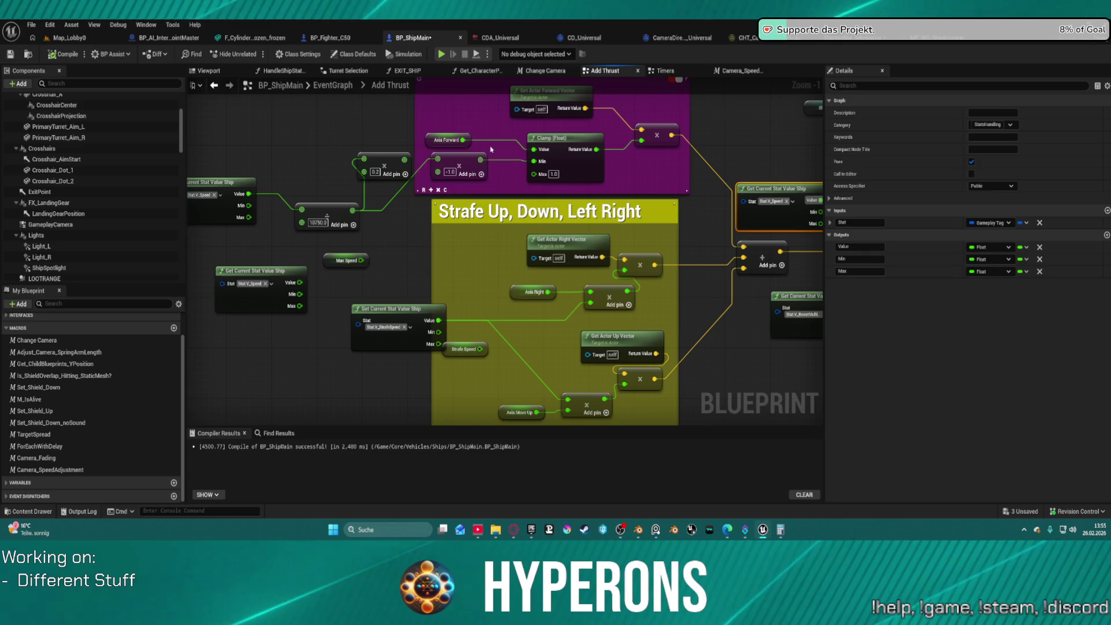
left_click_drag(430, 140, 402, 108)
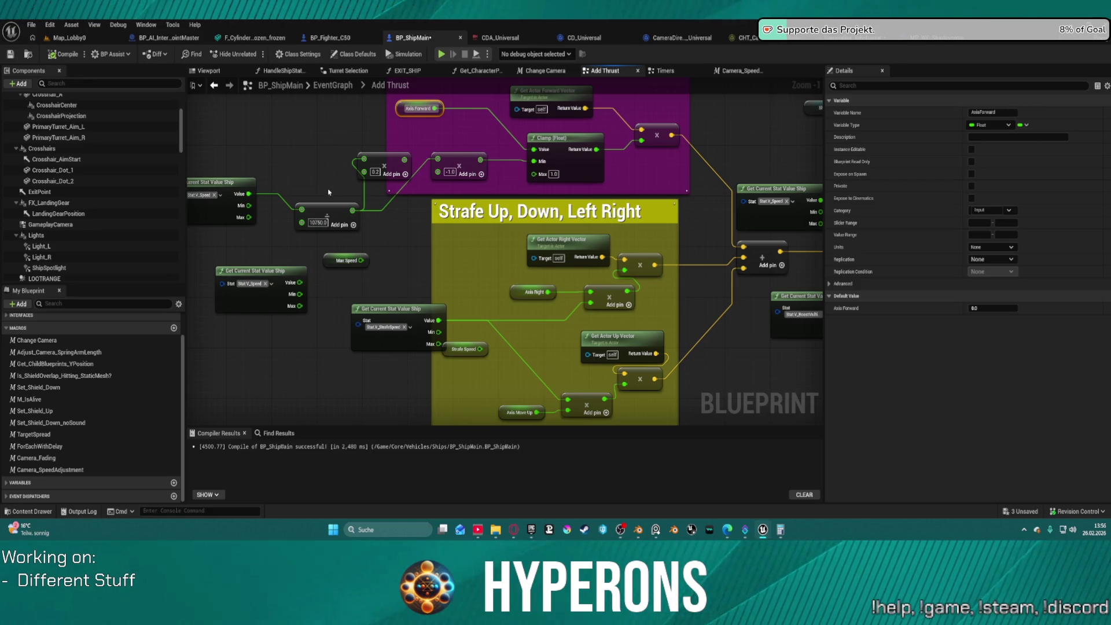
Step: Move the 10750 and 0.2 multiply nodes up-left above the speed stat lookup
left_click_drag(328, 193, 297, 215)
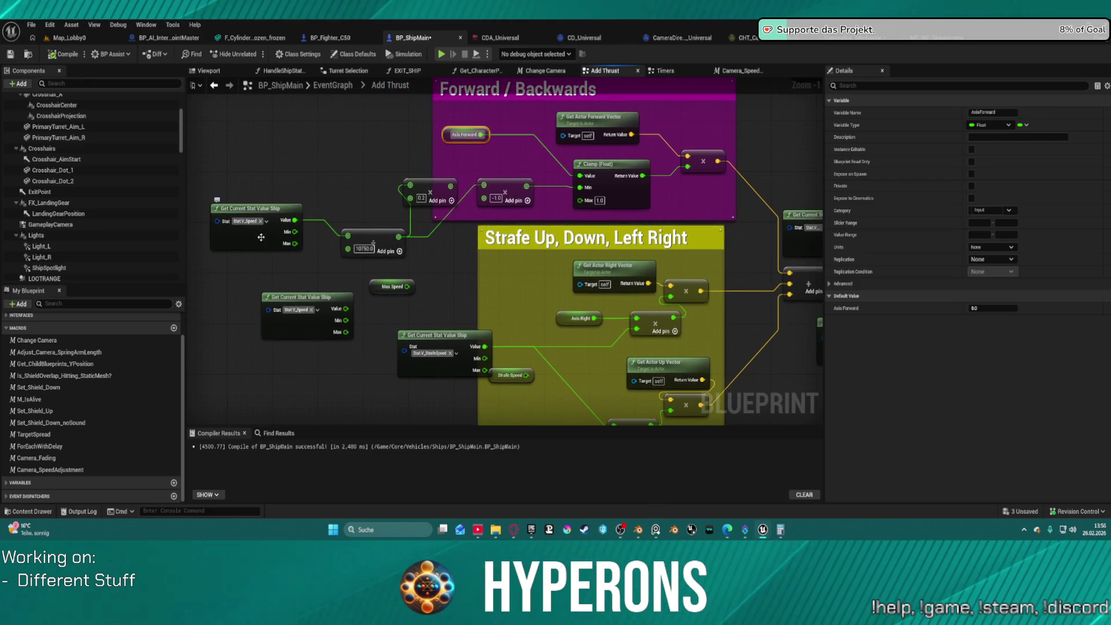
left_click(260, 237)
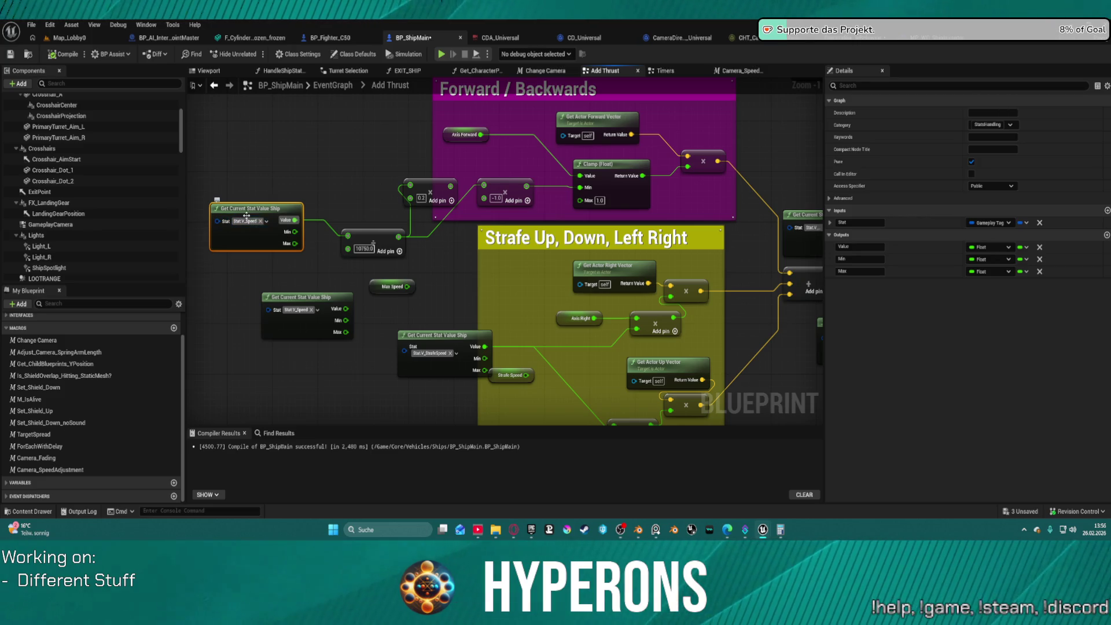
mouse_move(372, 231)
left_mouse_down()
mouse_move(373, 186)
mouse_move(343, 147)
left_mouse_up()
mouse_move(440, 180)
left_mouse_down()
mouse_move(313, 183)
mouse_move(293, 152)
left_mouse_up()
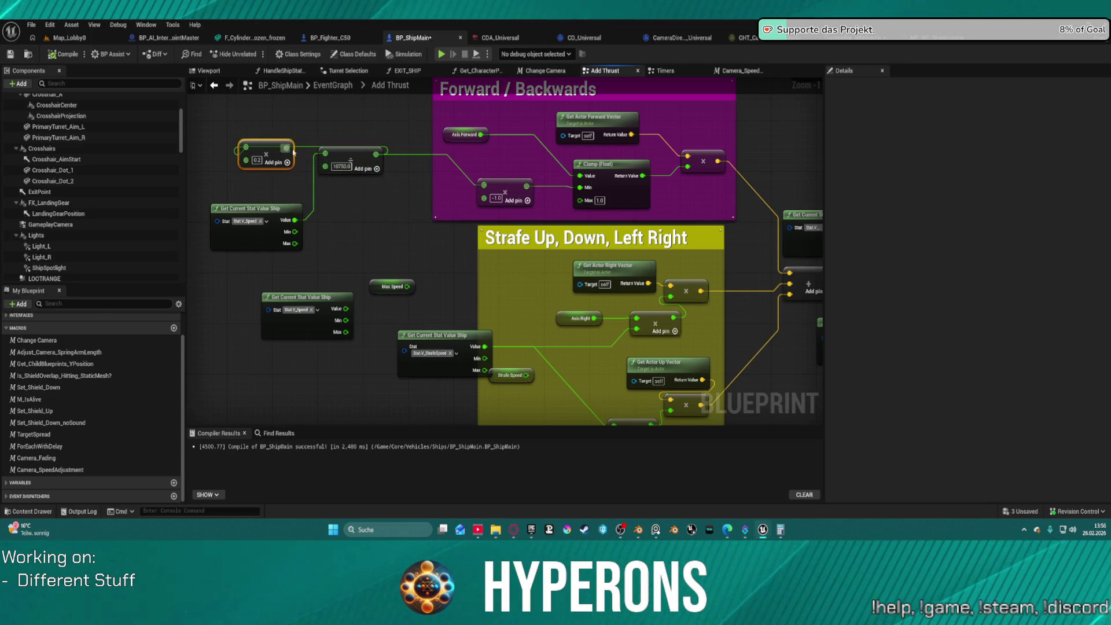
Step: Rewire the speed stat's Value and Max into the forward clamp and multiply, then compile
mouse_move(295, 243)
left_mouse_down()
mouse_move(573, 211)
mouse_move(580, 201)
left_mouse_up()
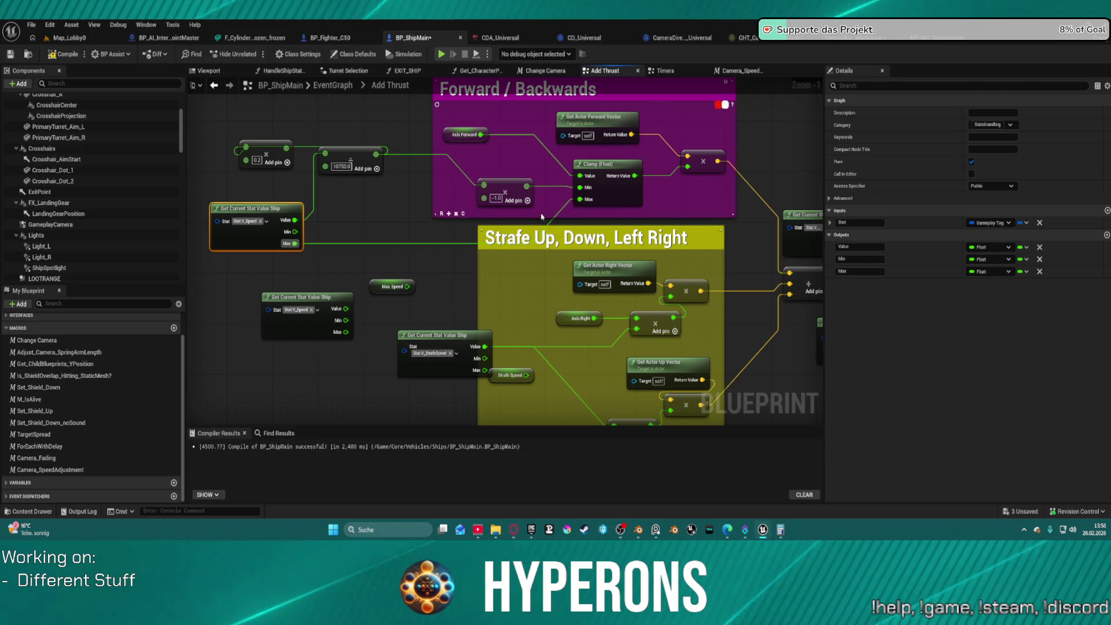
mouse_move(296, 221)
left_mouse_down()
mouse_move(581, 189)
mouse_move(370, 186)
mouse_move(347, 218)
mouse_move(341, 211)
left_mouse_up()
left_click(524, 183)
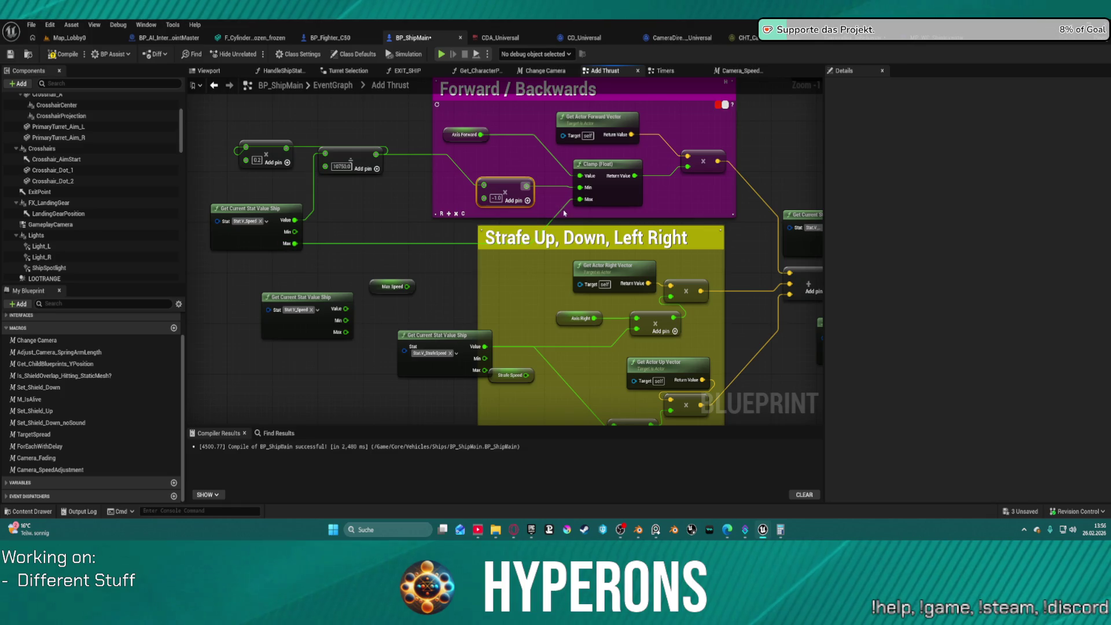
left_click_drag(579, 199, 529, 188)
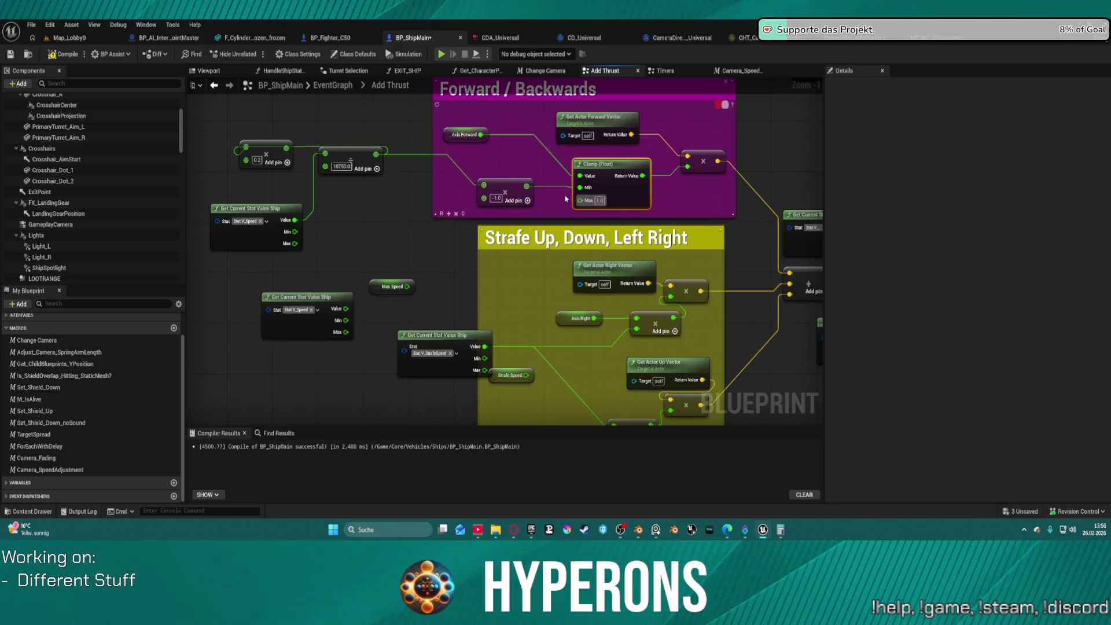
left_click(566, 198)
left_click(507, 187)
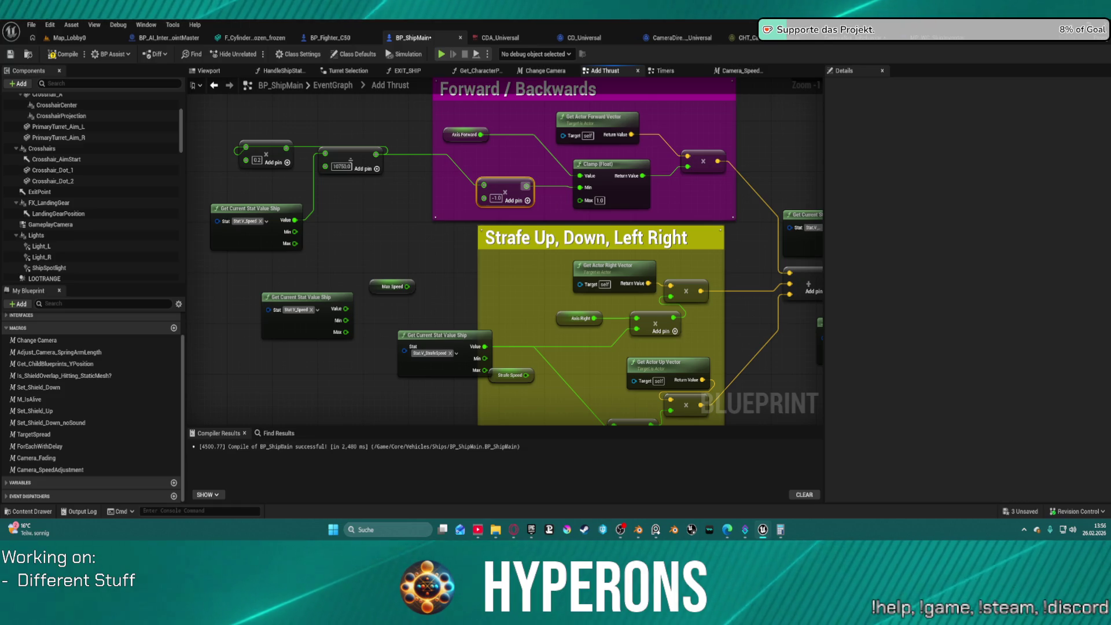
left_click(658, 333)
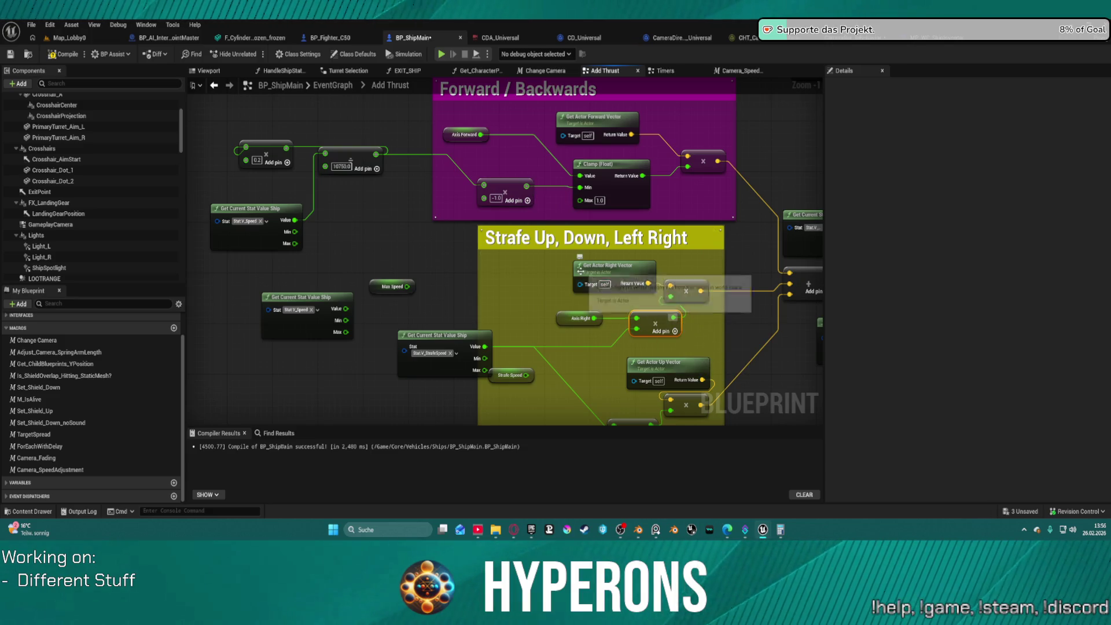
mouse_move(295, 220)
left_mouse_down()
mouse_move(417, 220)
mouse_move(486, 201)
left_mouse_up()
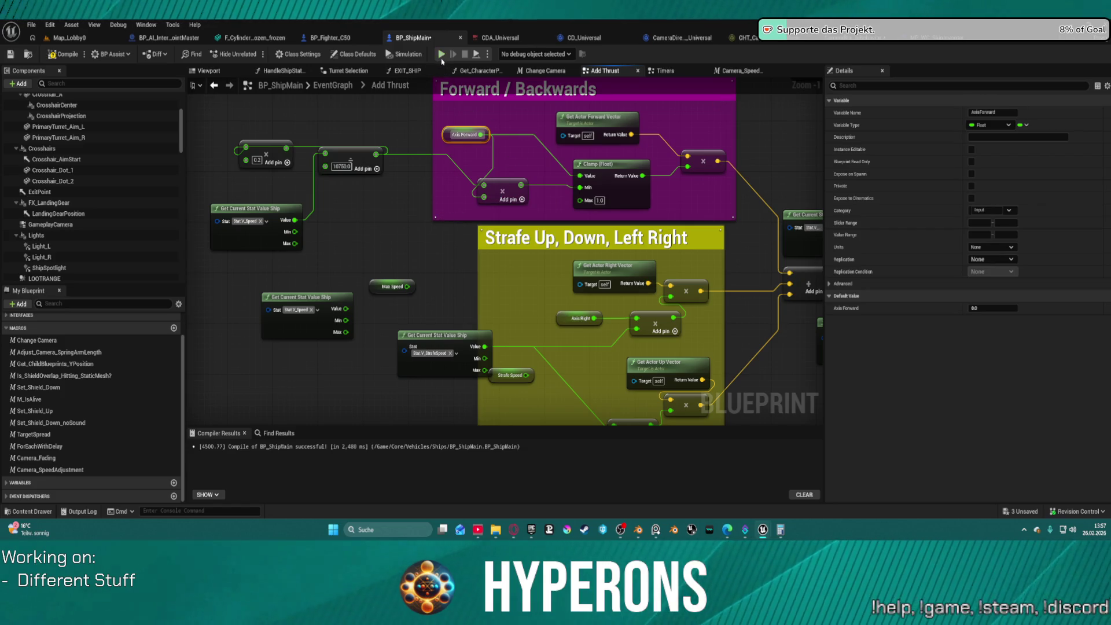
key("F7")
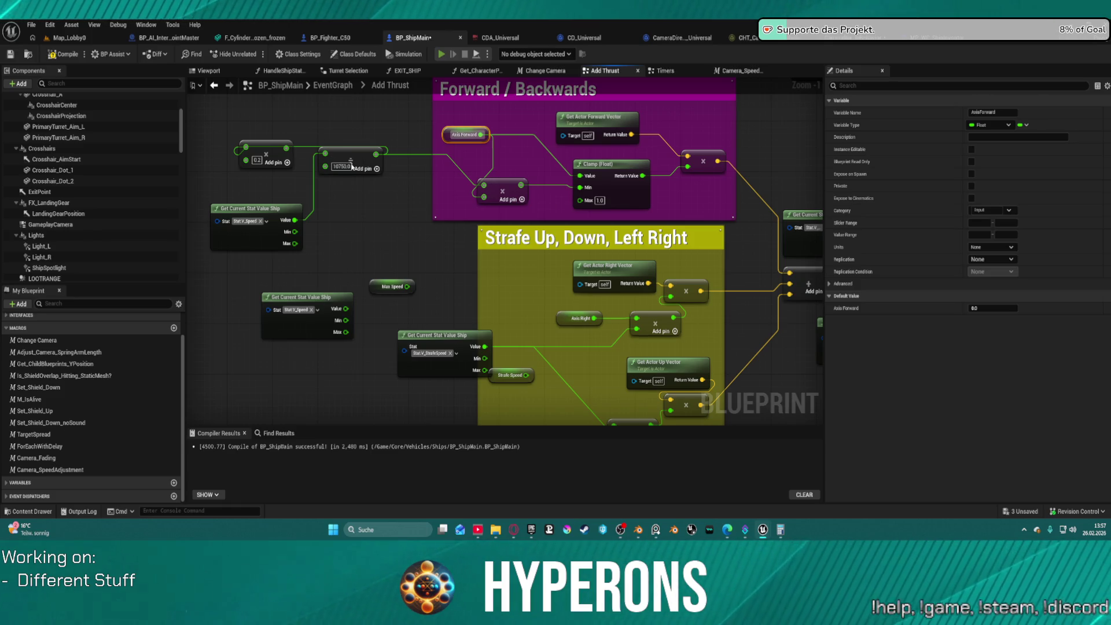
Step: Launch Standalone and load into the game with the first character
left_click(440, 53)
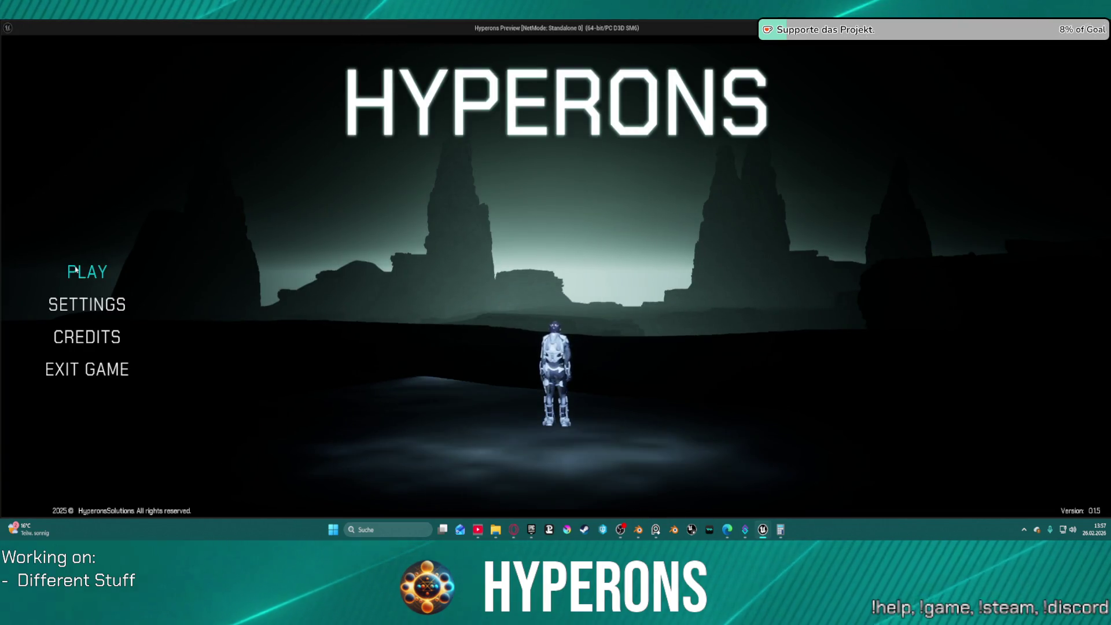
left_click(87, 272)
left_click(452, 240)
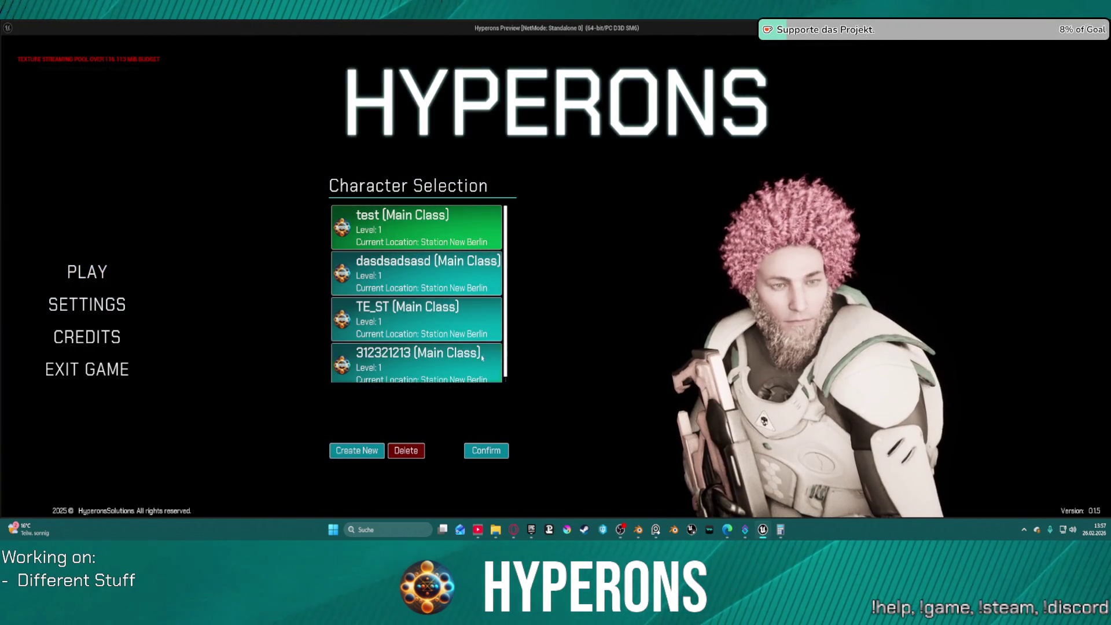
left_click(498, 451)
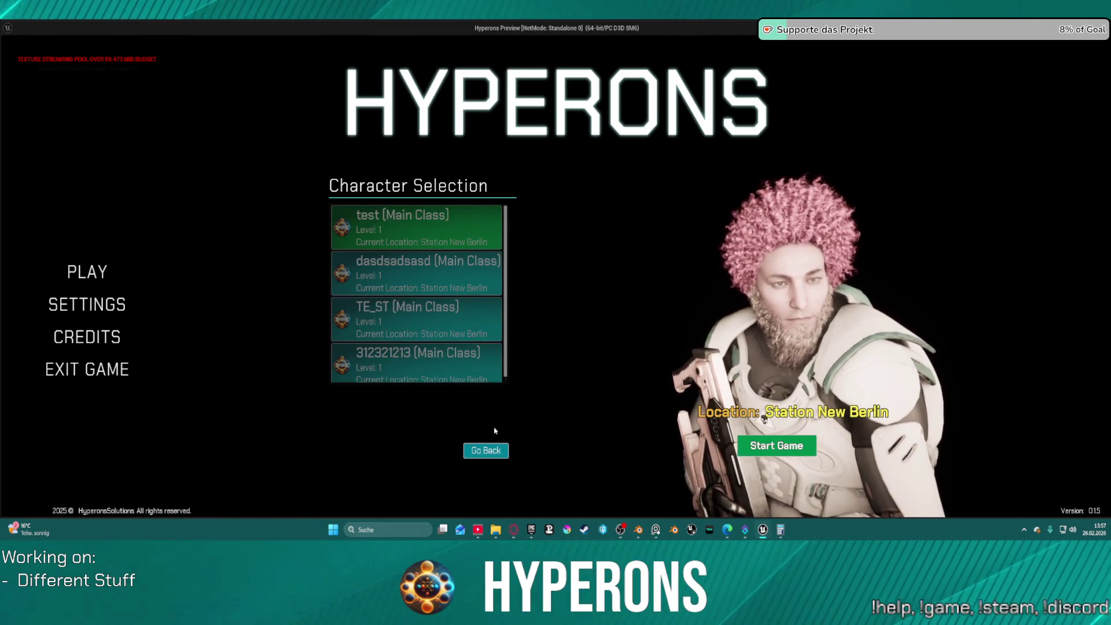
left_click(777, 446)
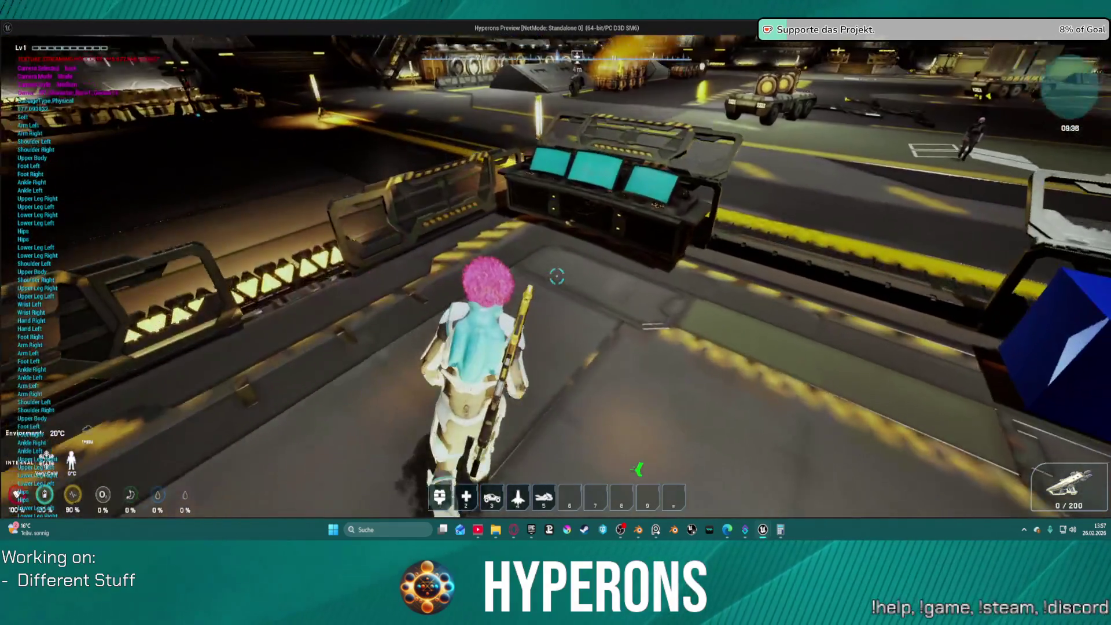
Step: View the Raider's speed stats at the terminal and confirm leaving the station
key("f")
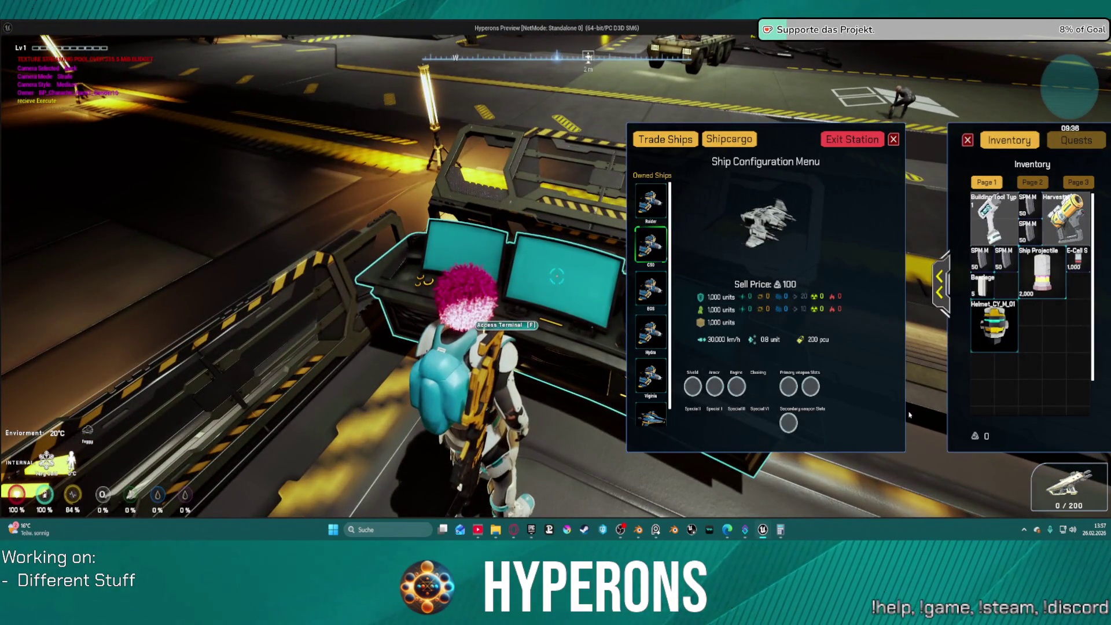
left_click(650, 201)
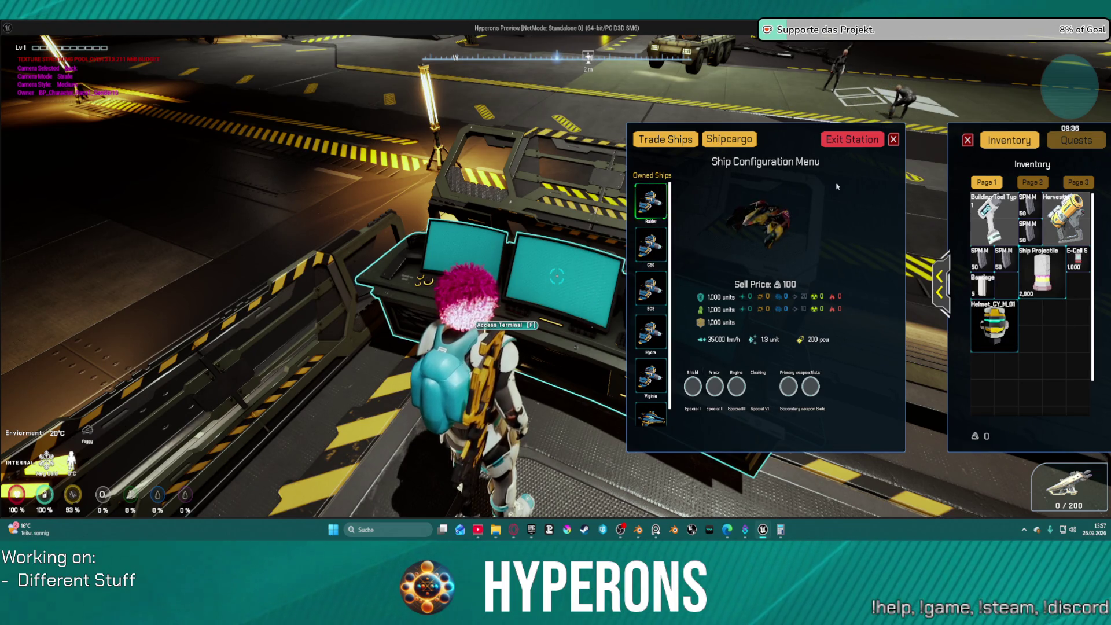
left_click(852, 139)
left_click(531, 330)
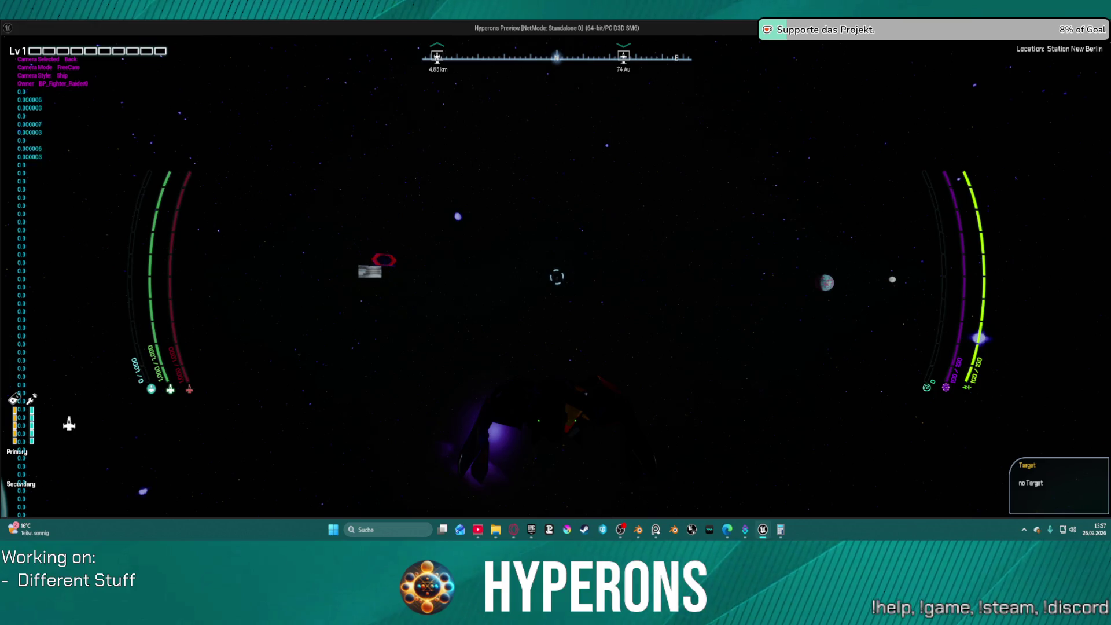
Step: Fly forward and left, then walk back to reopen the ship configuration terminal
key("w")
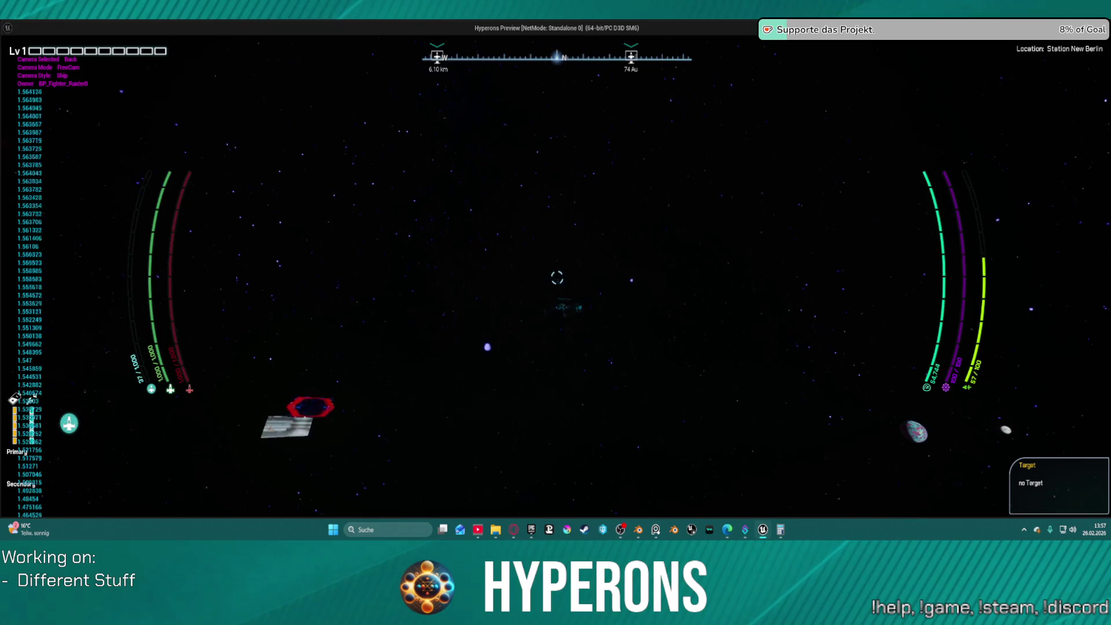
key("a")
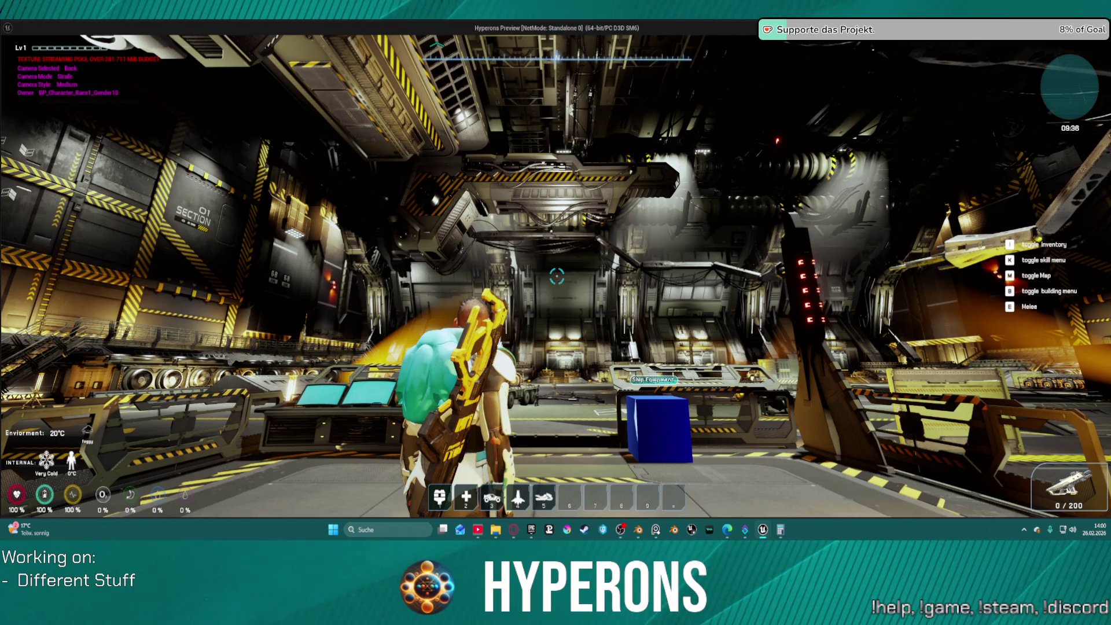
key("d")
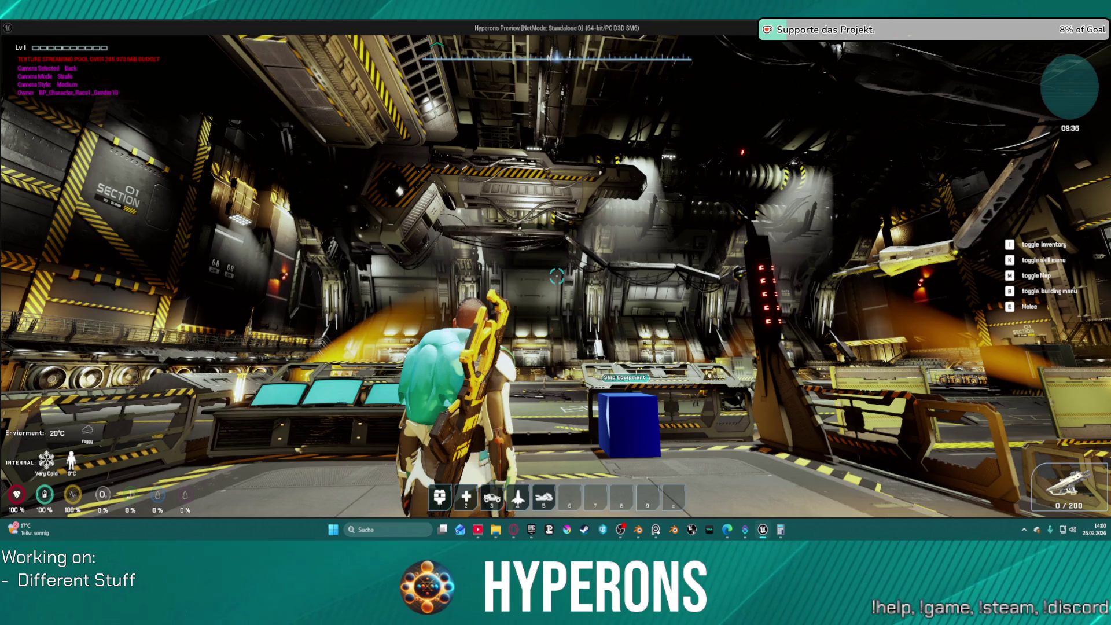
key("s")
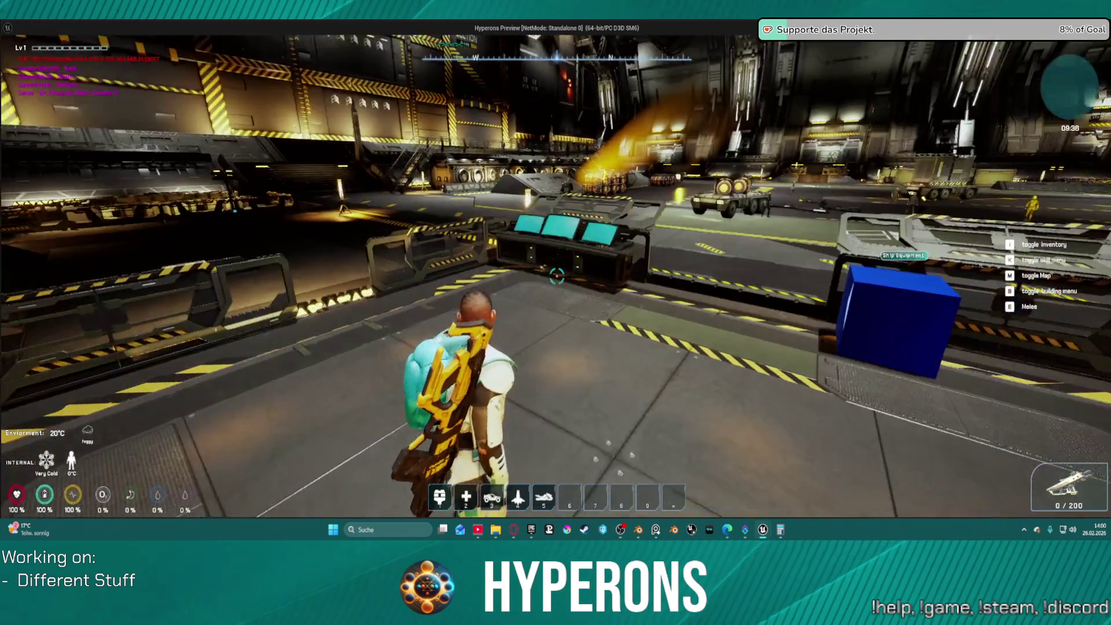
mouse_move(556, 277)
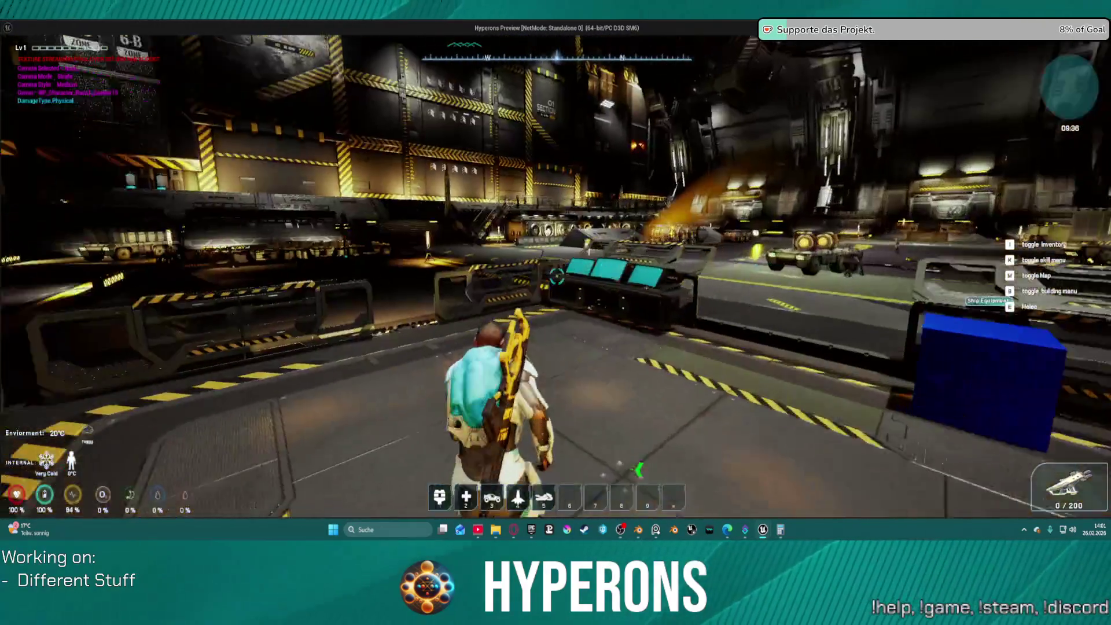
key("f")
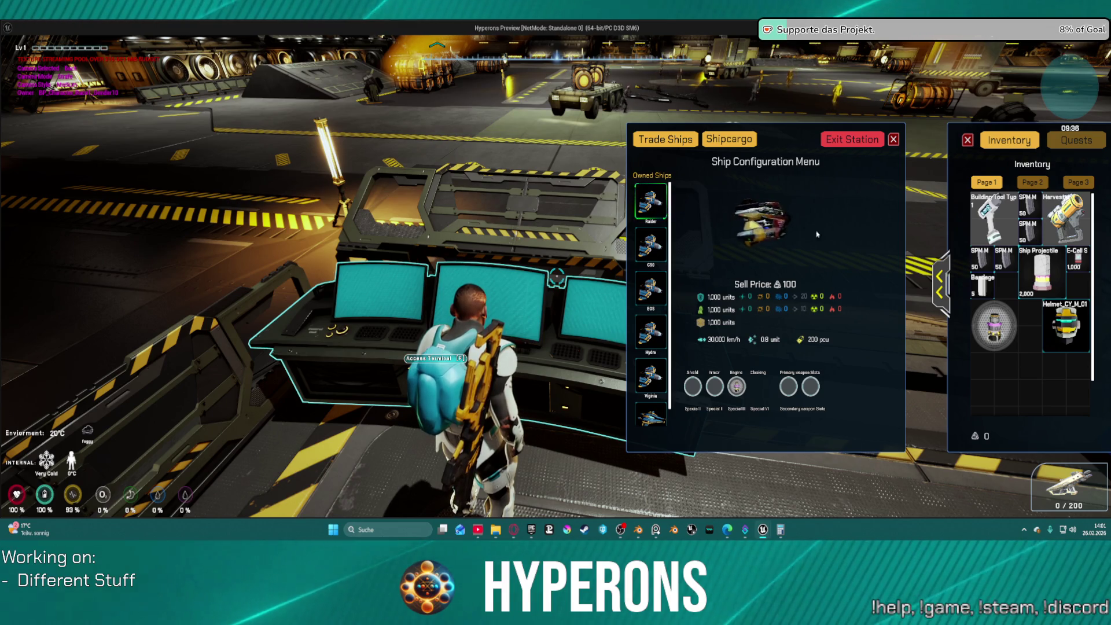
Step: Exit New Berlin again, accelerate for a speed test, then stop the play session
left_click(831, 142)
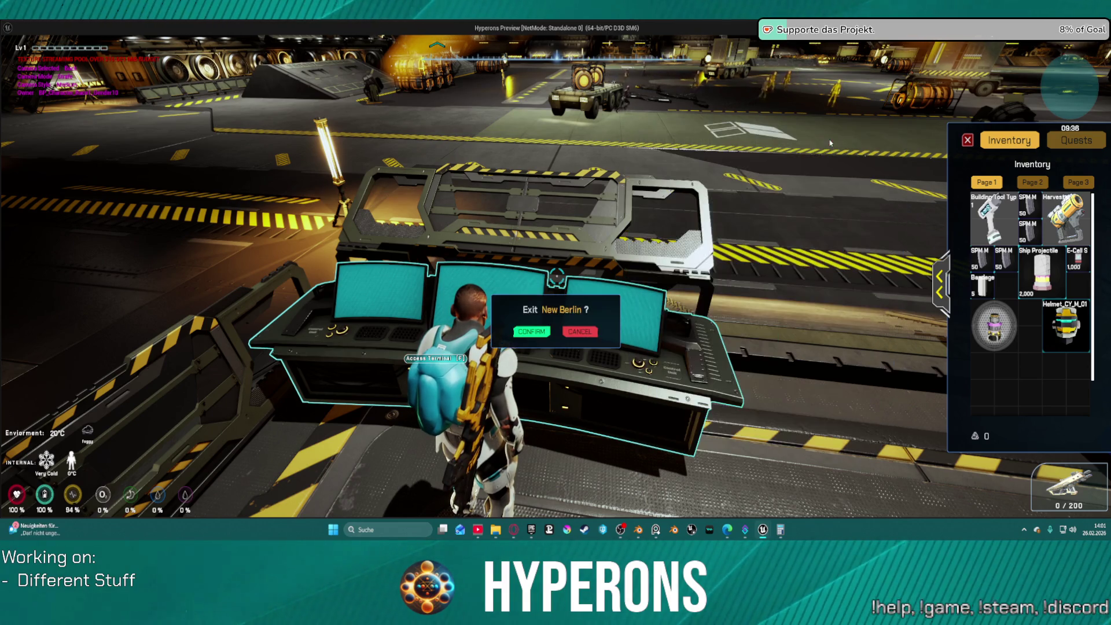
left_click(532, 331)
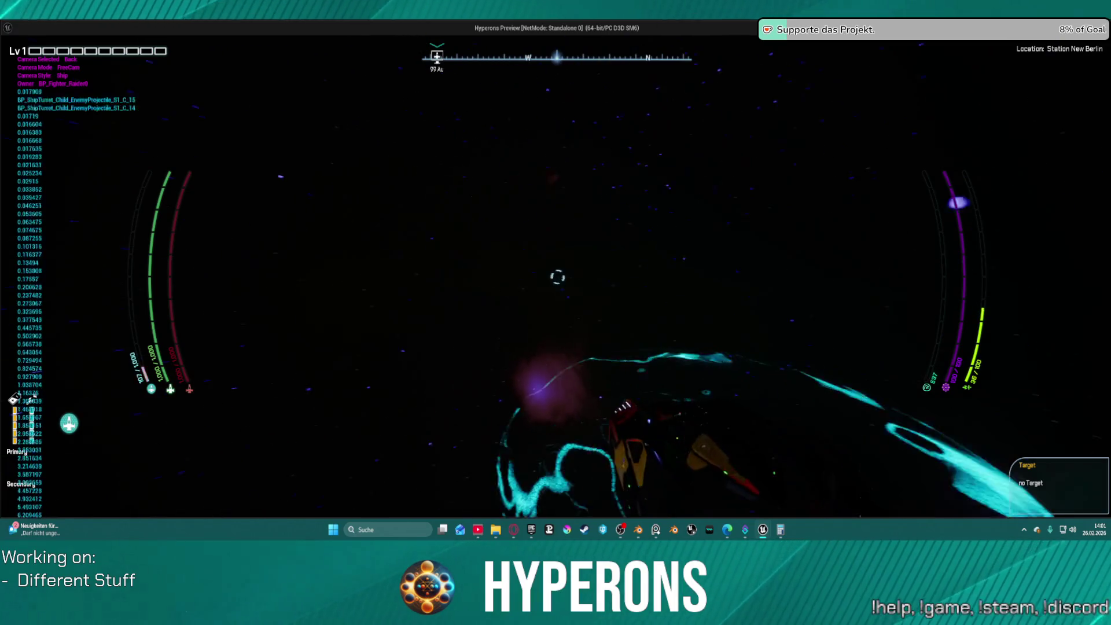
key("w")
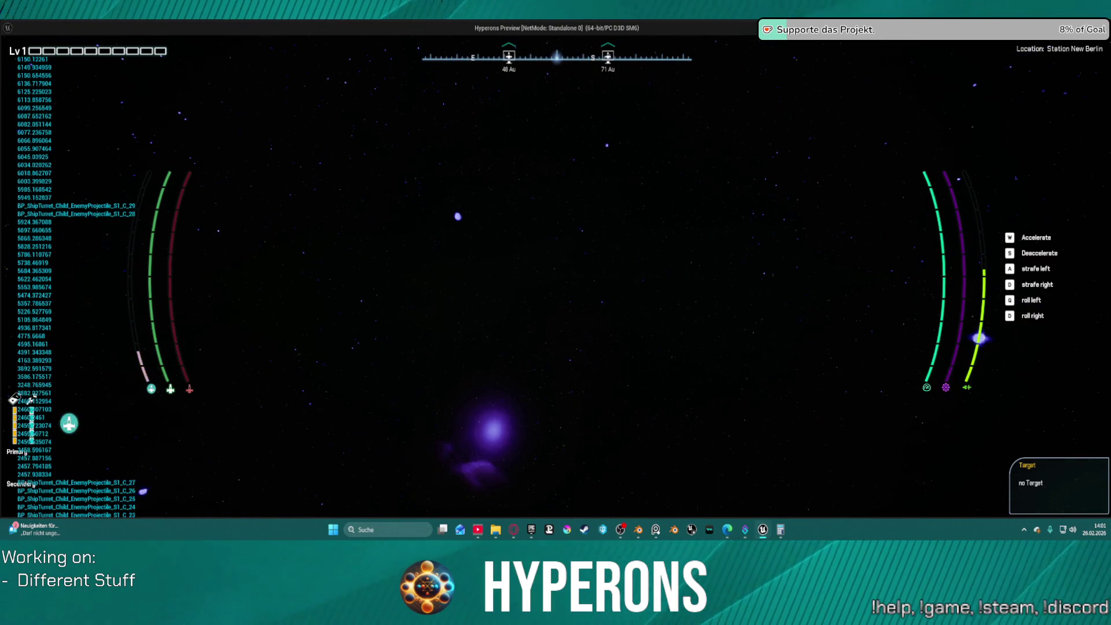
key("Escape")
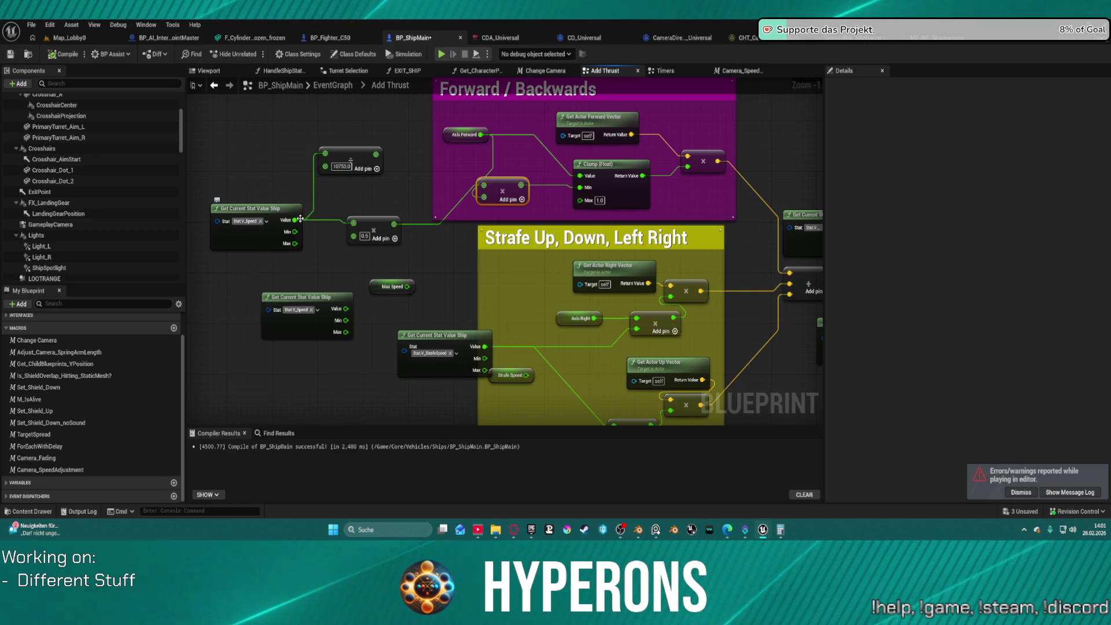
Step: Link the speed stat's Value into the upper multiply node and drag a wire from its output
left_click_drag(295, 220, 304, 223)
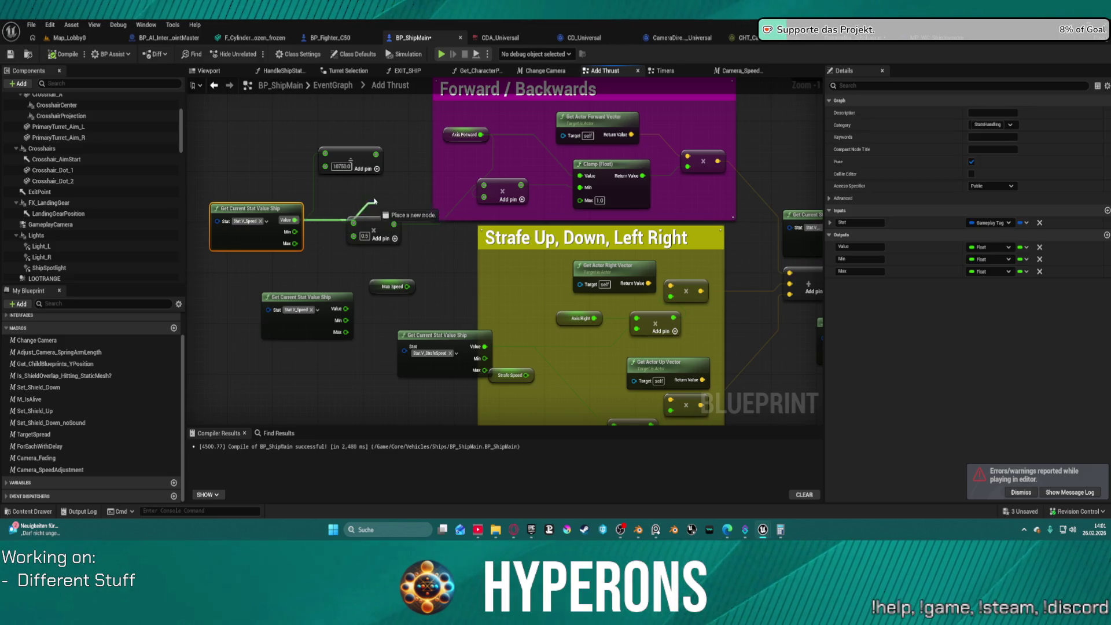
left_click_drag(331, 157, 327, 154)
left_click(368, 171)
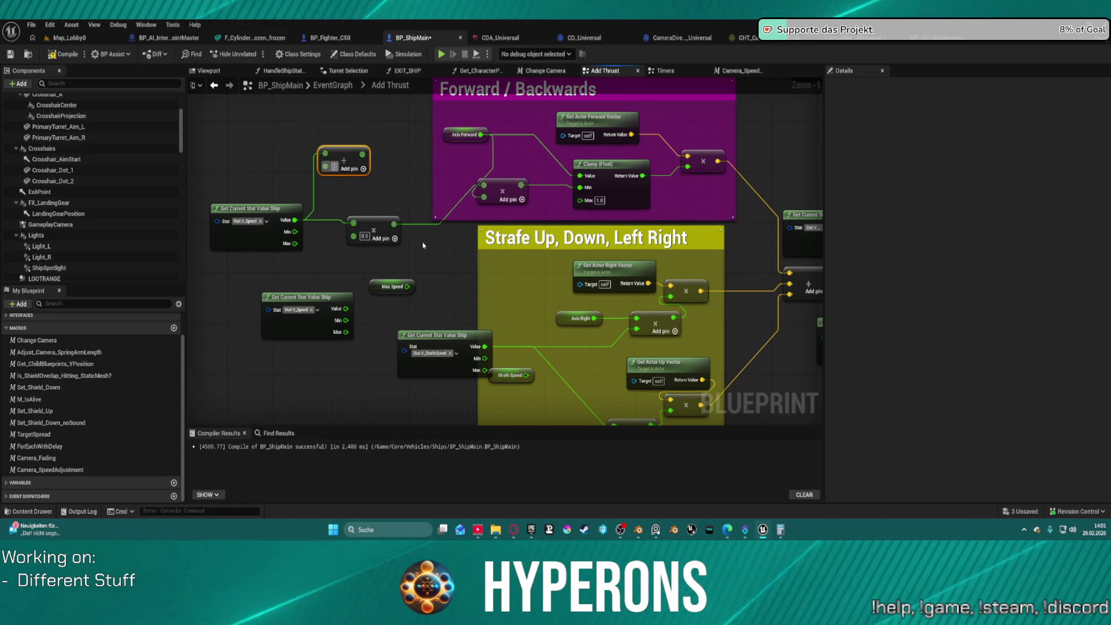
type("0.5")
mouse_move(361, 155)
left_mouse_down()
mouse_move(479, 210)
mouse_move(482, 185)
left_mouse_up()
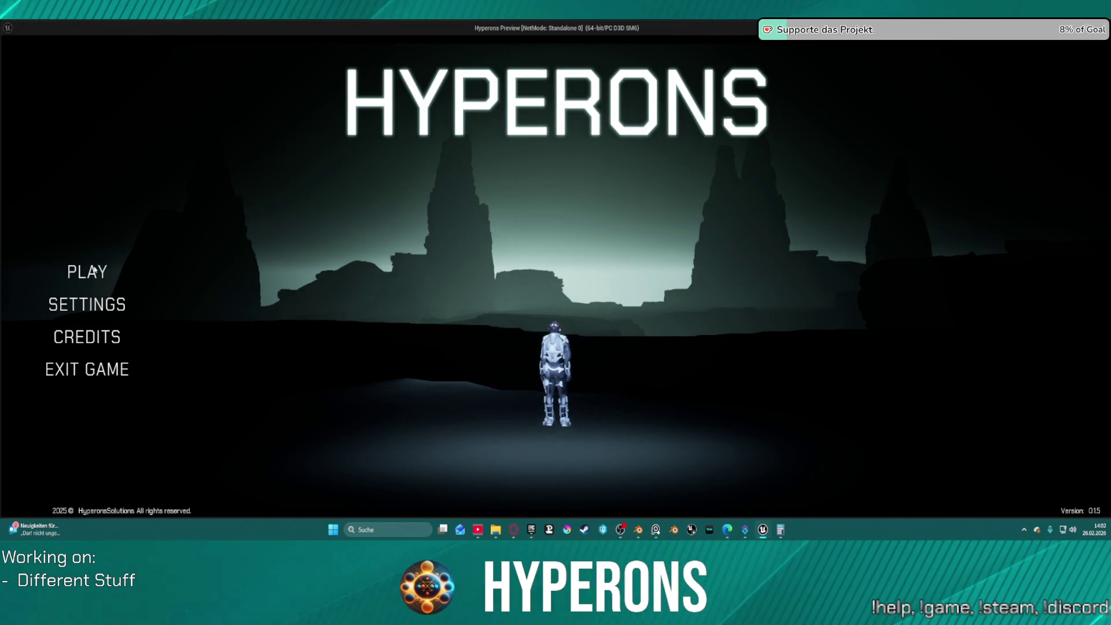
Step: Launch the game, confirm the first character and start in the hangar
left_click(134, 268)
left_click(416, 227)
left_click(486, 450)
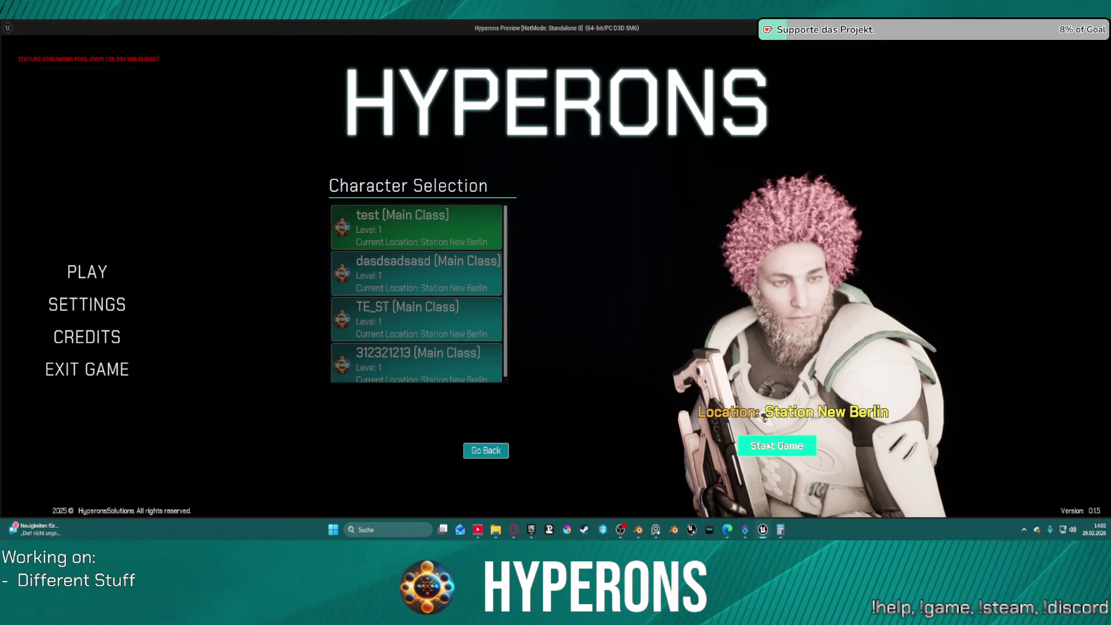
left_click(777, 446)
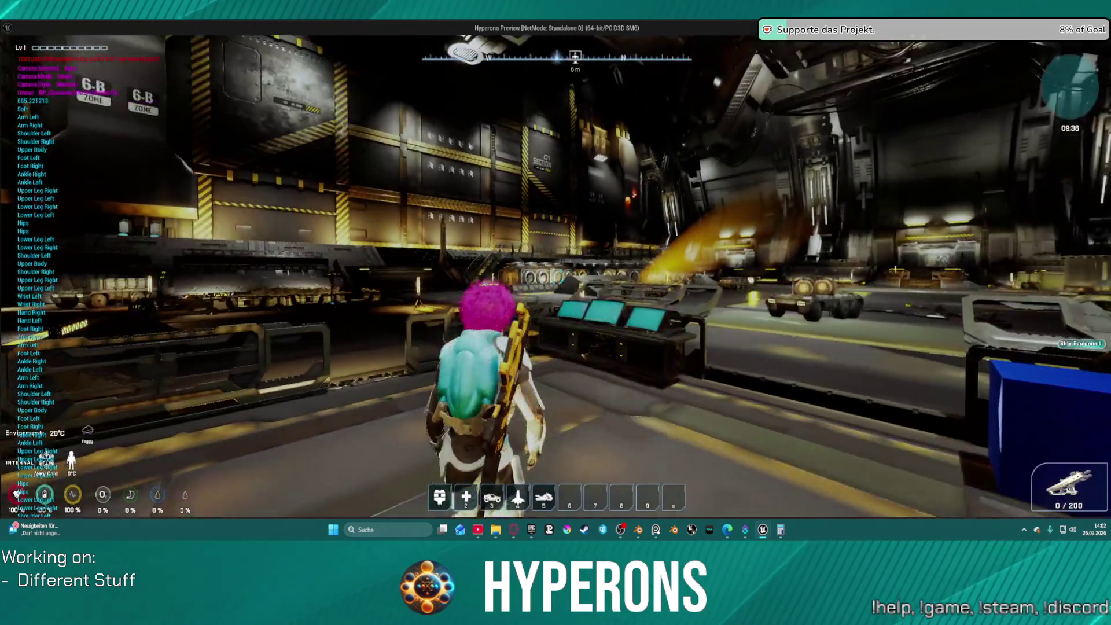
Step: Exit New Berlin station from the terminal, fly forward on W, then quit back to the editor
key("f")
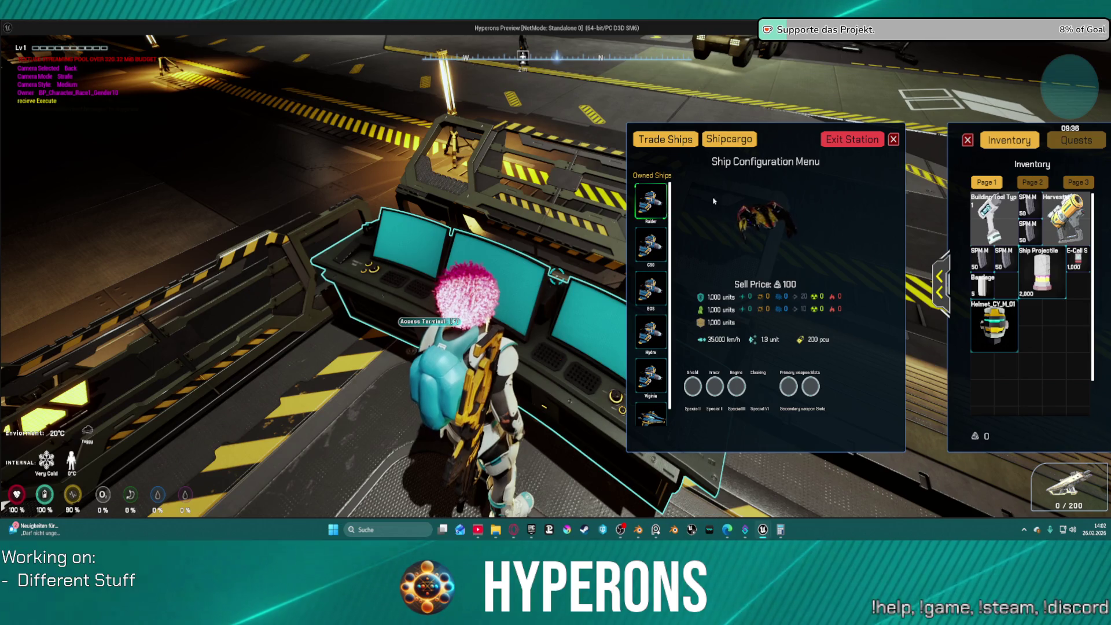
left_click(854, 141)
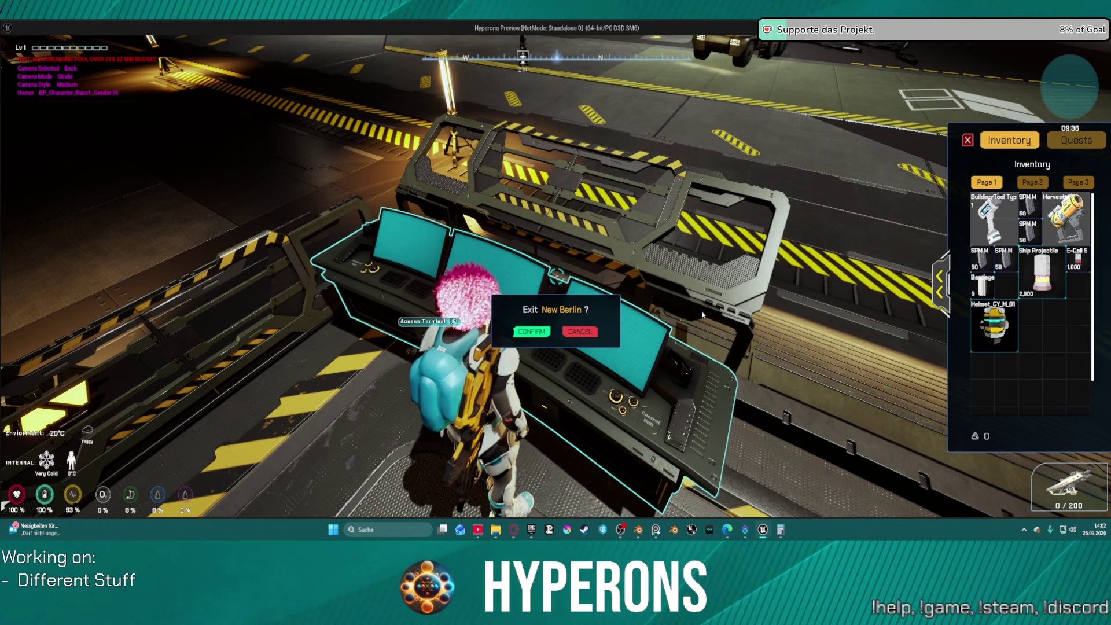
left_click(530, 332)
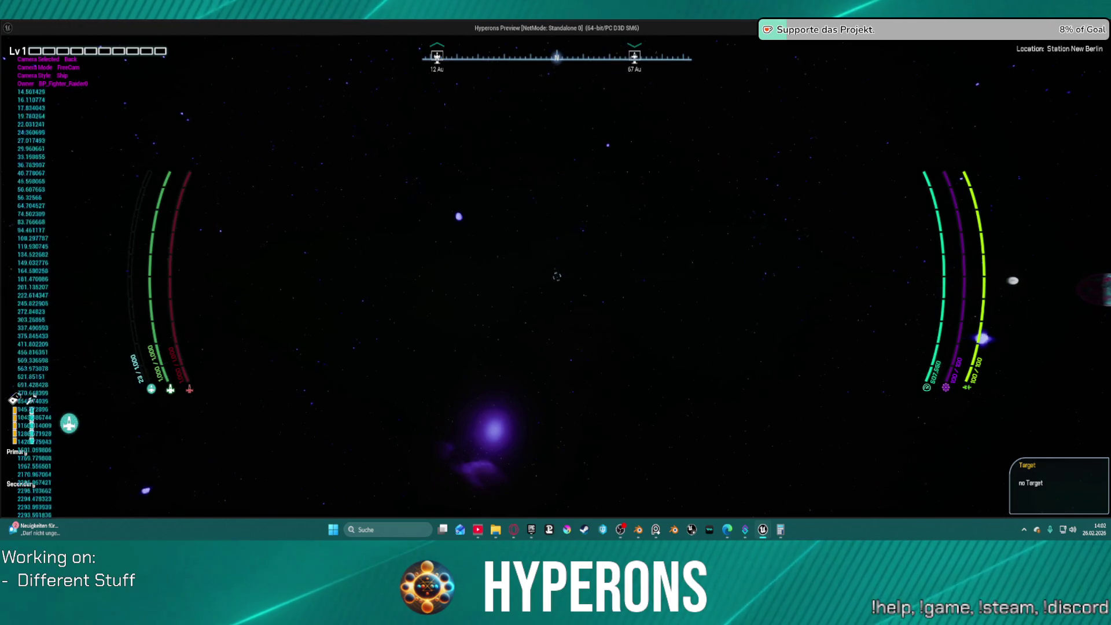
key("w")
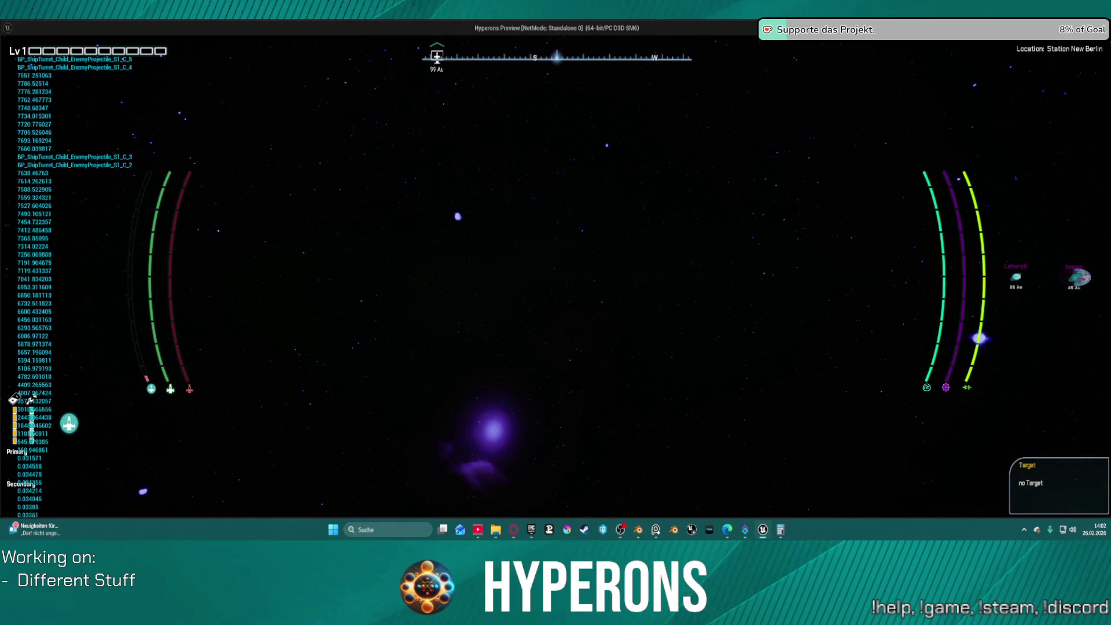
key("Escape")
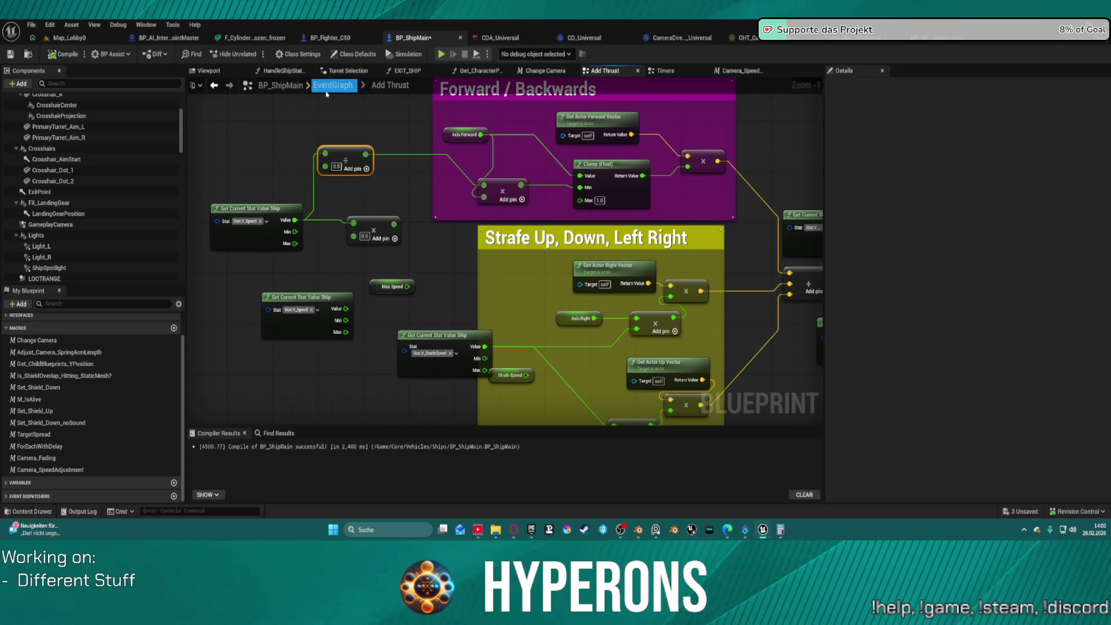
Step: Expand FUNCTIONS in My Blueprint and open BP_ShipMain's Construction Script graph
scroll(120, 174, "up", 3)
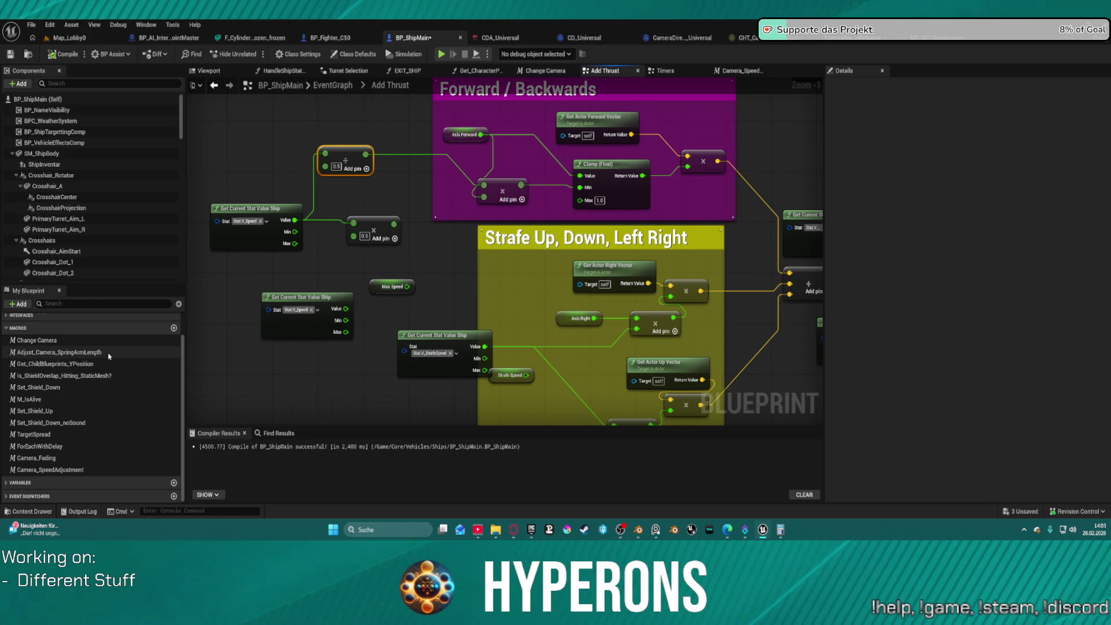
scroll(74, 396, "up", 2)
left_click(6, 334)
double_click(35, 346)
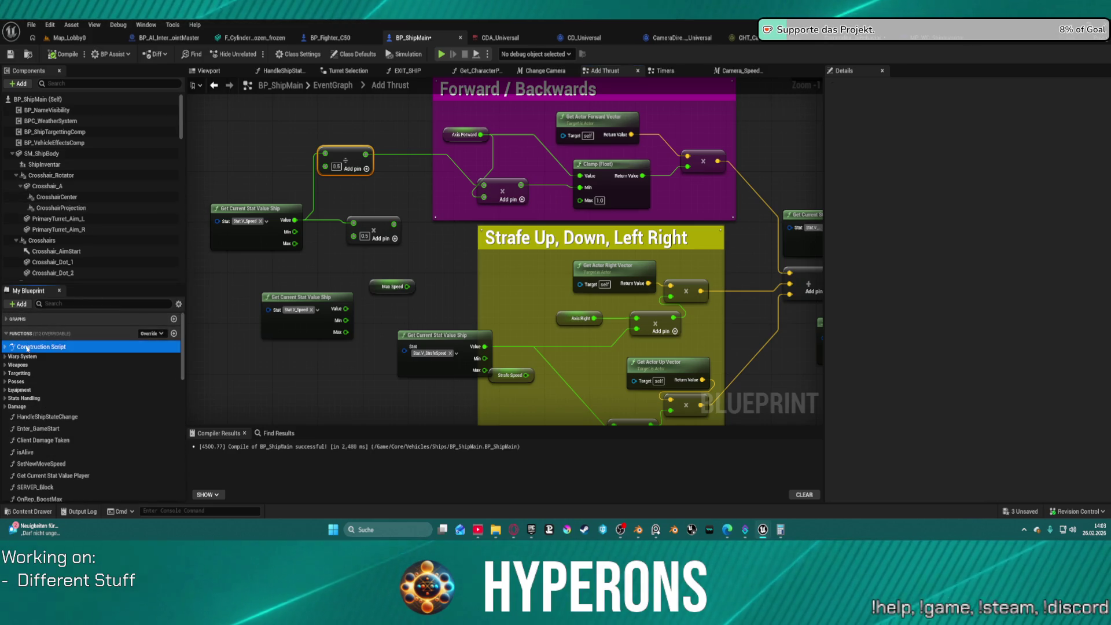
scroll(595, 234, "up", 8)
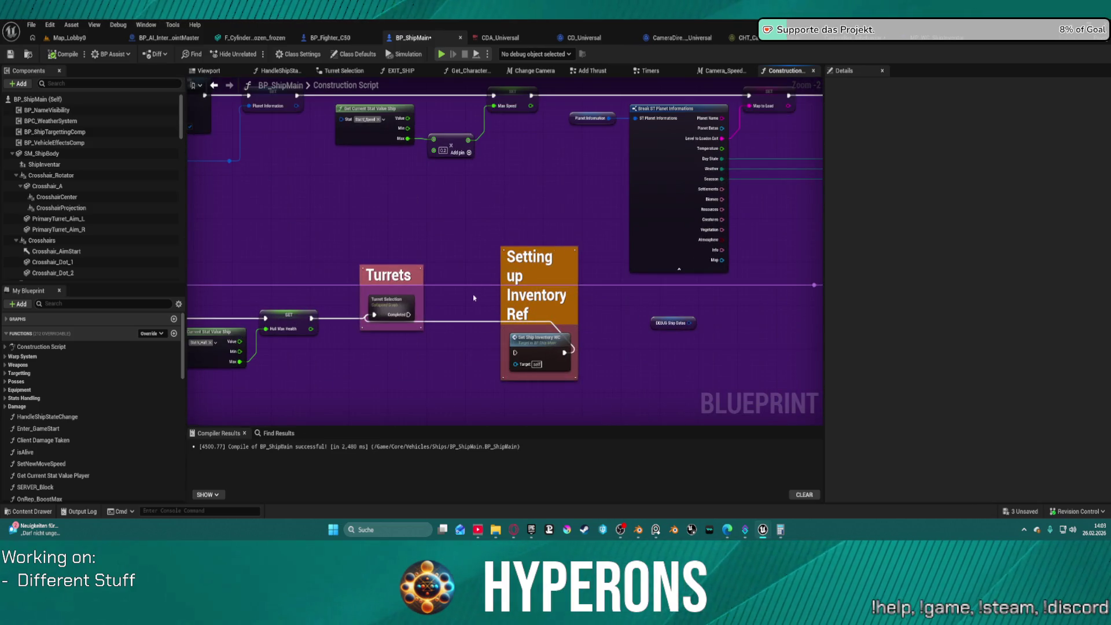
scroll(477, 272, "down", 4)
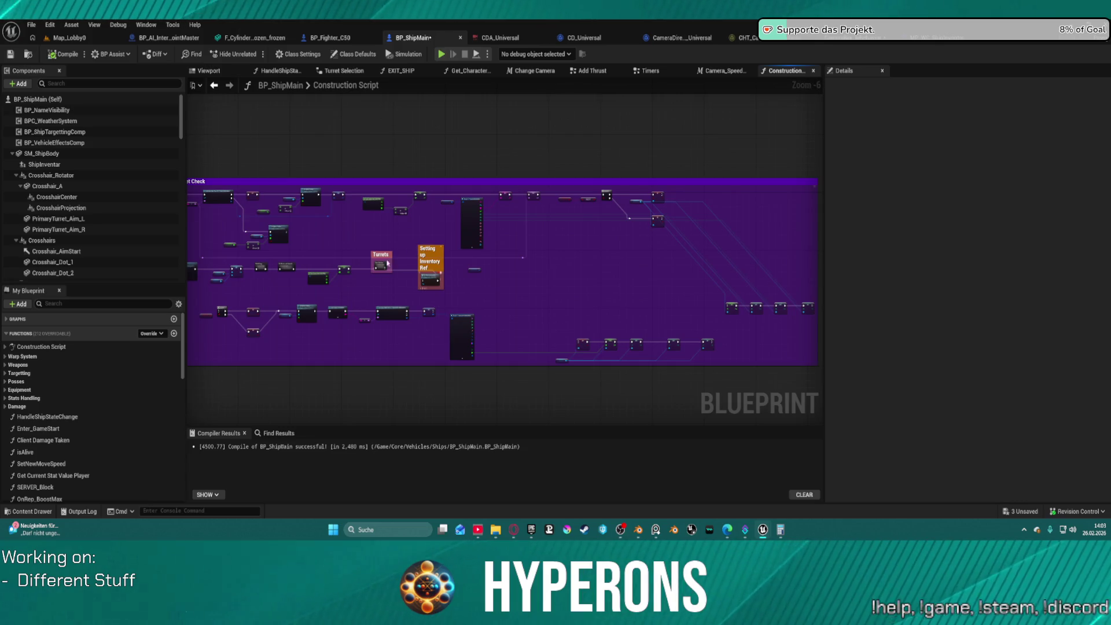
scroll(388, 264, "down", 2)
scroll(607, 269, "up", 6)
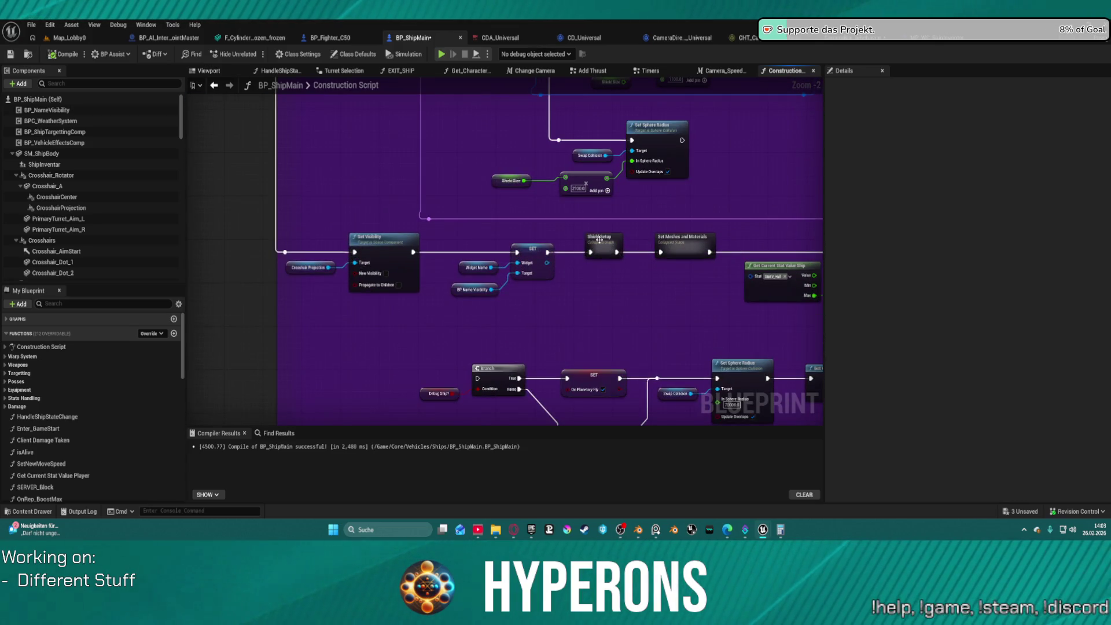
scroll(602, 329, "down", 2)
scroll(463, 230, "up", 2)
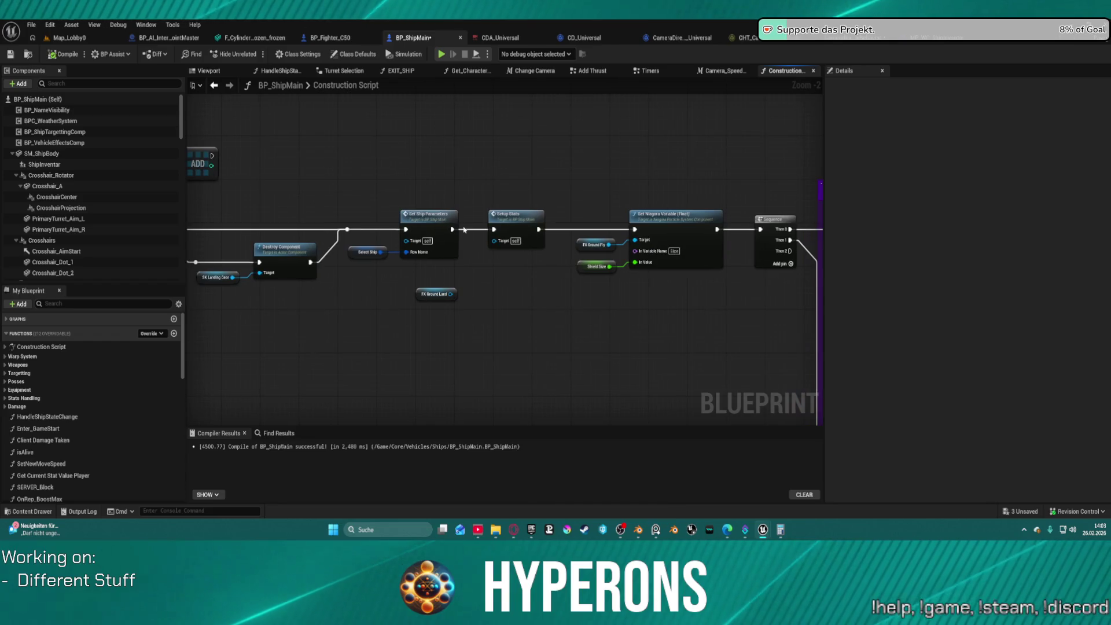
left_click(436, 224)
left_click(531, 225)
double_click(530, 225)
scroll(512, 212, "up", 3)
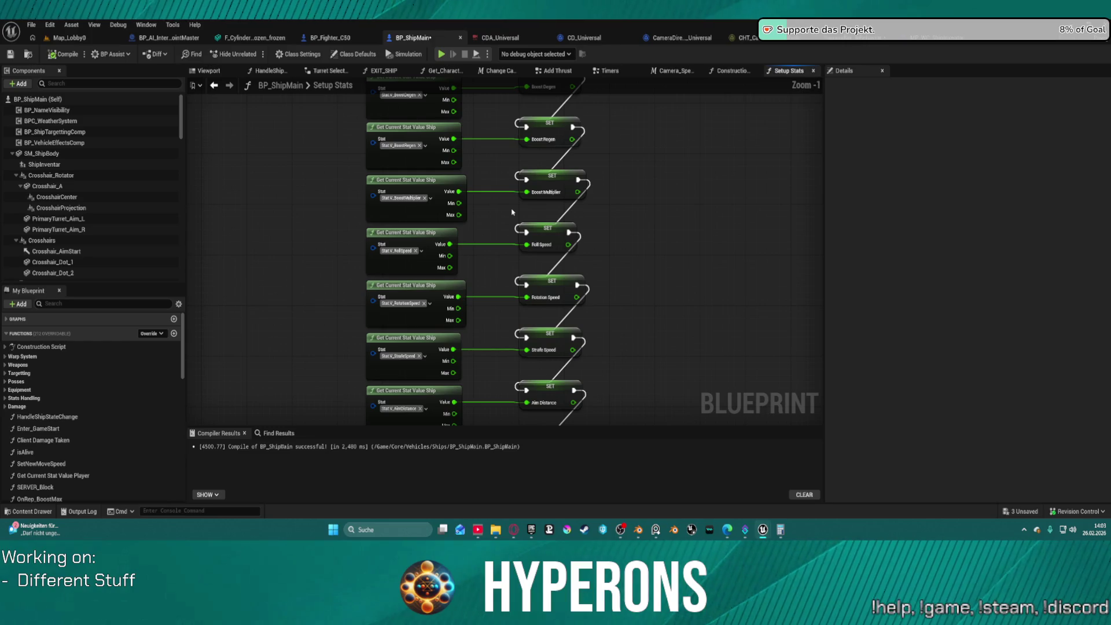
left_click(214, 86)
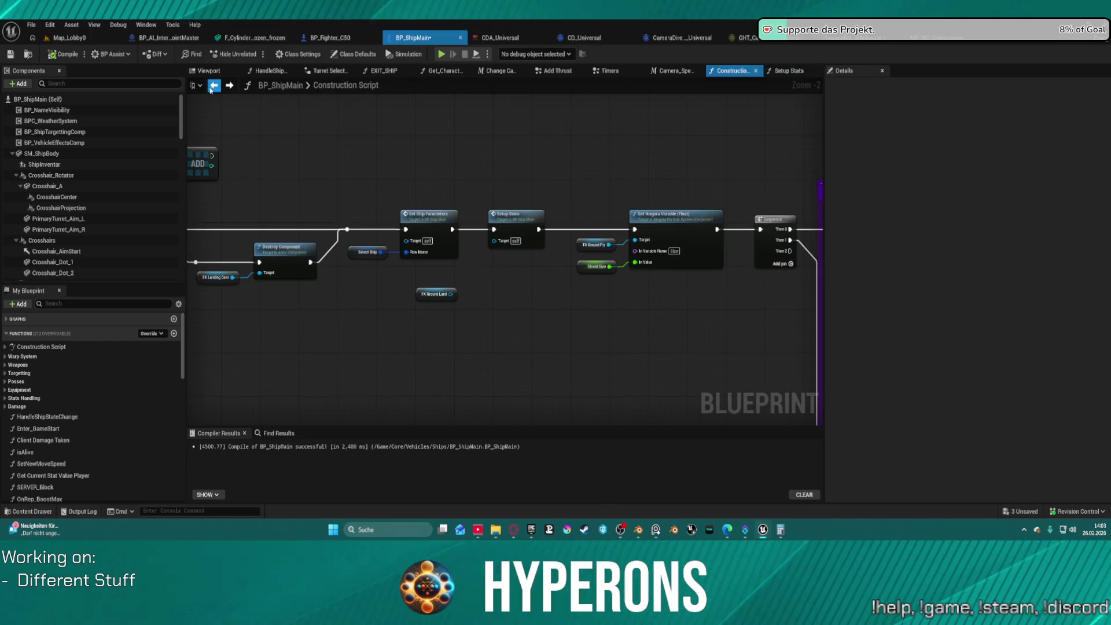
double_click(444, 226)
scroll(594, 243, "up", 3)
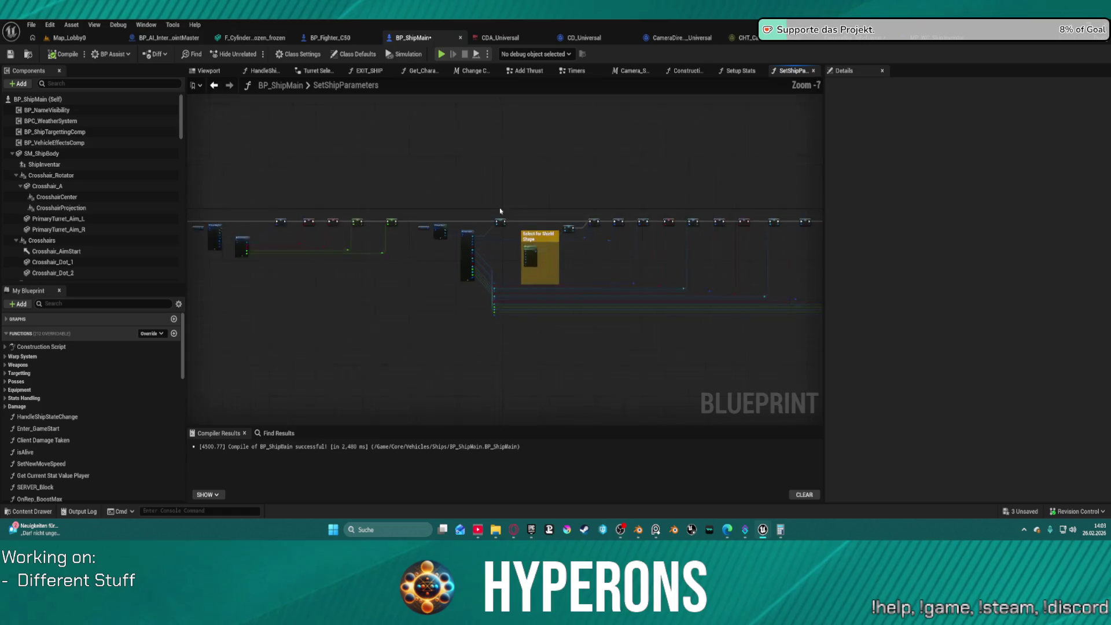
mouse_move(651, 267)
left_mouse_down()
mouse_move(623, 265)
mouse_move(810, 267)
mouse_move(297, 198)
left_mouse_up()
scroll(296, 199, "down", 3)
mouse_move(672, 128)
left_mouse_down()
mouse_move(672, 258)
mouse_move(810, 261)
left_mouse_up()
mouse_move(534, 83)
left_mouse_down()
mouse_move(451, 189)
mouse_move(243, 174)
left_mouse_up()
left_click_drag(565, 184, 320, 189)
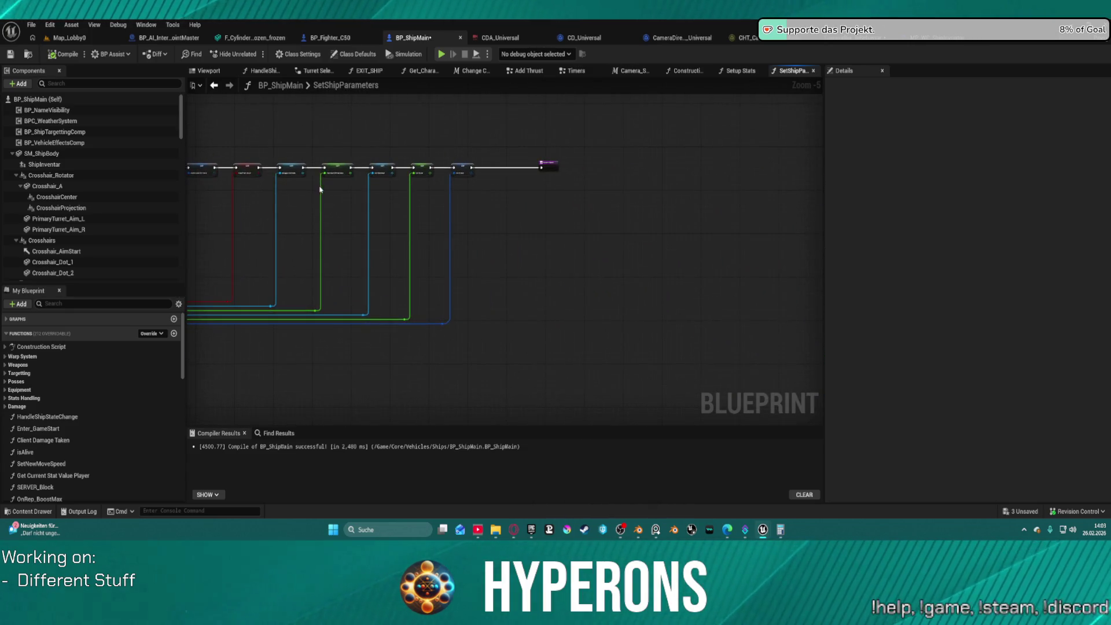
scroll(320, 189, "up", 5)
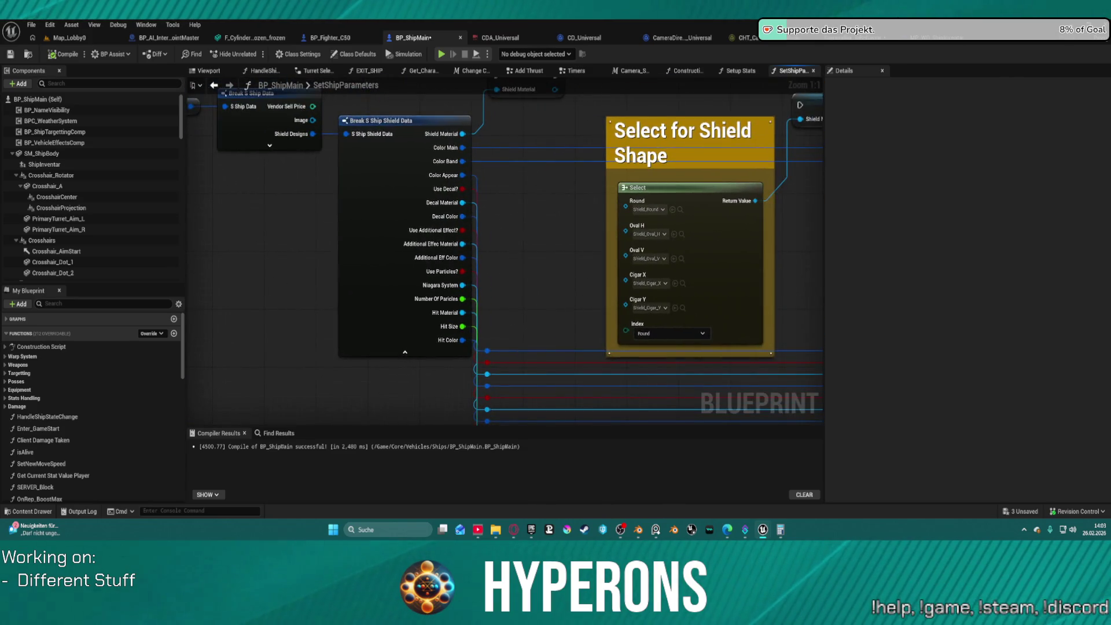
left_click(214, 85)
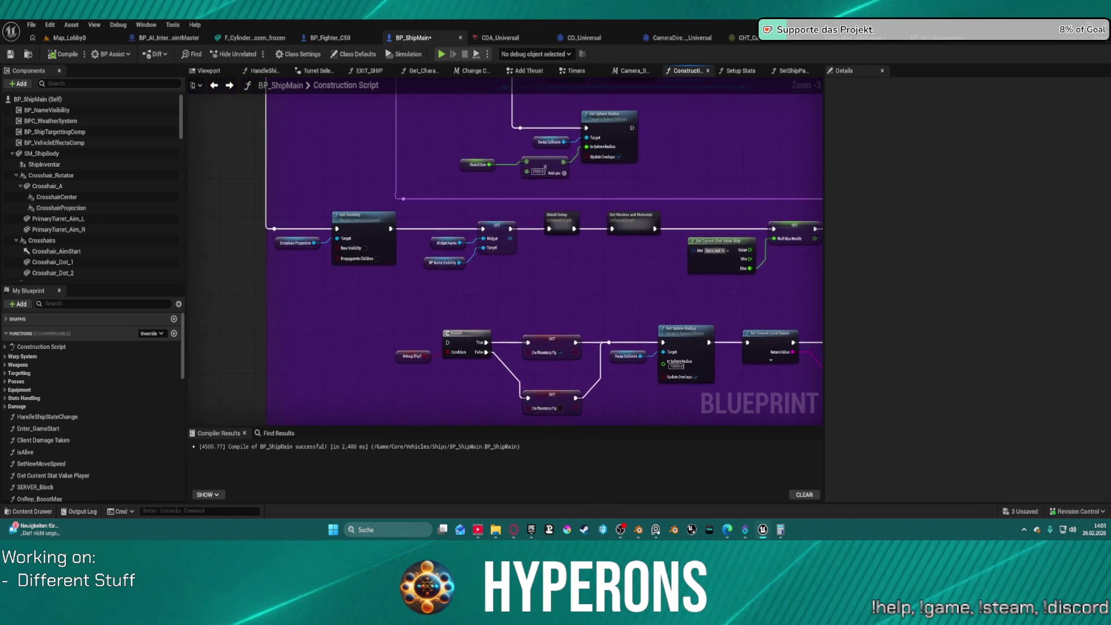
Step: Inspect the collapsed Shield Setup graph and the Branch, NOT and Get Current Stat Value Ship nodes
double_click(510, 269)
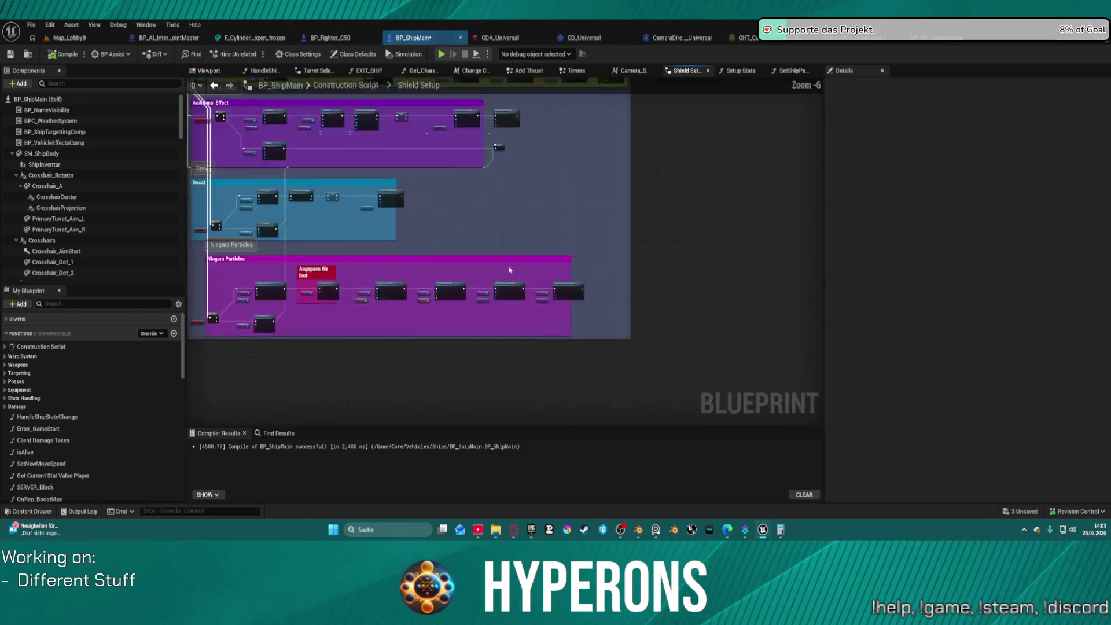
left_click(214, 85)
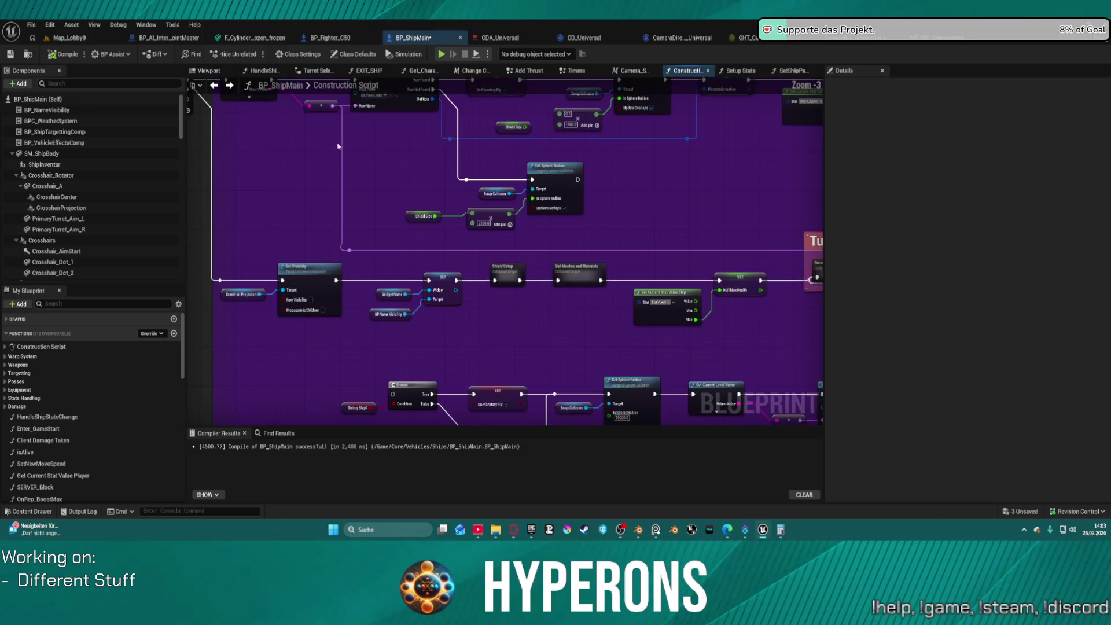
scroll(661, 205, "down", 3)
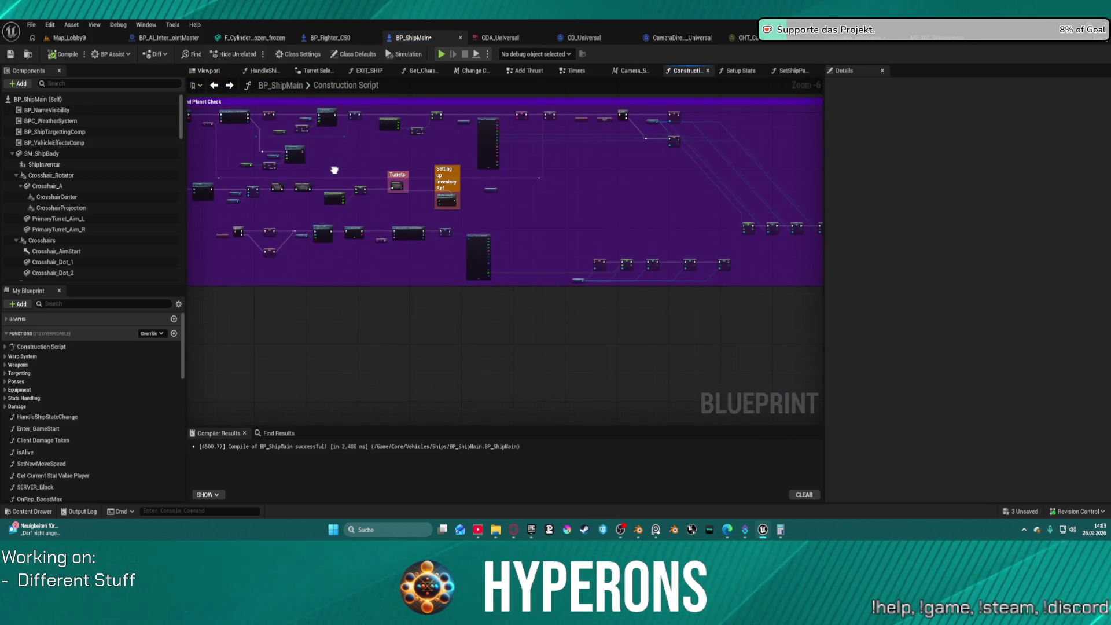
scroll(322, 173, "down", 1)
scroll(380, 216, "up", 1)
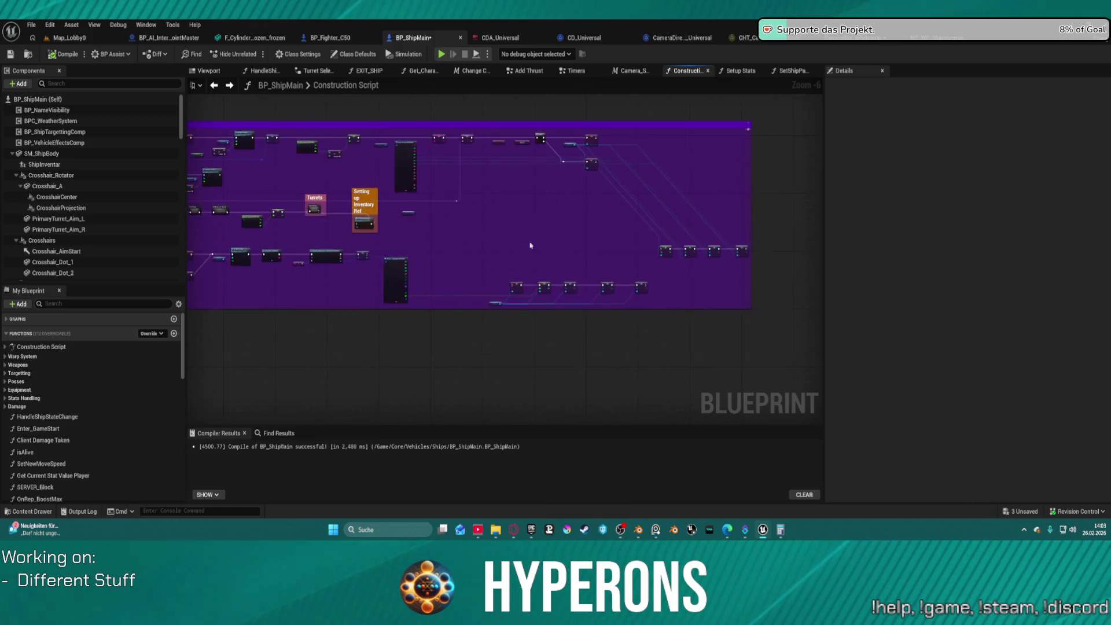
scroll(530, 246, "up", 5)
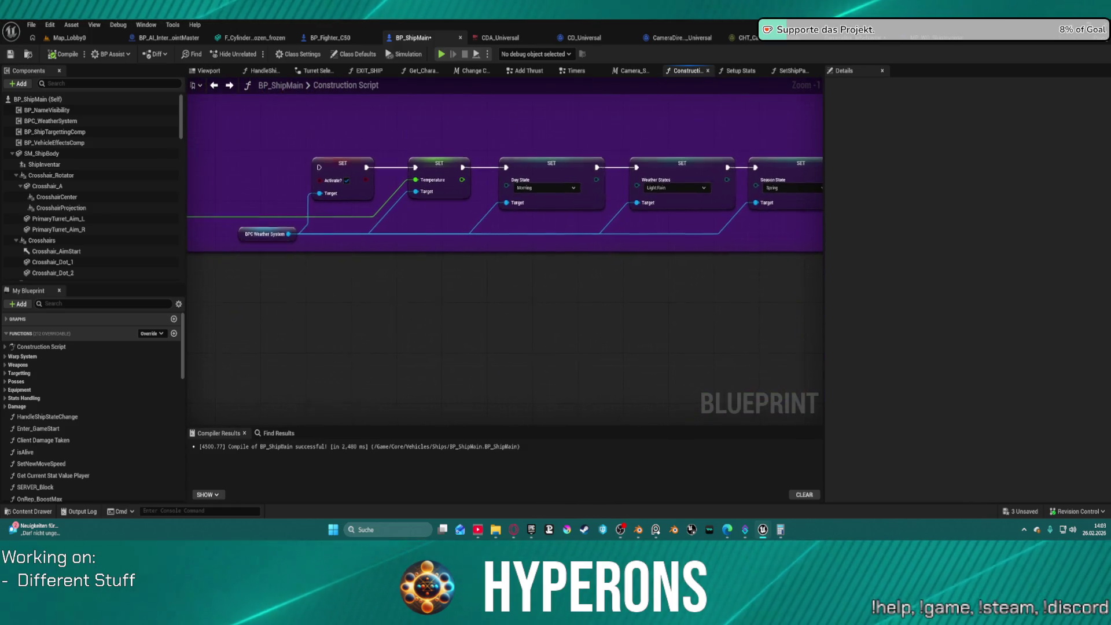
mouse_move(504, 260)
left_mouse_down()
mouse_move(469, 411)
mouse_move(521, 150)
mouse_move(497, 243)
mouse_move(243, 324)
mouse_move(348, 325)
mouse_move(573, 423)
mouse_move(711, 392)
left_mouse_up()
scroll(710, 393, "down", 3)
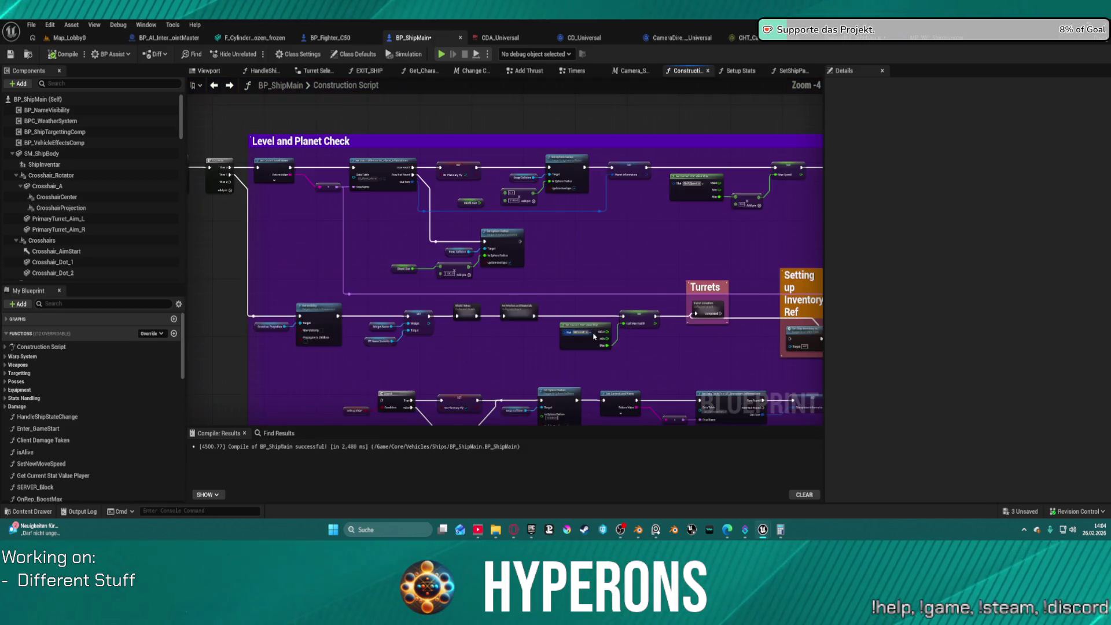
left_click(503, 234)
scroll(460, 237, "up", 2)
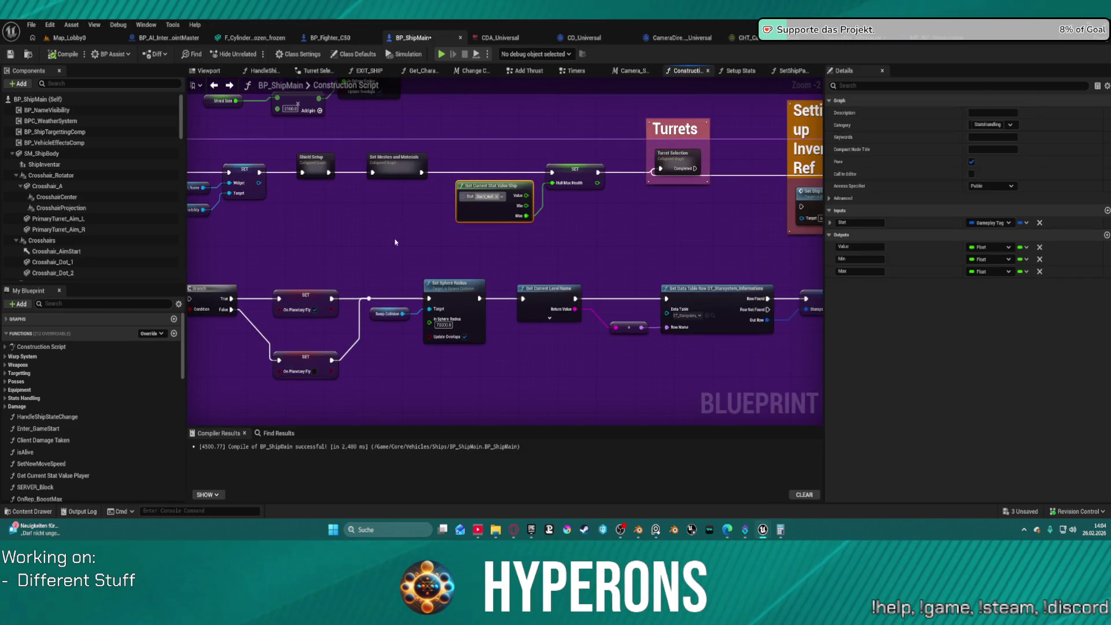
Step: Review the Set Ship Parameters and Setup Stats chain, then open getEquippedItems from Equipment
mouse_move(267, 246)
left_mouse_down()
mouse_move(554, 338)
mouse_move(463, 451)
mouse_move(501, 532)
left_mouse_up()
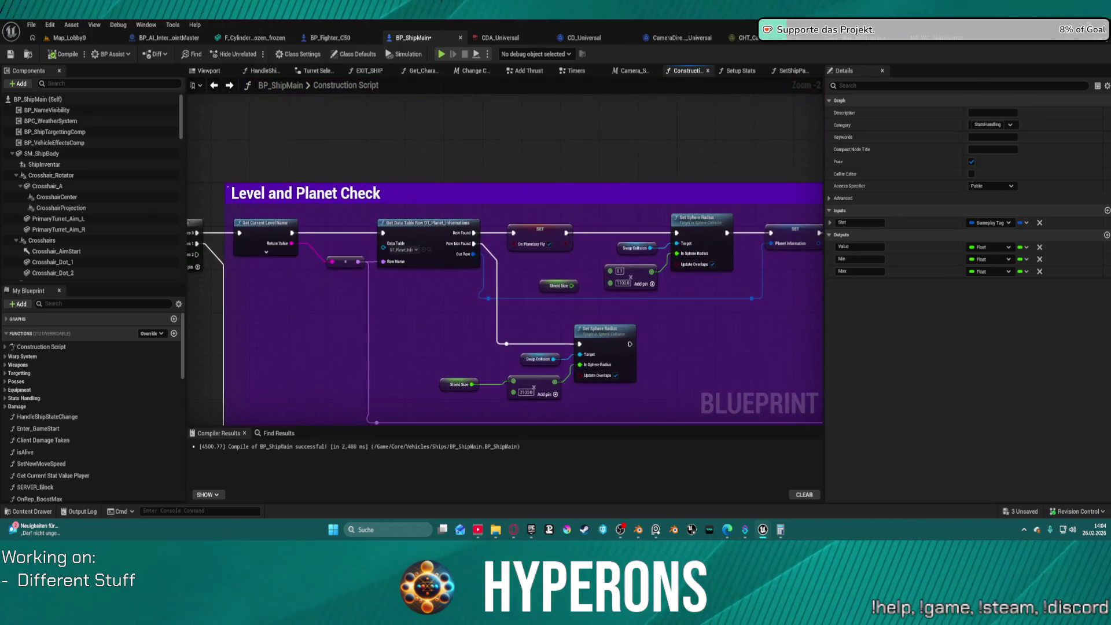
mouse_move(370, 325)
left_mouse_down()
mouse_move(696, 372)
mouse_move(829, 330)
mouse_move(872, 280)
mouse_move(907, 264)
mouse_move(965, 416)
left_mouse_up()
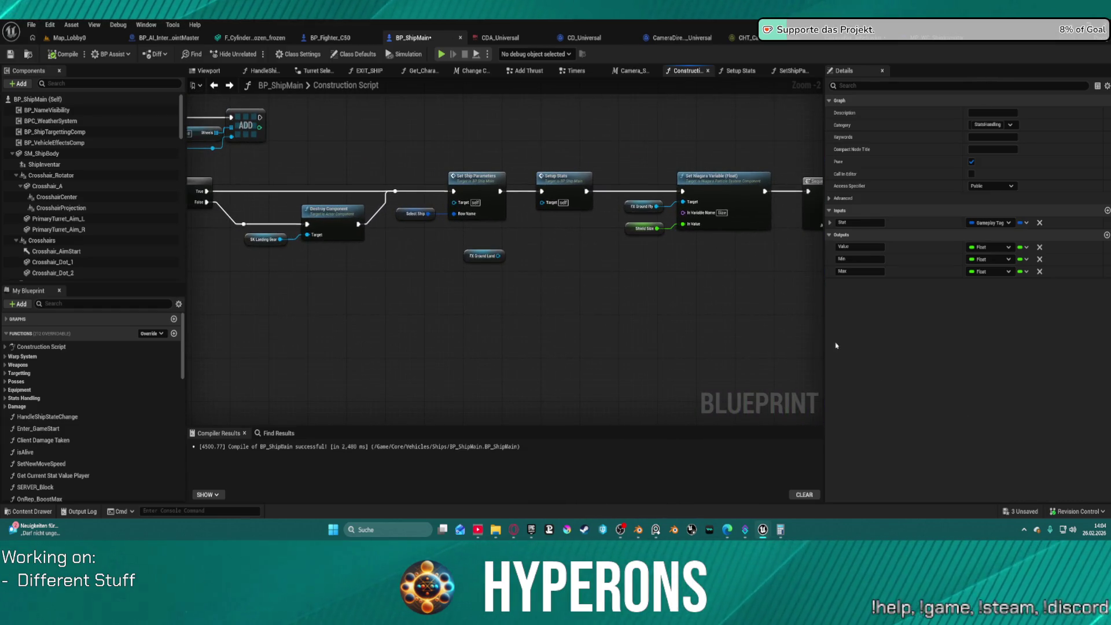
mouse_move(544, 268)
left_mouse_down()
mouse_move(589, 307)
mouse_move(749, 332)
mouse_move(757, 261)
left_mouse_up()
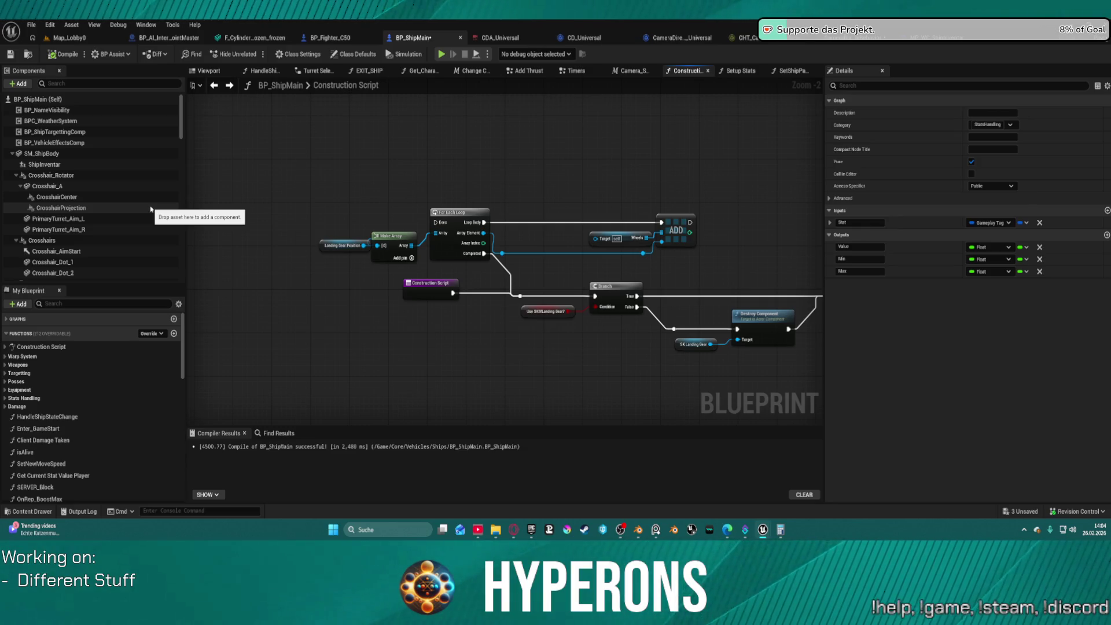
left_click(5, 390)
double_click(38, 399)
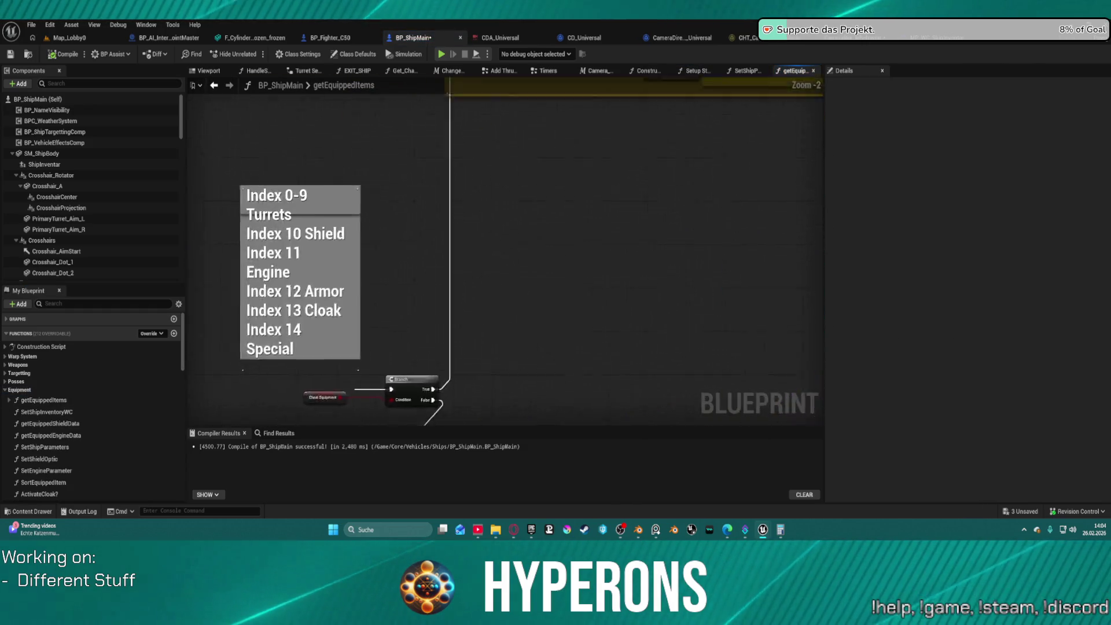
Step: Find all references to getEquippedItems by name and jump to its call in SetShipParameters
right_click(405, 197)
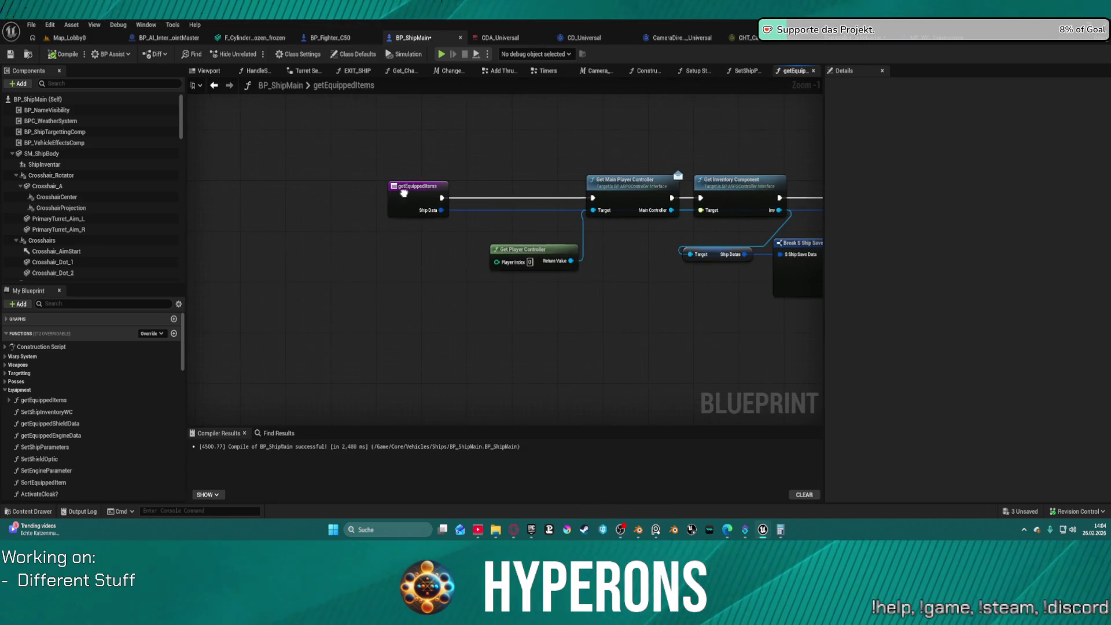
mouse_move(471, 296)
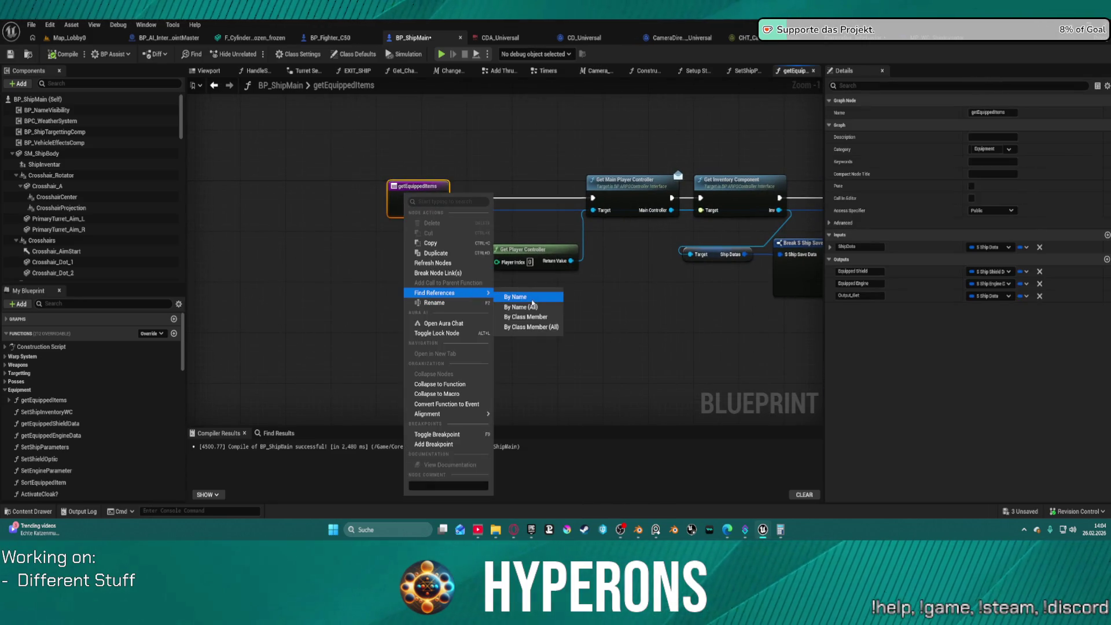
left_click(531, 300)
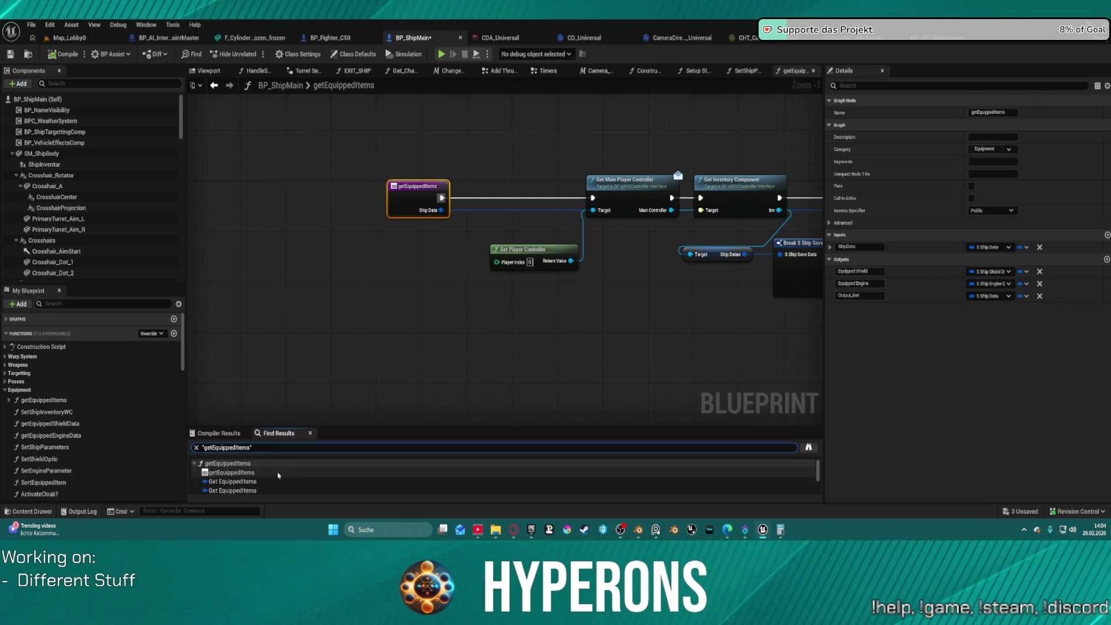
left_click(242, 474)
scroll(248, 479, "down", 2)
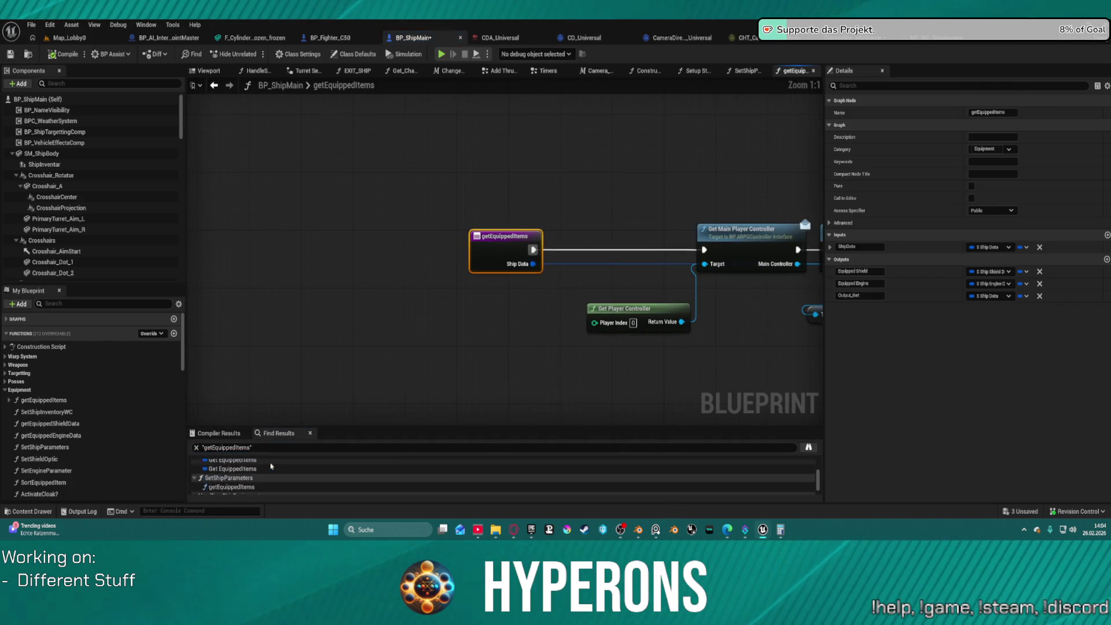
left_click(238, 463)
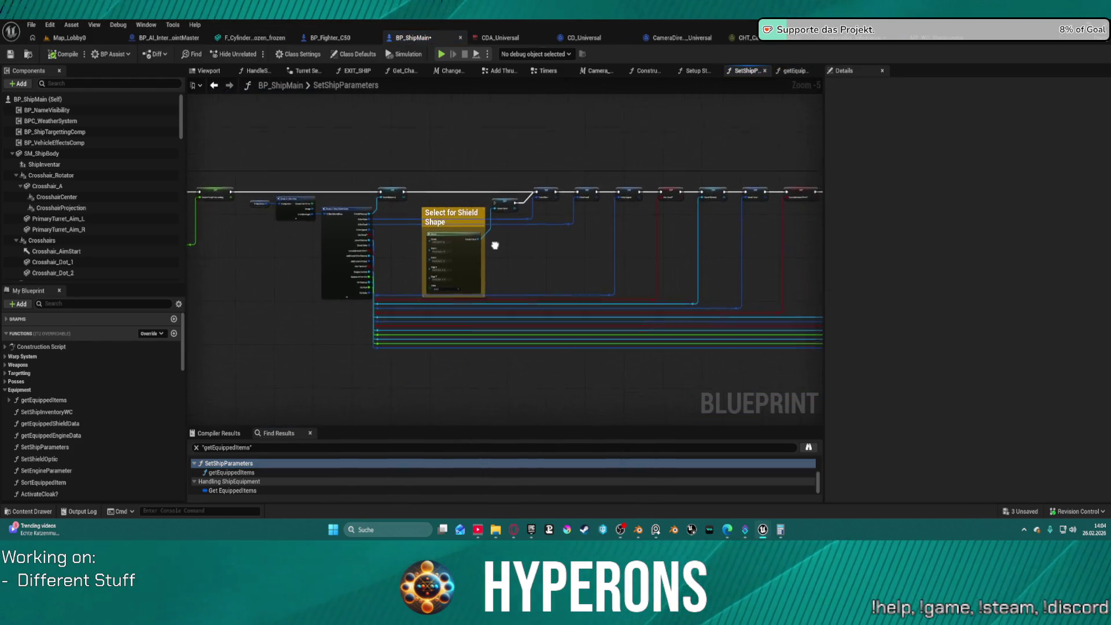
Step: Reopen getEquippedItems from that call and view its armor, engine and cloak setup rows
scroll(293, 217, "up", 5)
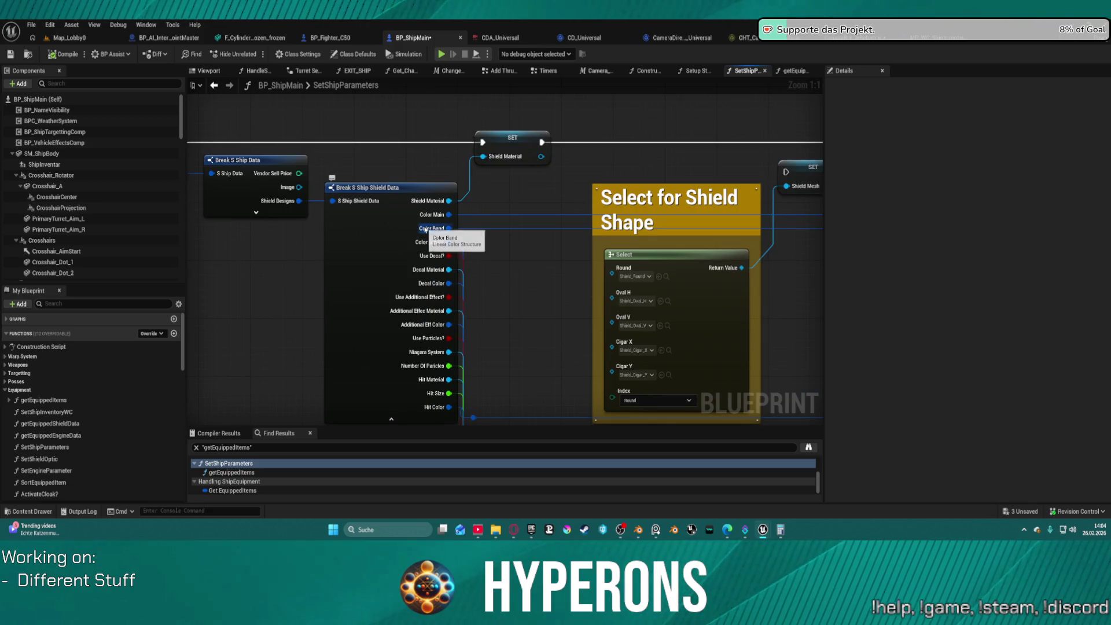
scroll(425, 229, "down", 6)
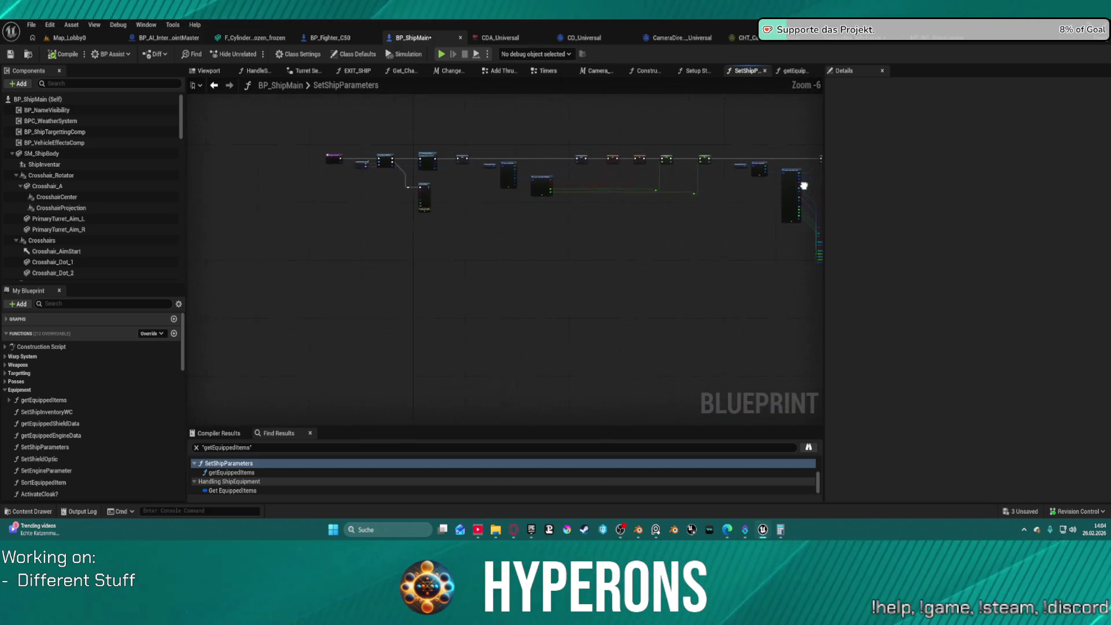
scroll(362, 156, "up", 6)
left_click_drag(566, 201, 406, 212)
double_click(513, 174)
scroll(513, 175, "down", 8)
scroll(568, 174, "up", 6)
mouse_move(525, 181)
left_mouse_down()
mouse_move(403, 96)
mouse_move(567, 393)
mouse_move(636, 243)
mouse_move(347, 405)
mouse_move(512, 155)
mouse_move(635, 219)
mouse_move(635, 231)
mouse_move(738, 251)
left_mouse_up()
mouse_move(693, 279)
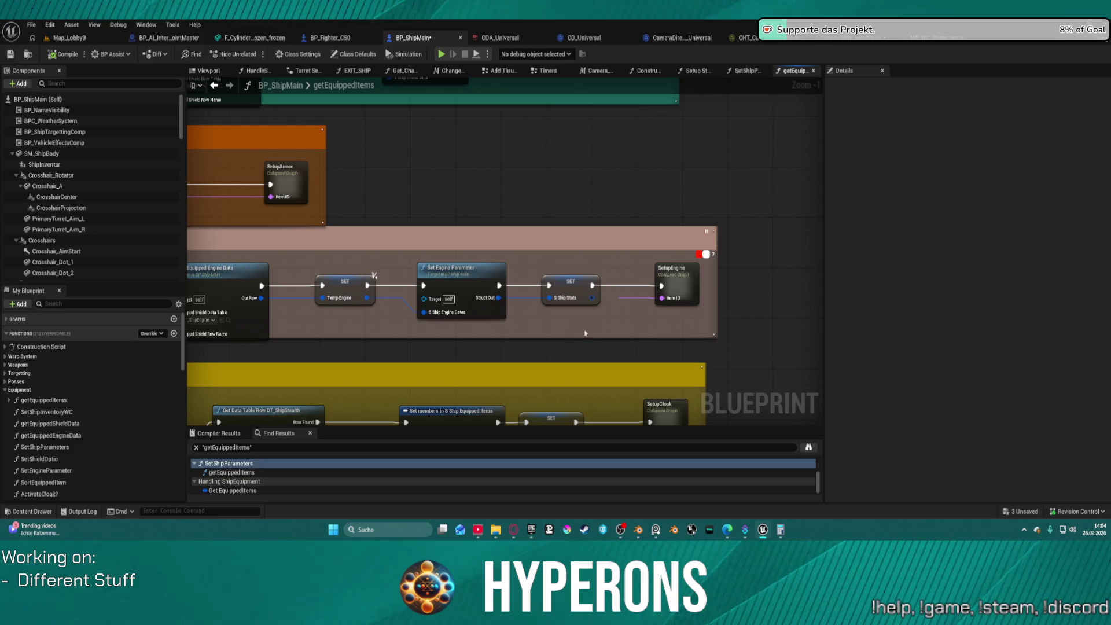
Step: Open the collapsed SetupEngine graph and inspect its Break FItem Info and Set Current Stat Value nodes
double_click(679, 277)
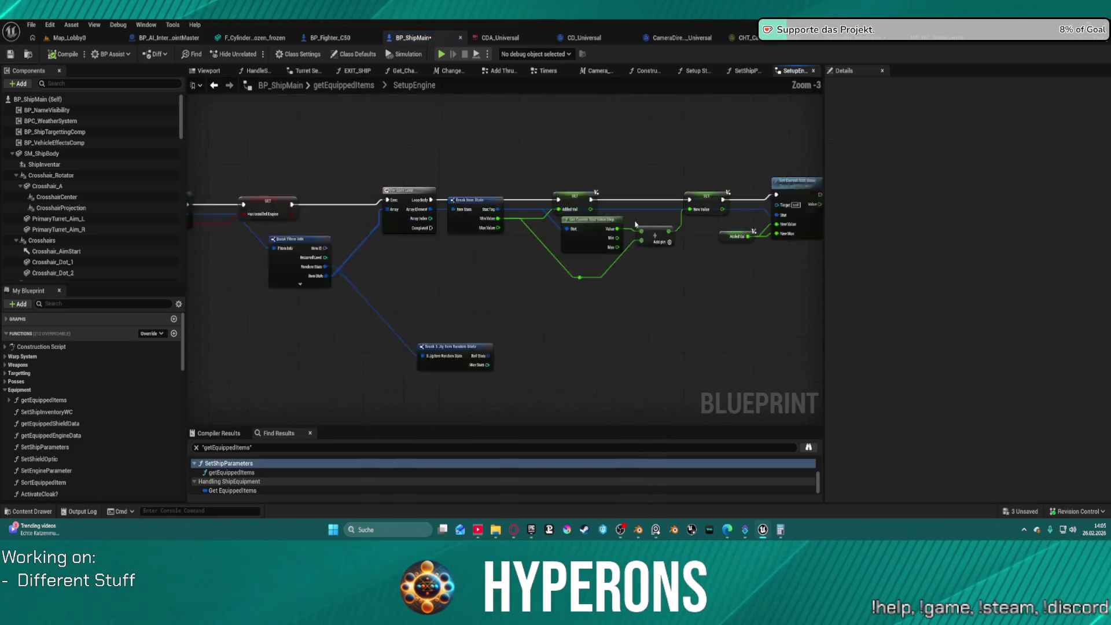
mouse_move(641, 232)
left_mouse_down()
mouse_move(452, 278)
mouse_move(424, 300)
mouse_move(430, 283)
mouse_move(492, 270)
mouse_move(822, 248)
mouse_move(304, 167)
mouse_move(226, 184)
mouse_move(681, 157)
left_mouse_up()
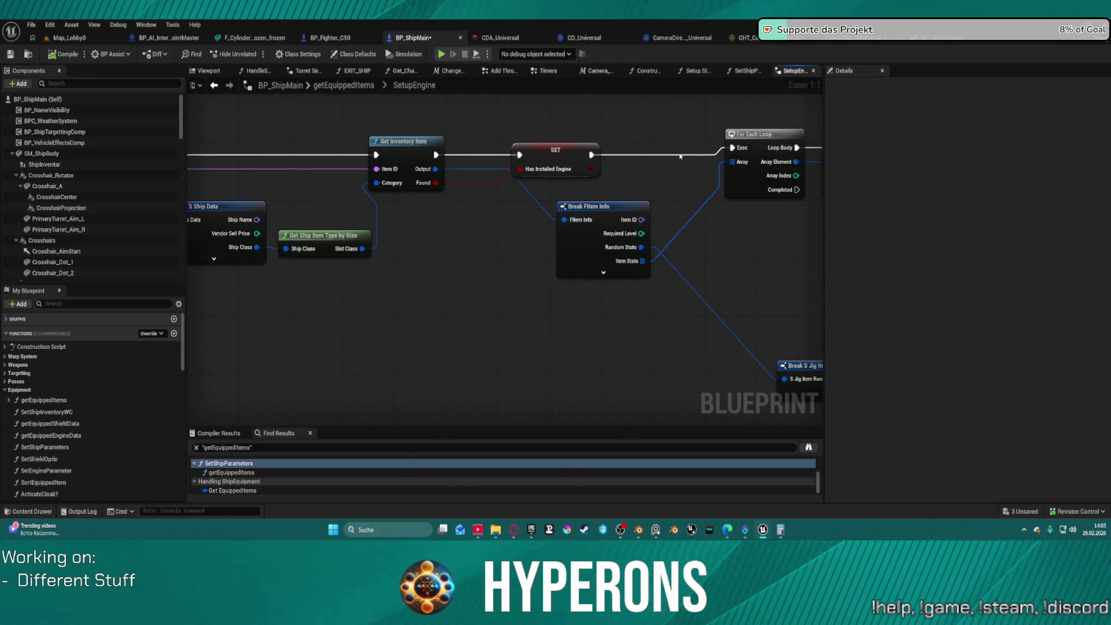
left_click(597, 235)
mouse_move(597, 234)
left_mouse_down()
mouse_move(387, 209)
mouse_move(414, 191)
mouse_move(514, 218)
mouse_move(389, 265)
mouse_move(701, 145)
mouse_move(785, 194)
left_mouse_up()
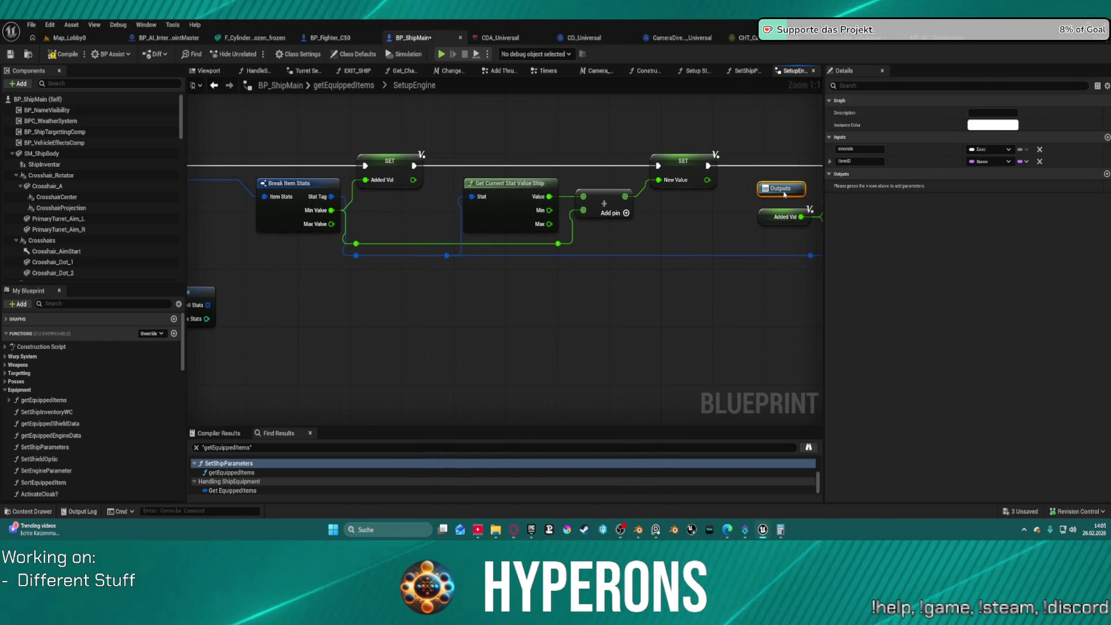
mouse_move(570, 237)
left_mouse_down()
mouse_move(659, 234)
mouse_move(644, 220)
mouse_move(310, 266)
left_mouse_up()
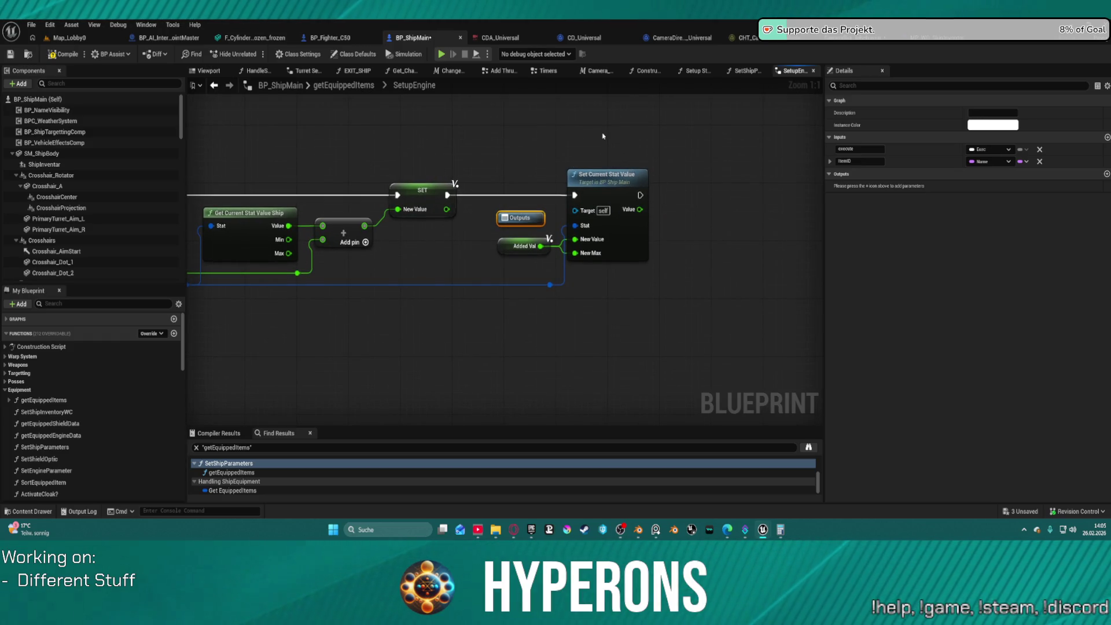
left_click(604, 190)
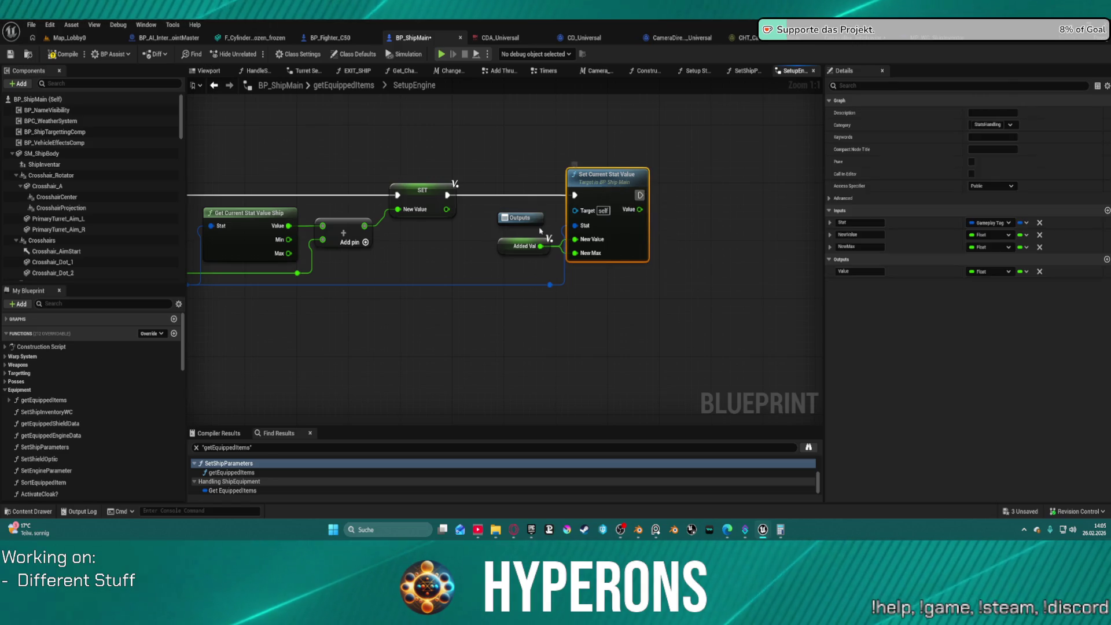
double_click(603, 190)
Step: Follow the SetupEngine For Each Loop and Break Item Stats chain, then return to Add Thrust
mouse_move(795, 206)
left_mouse_down()
mouse_move(782, 213)
mouse_move(1029, 232)
left_mouse_up()
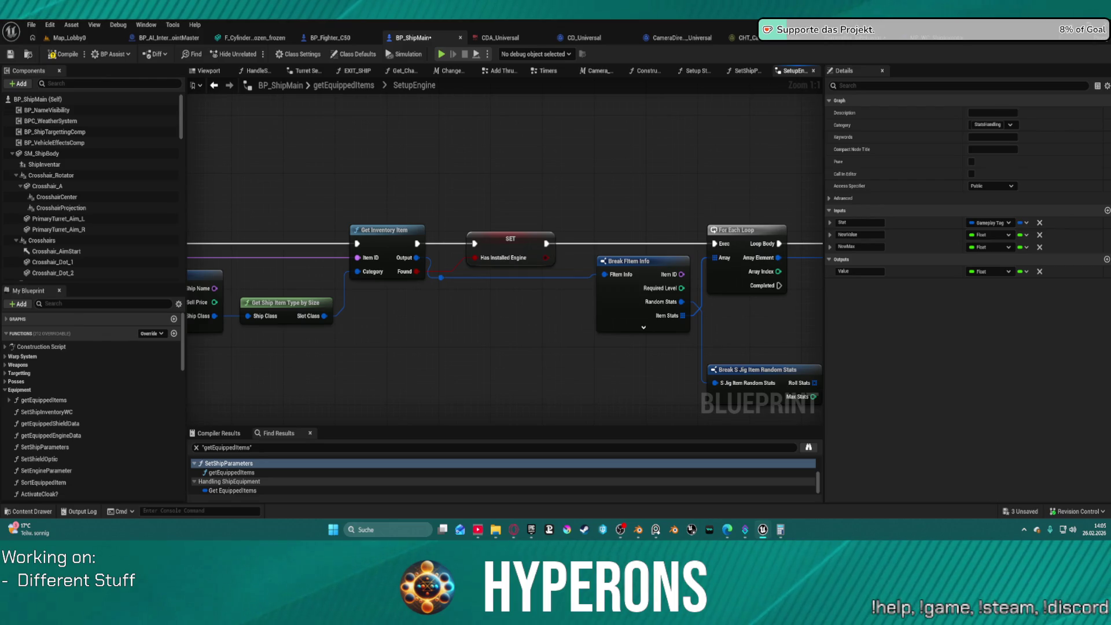
left_click_drag(466, 209, 590, 178)
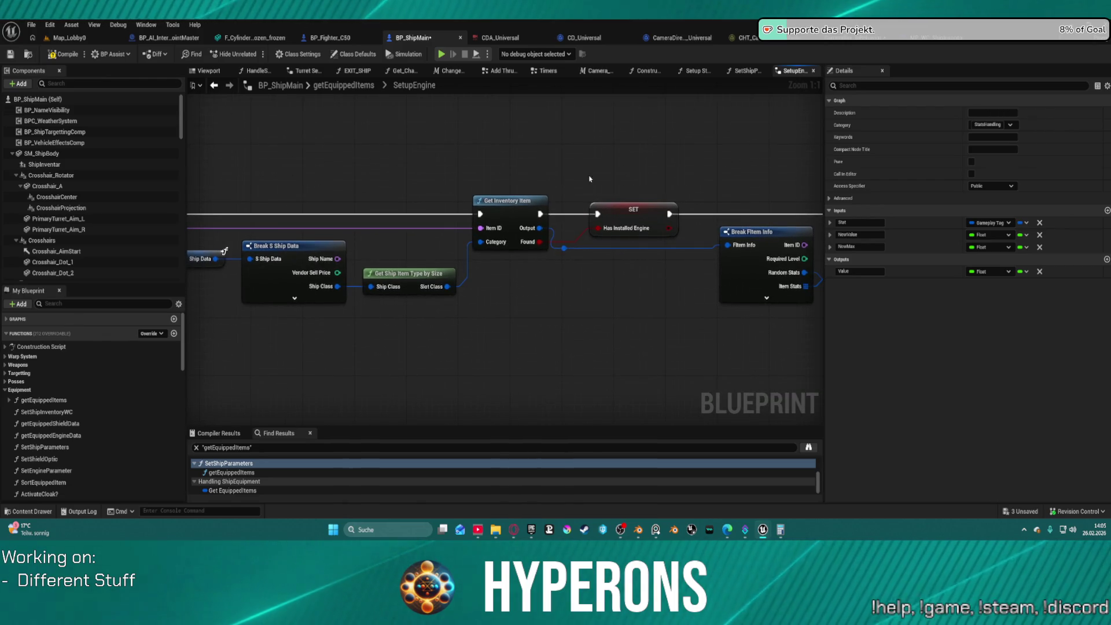
left_click_drag(663, 207, 100, 219)
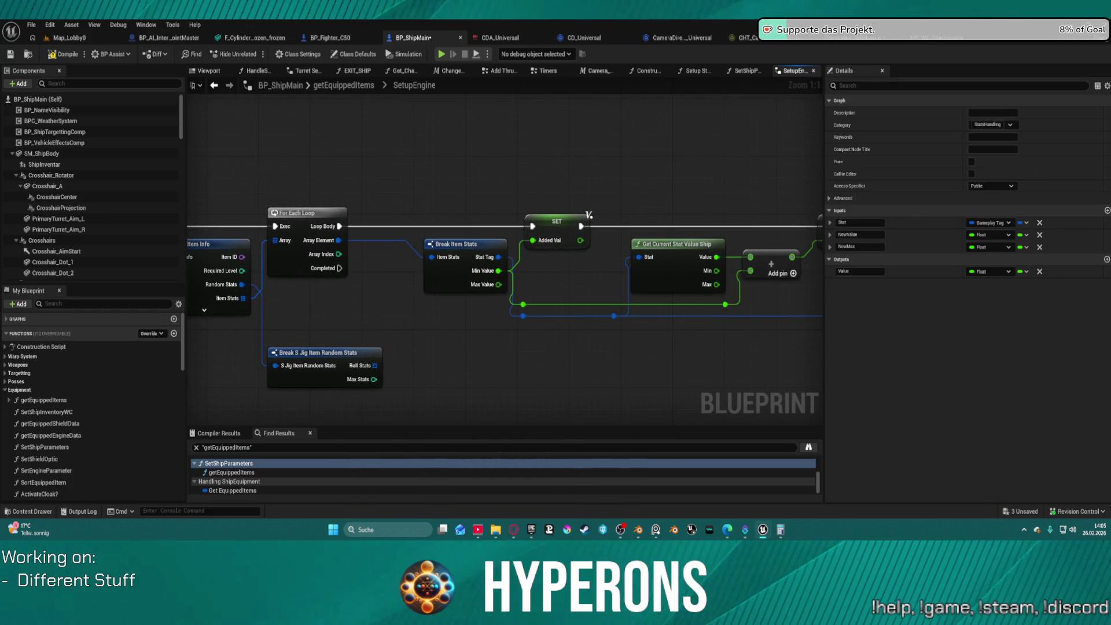
left_click_drag(79, 267, 199, 255)
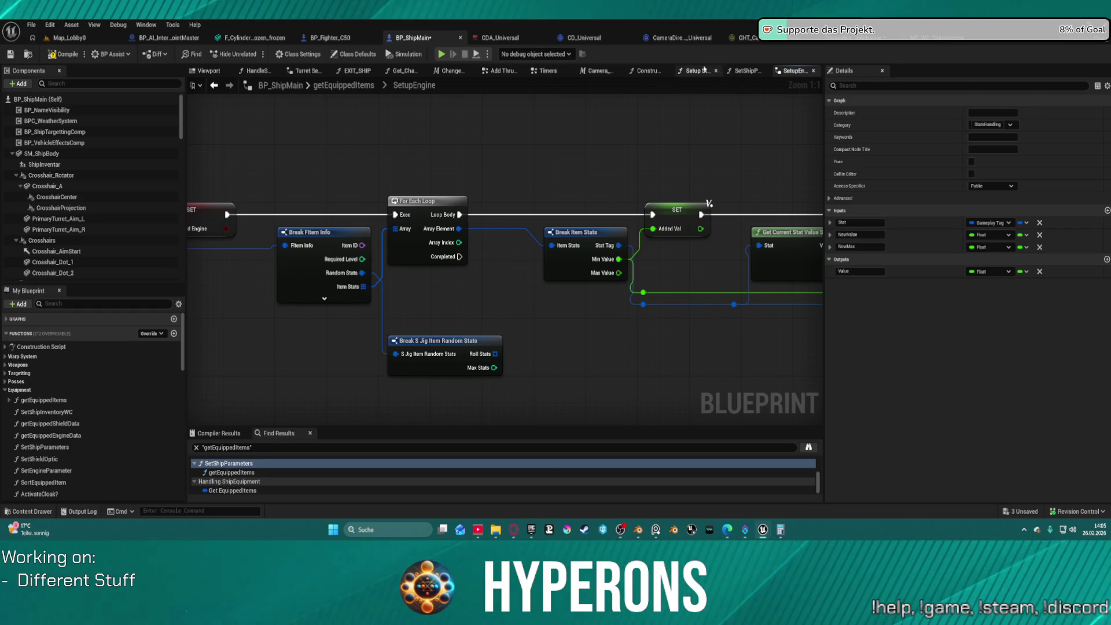
left_click(508, 71)
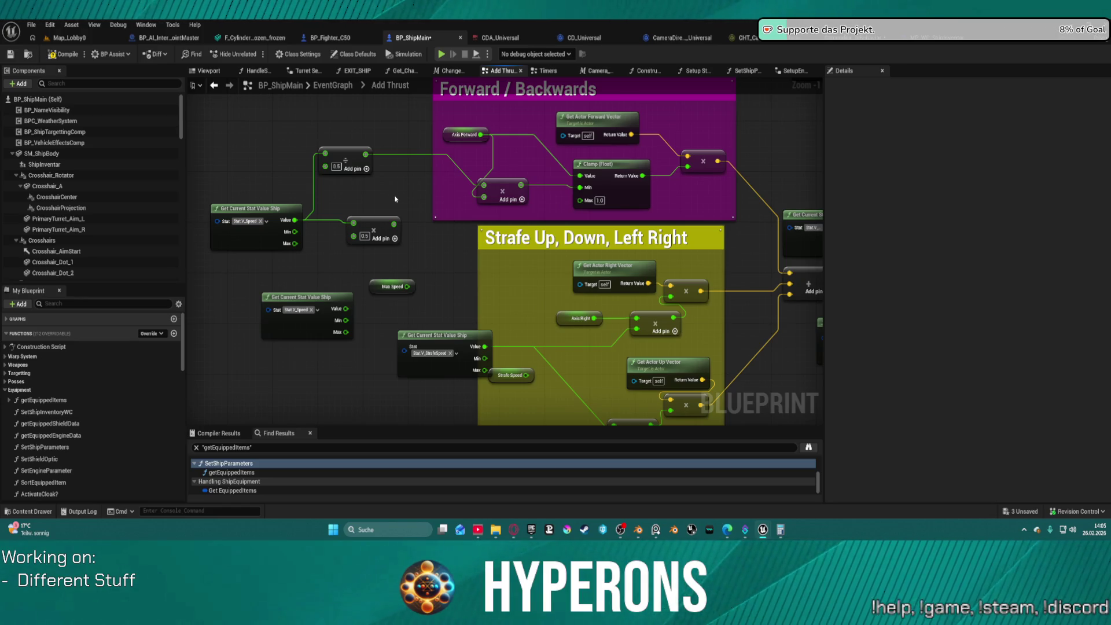
Step: Undo the stray node move in Add Thrust, then compile BP_ShipMain and launch the preview
key("ctrl+z")
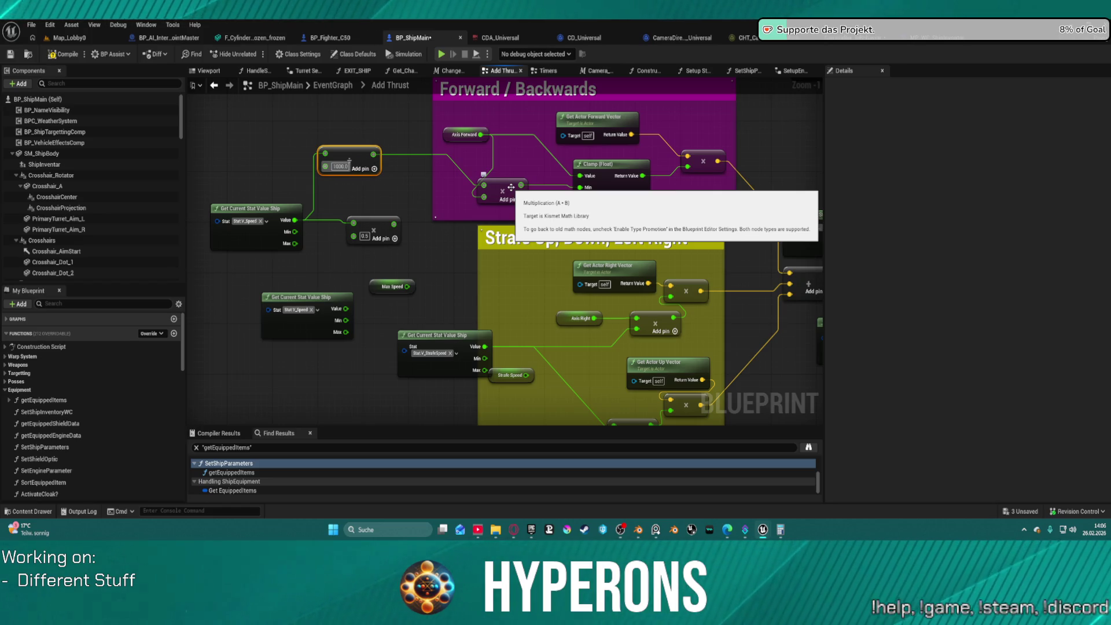
key("ctrl+a")
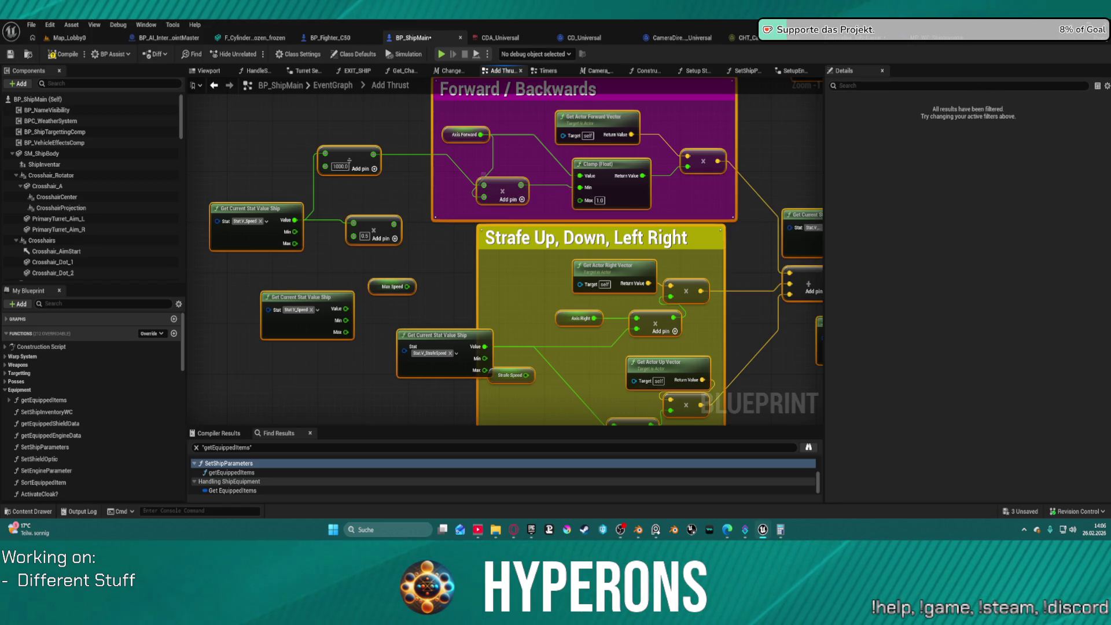
left_click(347, 165)
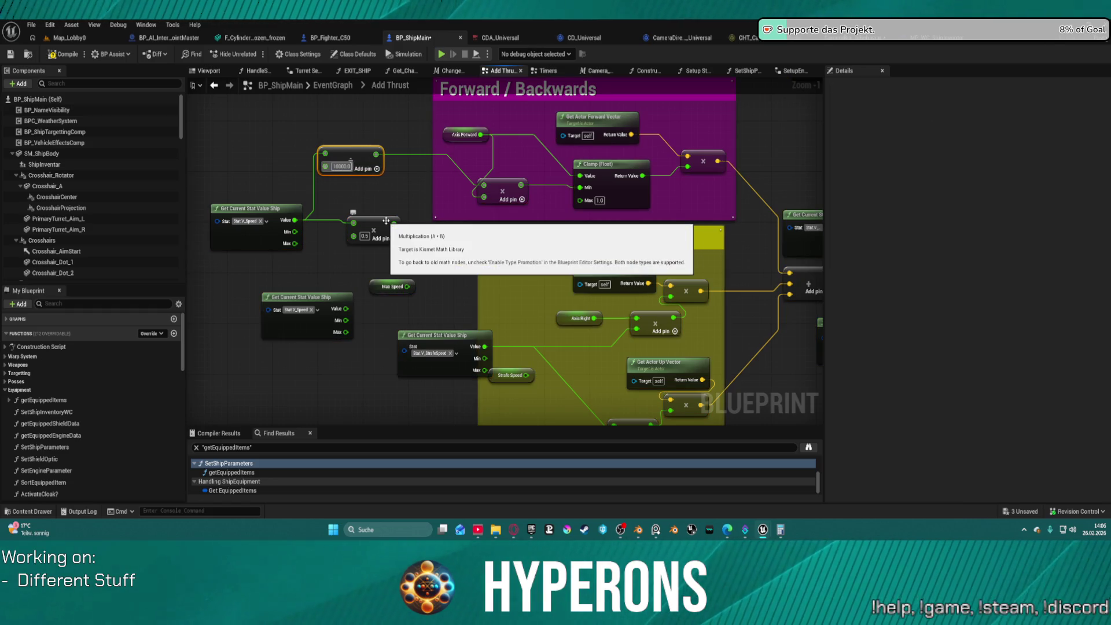
left_click(442, 54)
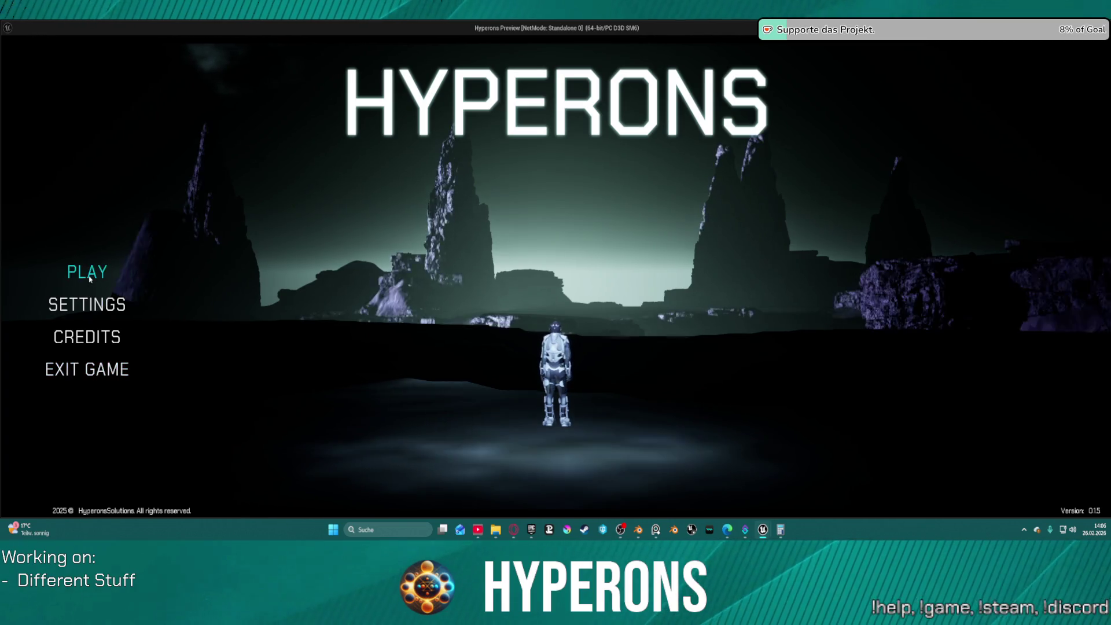
Step: Choose the TE_ST test character from the main menu and start the game in the hangar
left_click(87, 272)
left_click(405, 318)
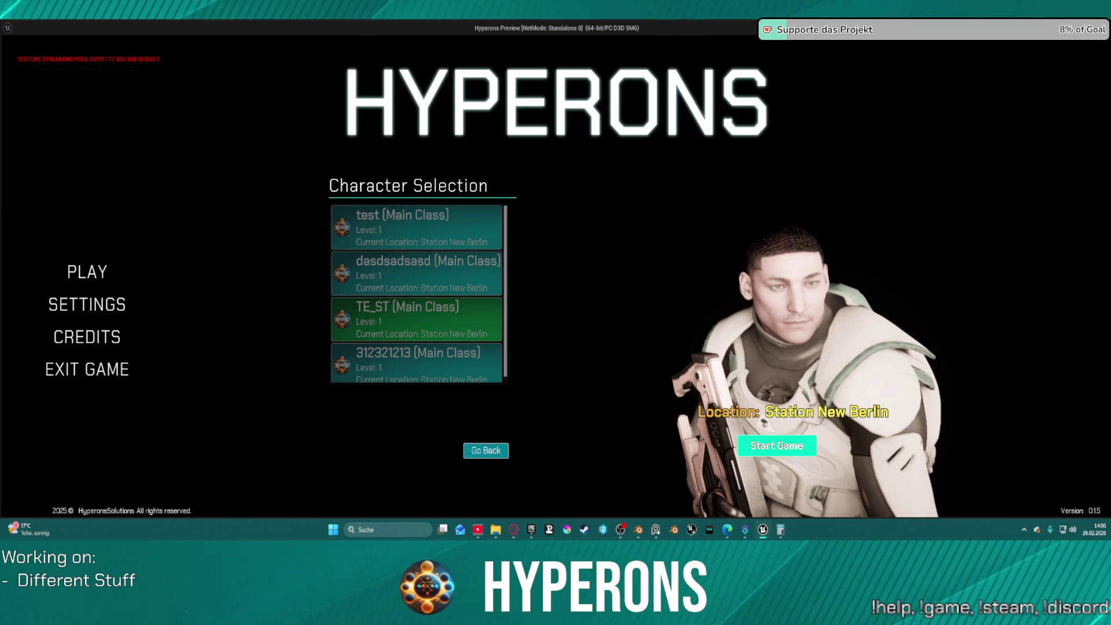
left_click(777, 446)
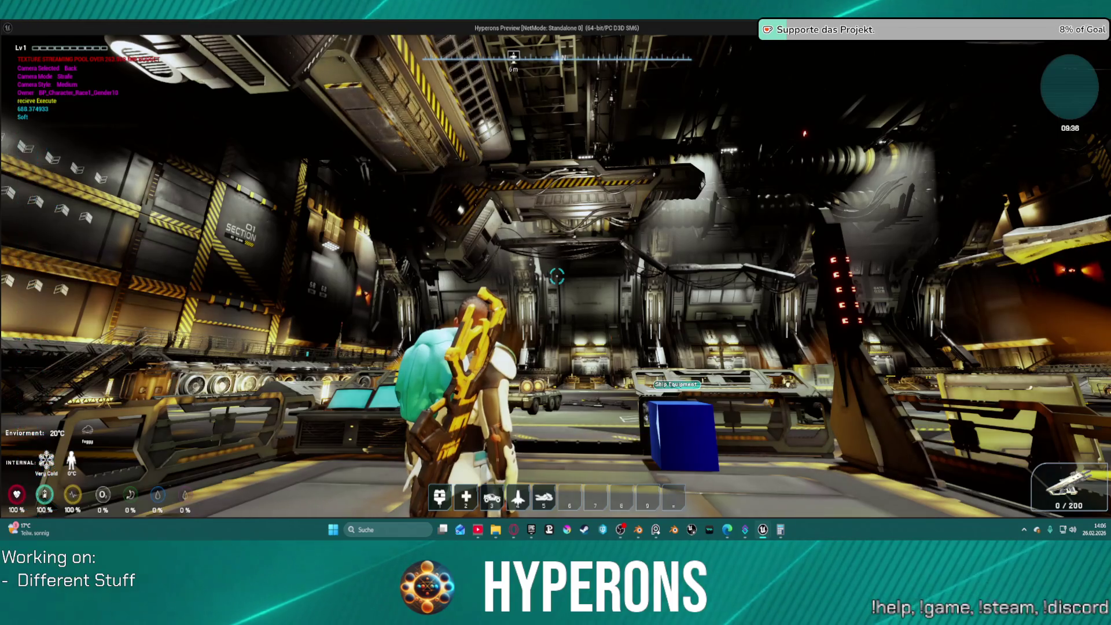
mouse_move(556, 312)
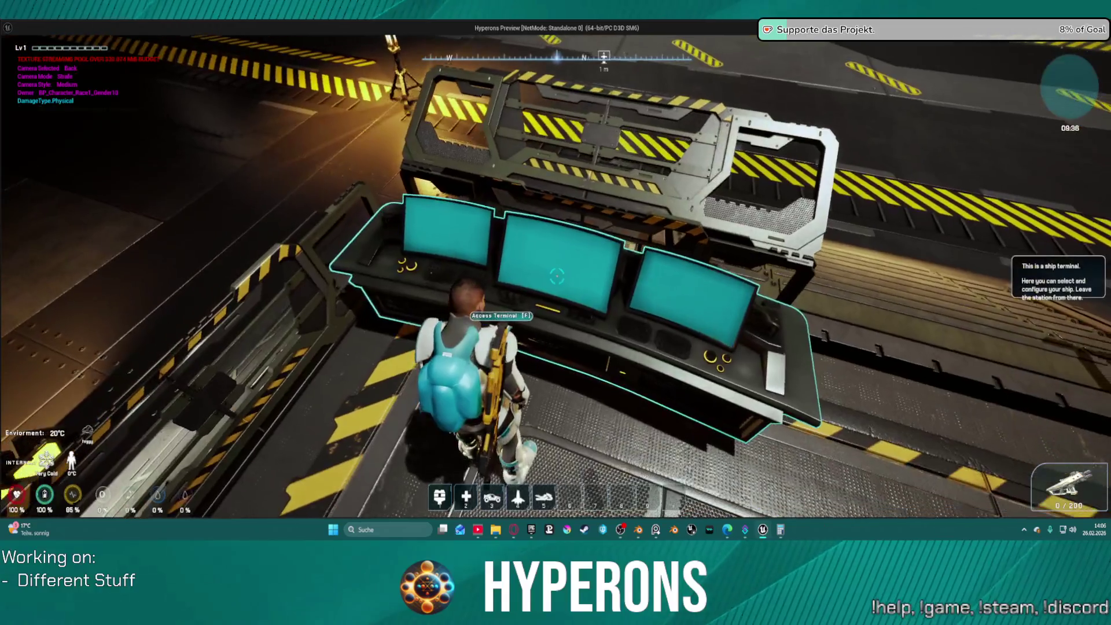
key("f")
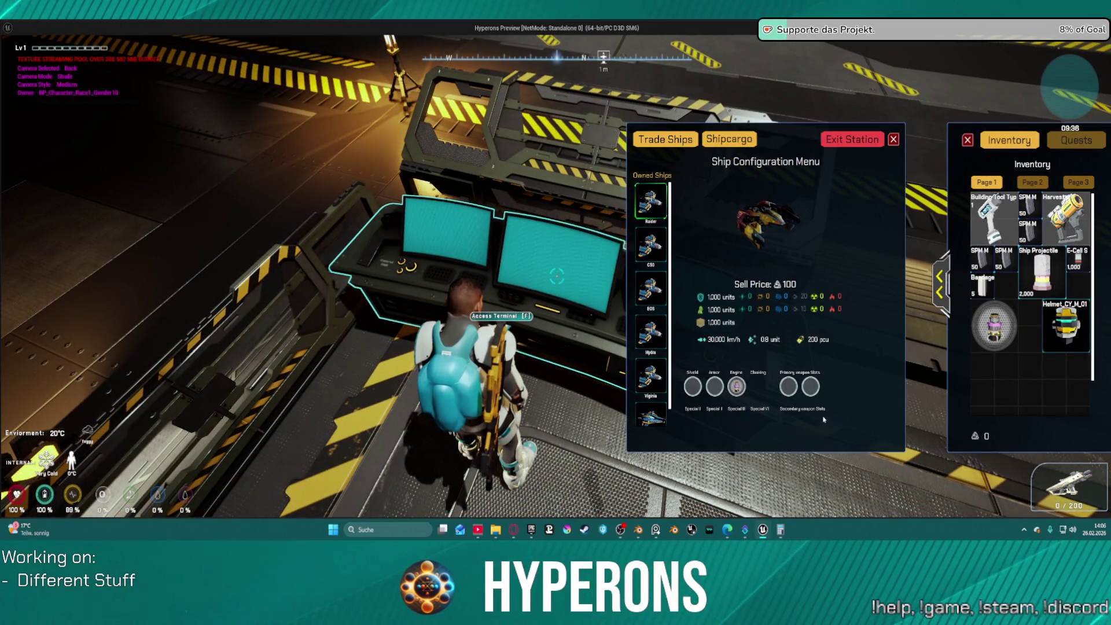
mouse_move(736, 387)
left_mouse_down()
mouse_move(984, 412)
mouse_move(992, 374)
left_mouse_up()
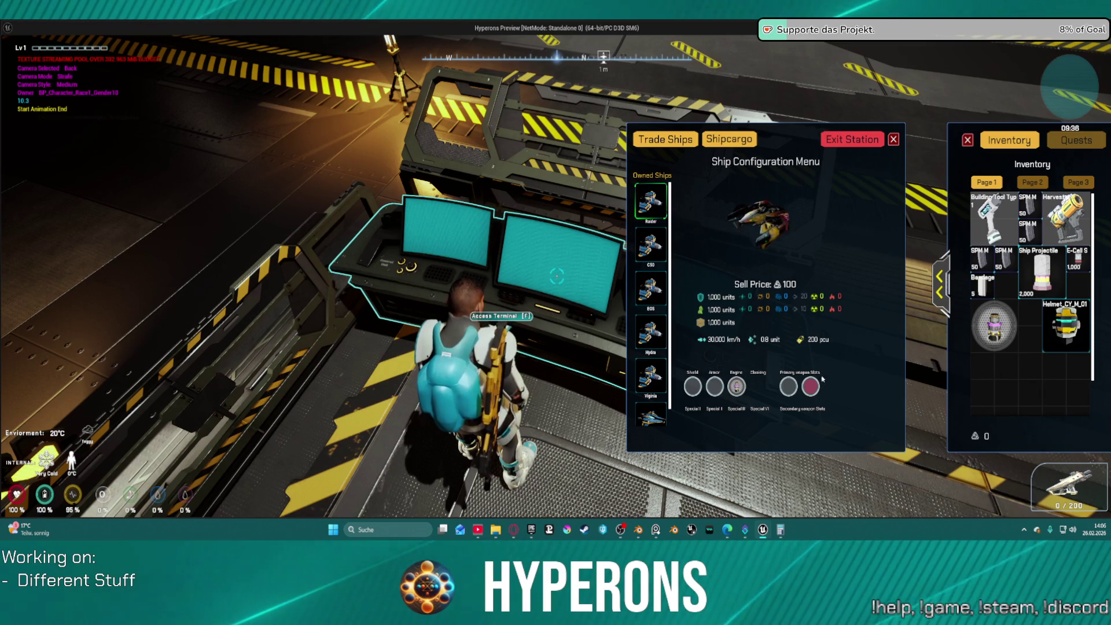
mouse_move(742, 391)
mouse_move(737, 387)
left_mouse_down()
mouse_move(833, 277)
mouse_move(1039, 364)
mouse_move(1010, 385)
mouse_move(981, 366)
left_mouse_up()
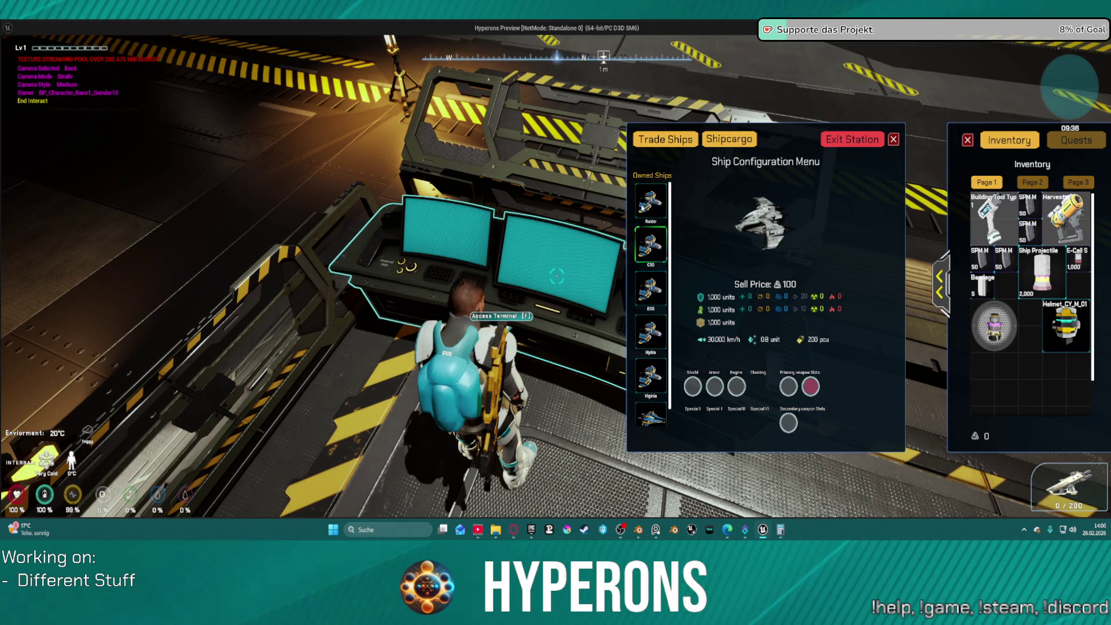
mouse_move(737, 387)
left_mouse_down()
mouse_move(992, 371)
mouse_move(992, 382)
mouse_move(984, 374)
left_mouse_up()
right_click(737, 386)
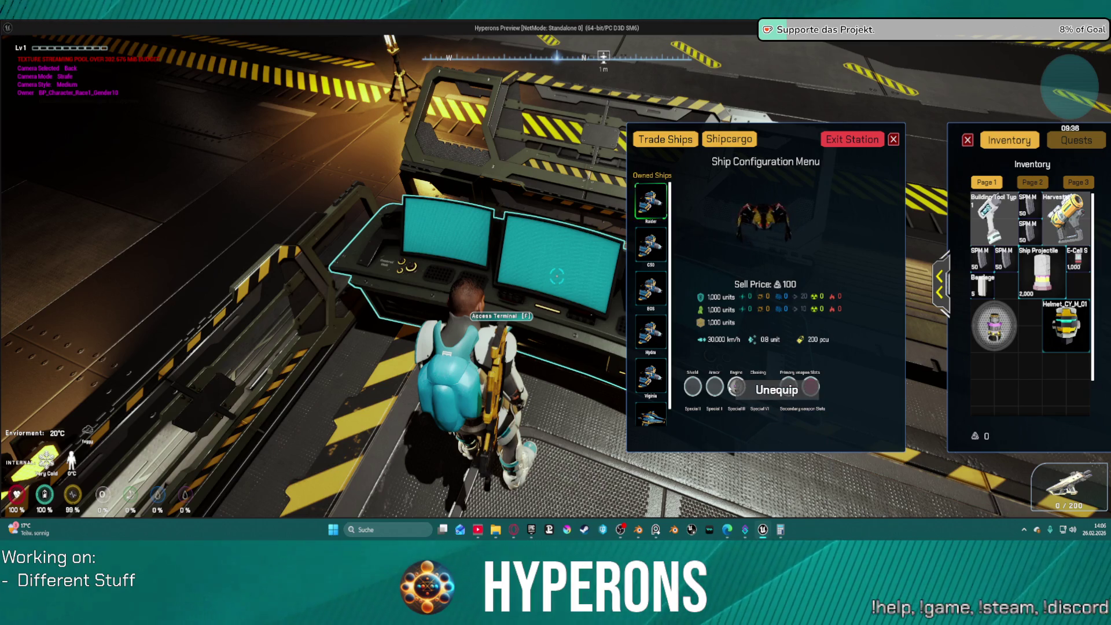
right_click(733, 387)
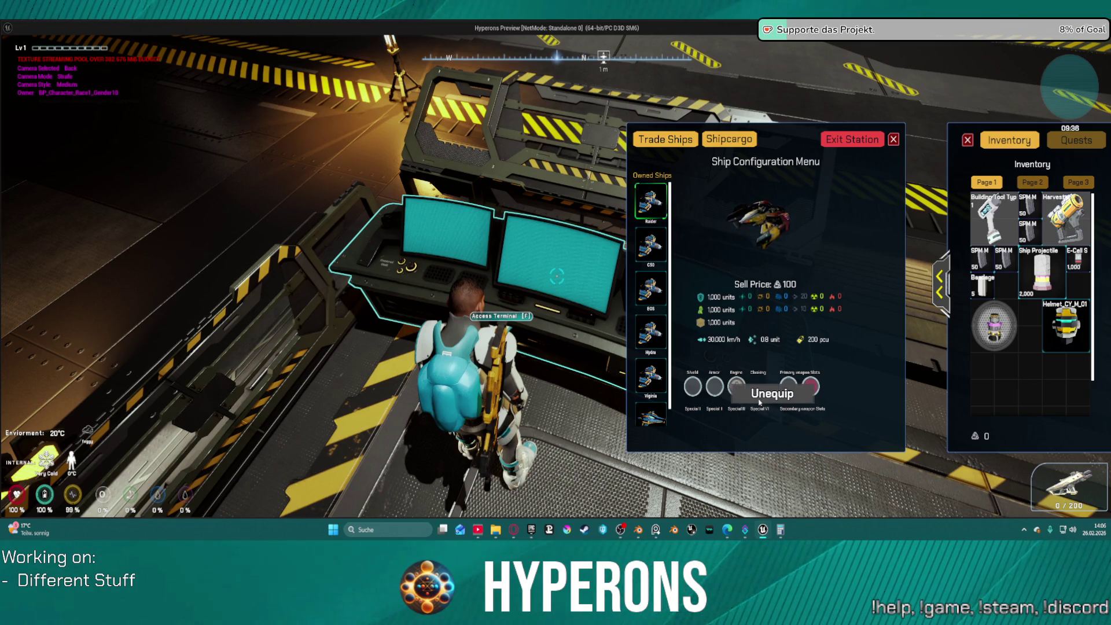
left_click(753, 391)
mouse_move(738, 389)
left_mouse_down()
mouse_move(1078, 376)
mouse_move(1044, 386)
mouse_move(974, 359)
left_mouse_up()
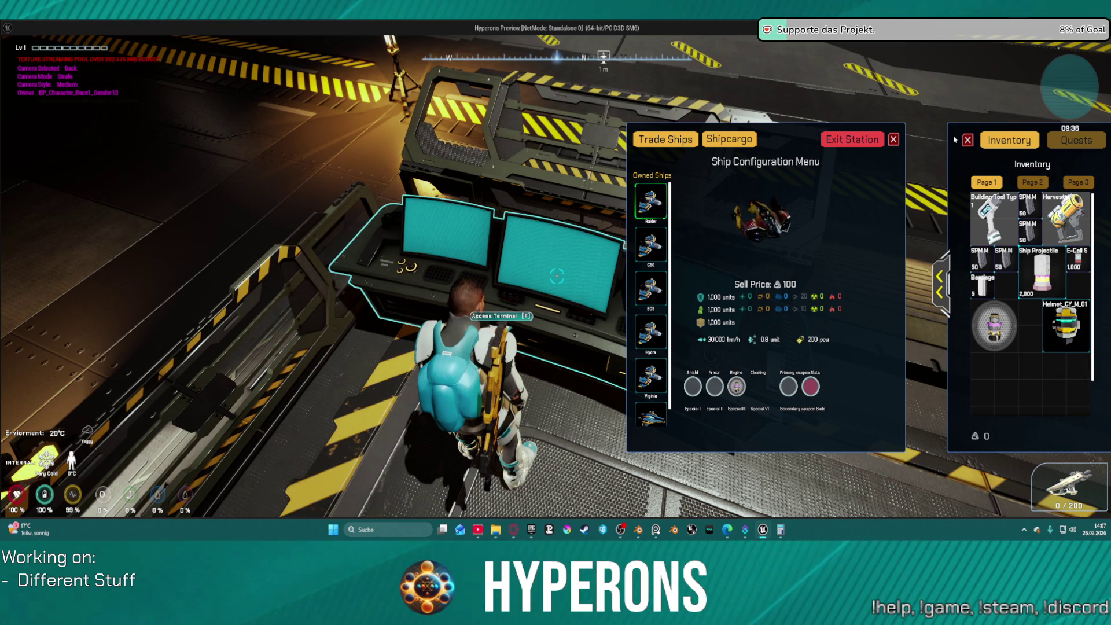
left_click(968, 140)
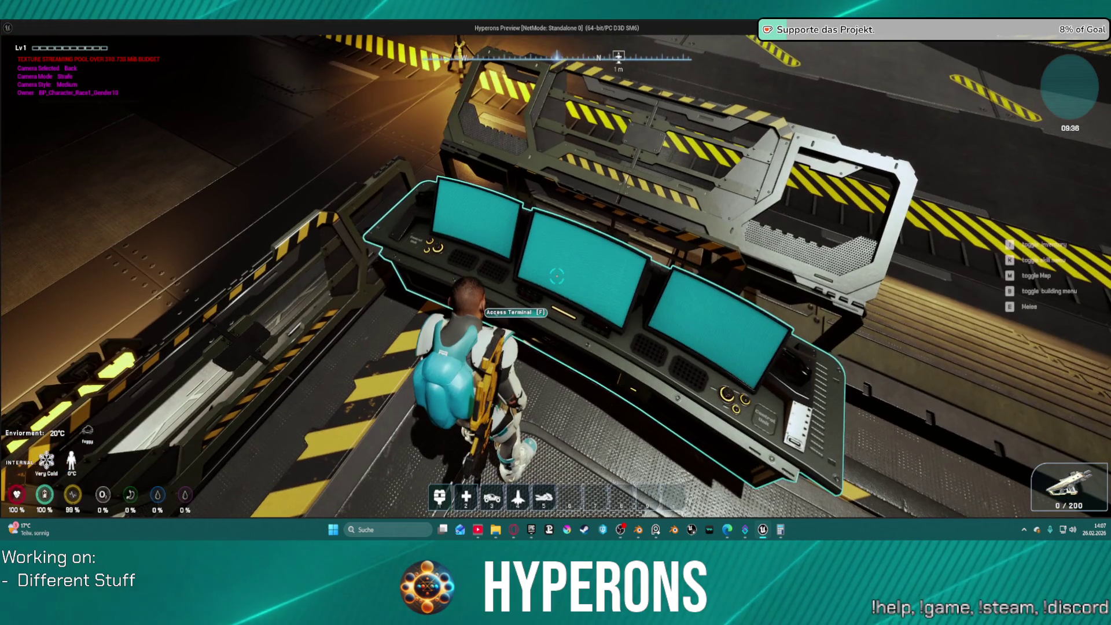
Step: At the ship terminal, move the engine out of the Engine slot so both engines sit in inventory at 35,000 km/h
key("f")
left_click_drag(736, 386, 993, 382)
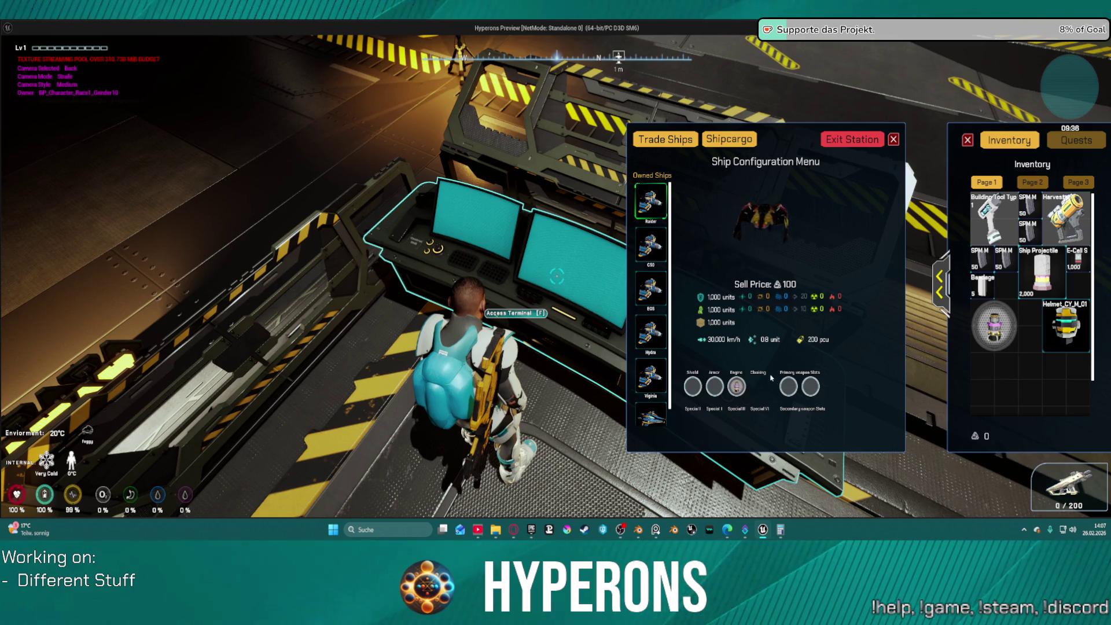
left_click_drag(737, 387, 741, 389)
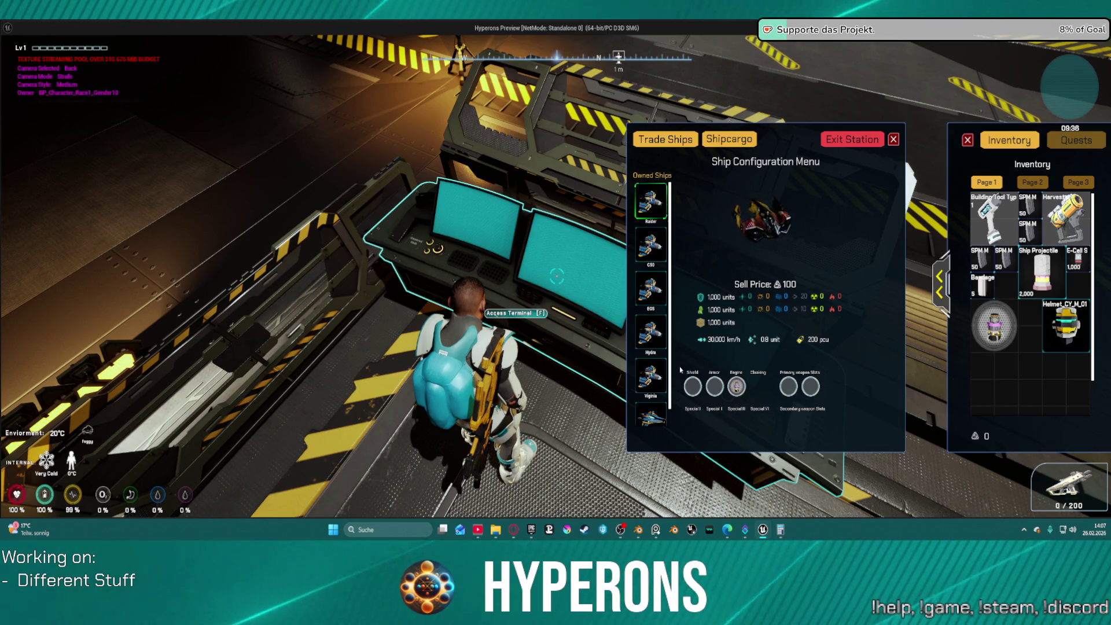
left_click_drag(728, 387, 919, 373)
left_click(1013, 365)
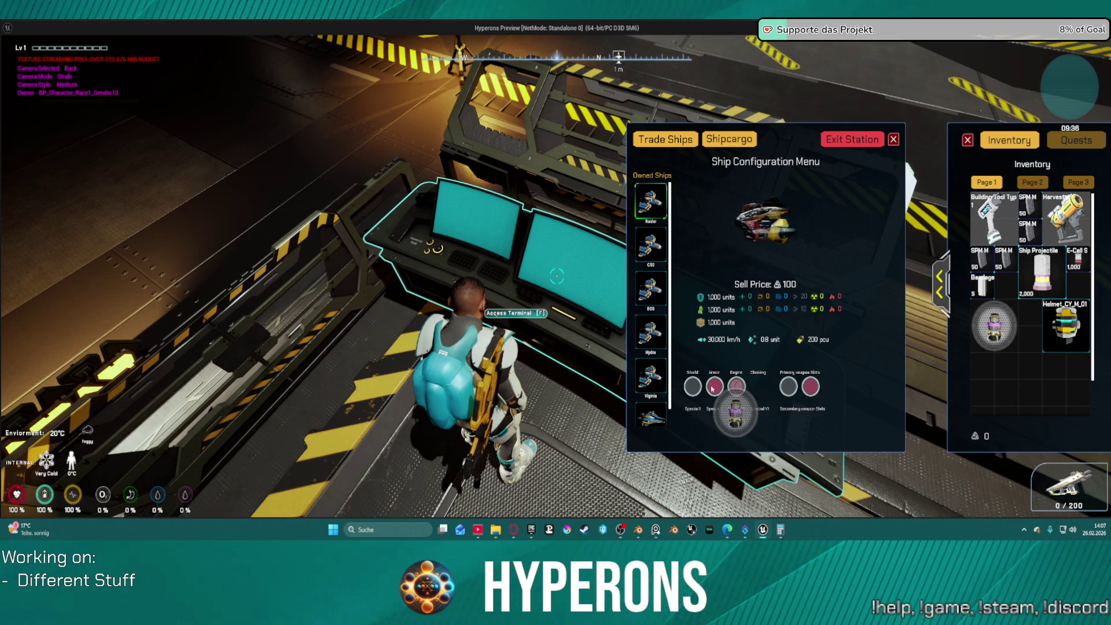
mouse_move(745, 389)
left_mouse_down()
mouse_move(804, 408)
mouse_move(986, 374)
left_mouse_up()
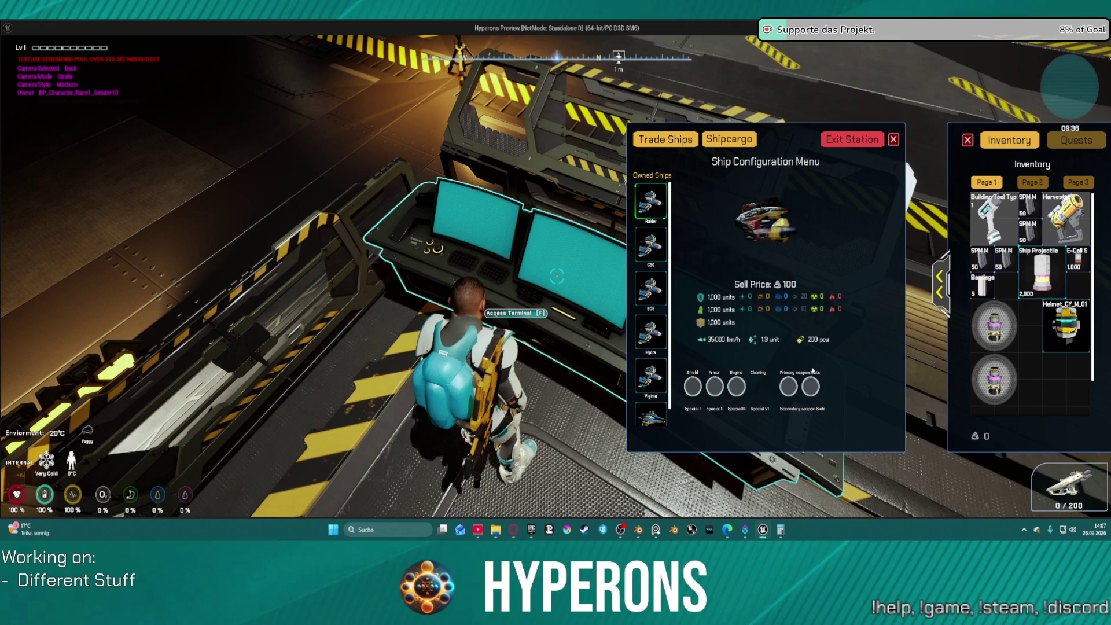
Step: Swap the Grav Engine S in and out of the Engine slot, leave it installed, then quit to the editor
mouse_move(1001, 386)
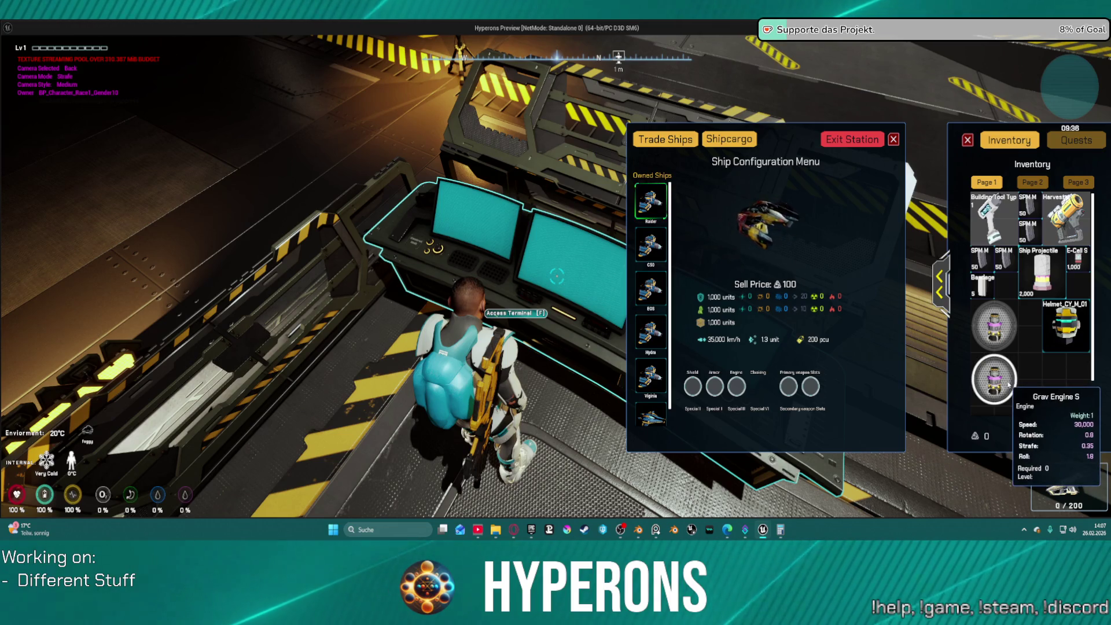
mouse_move(1001, 386)
left_mouse_down()
mouse_move(764, 376)
mouse_move(739, 393)
left_mouse_up()
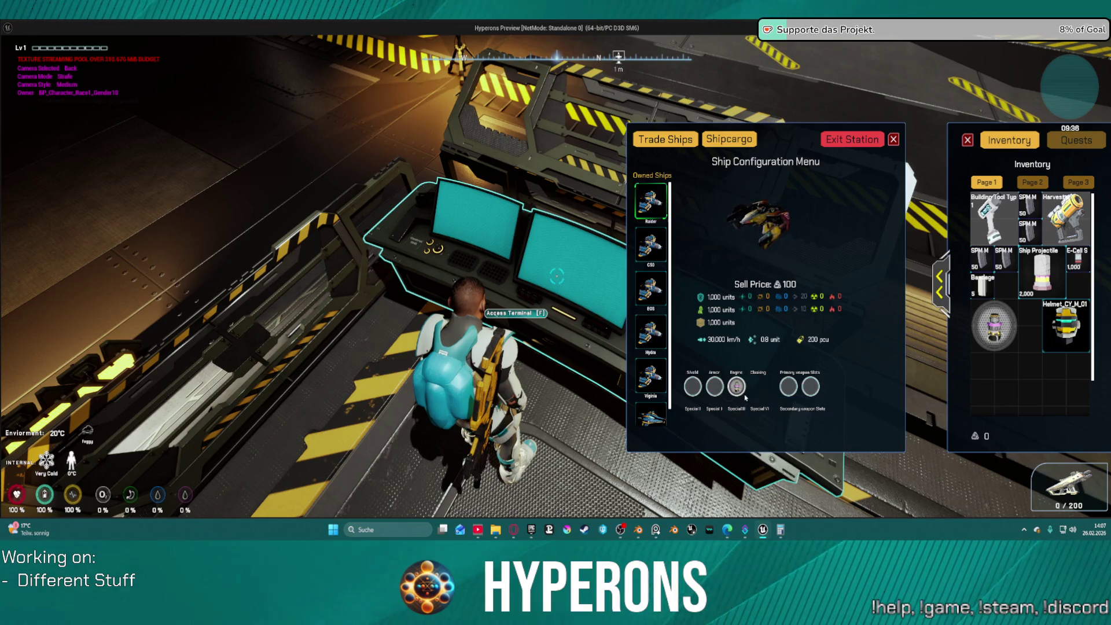
mouse_move(737, 387)
left_mouse_down()
mouse_move(977, 408)
mouse_move(991, 404)
mouse_move(984, 374)
left_mouse_up()
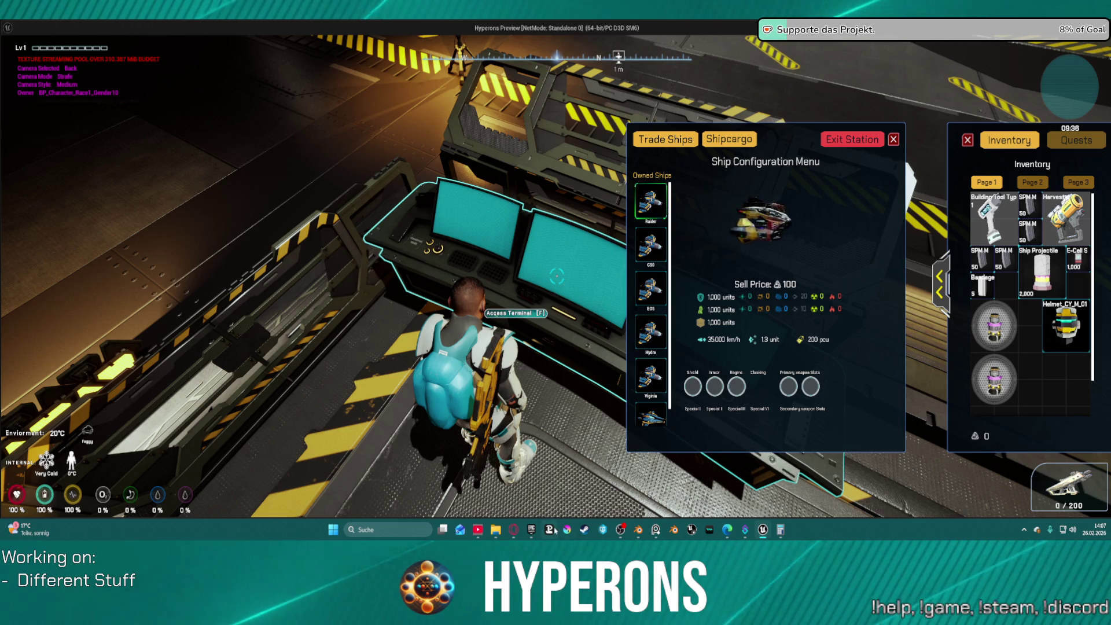
mouse_move(509, 515)
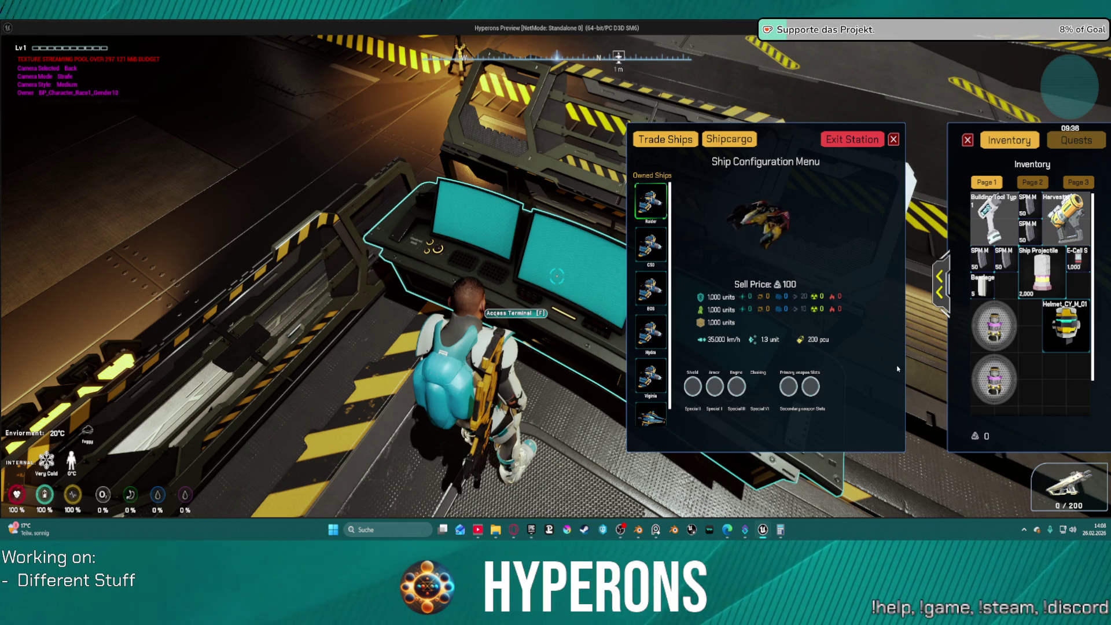
mouse_move(994, 326)
left_mouse_down()
mouse_move(768, 368)
mouse_move(736, 386)
left_mouse_up()
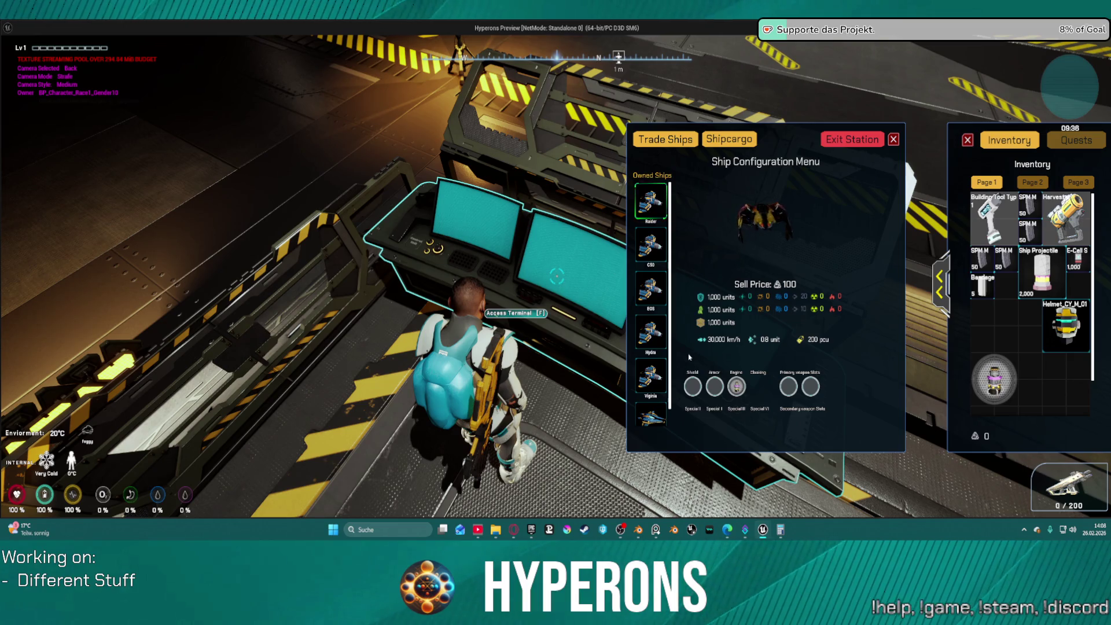
key("Escape")
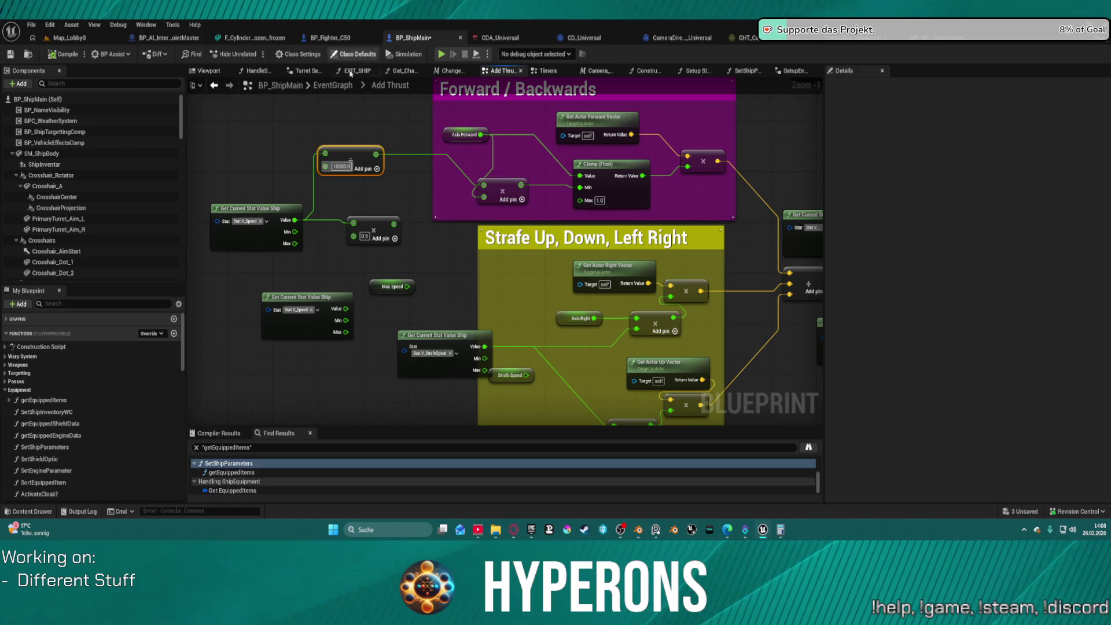
Step: Browse the Content Drawer to Vehicles/Ships/ShipDatas/DT_Ships and open DT_Spaceships_Fighter
left_click(348, 118)
key("ctrl+space")
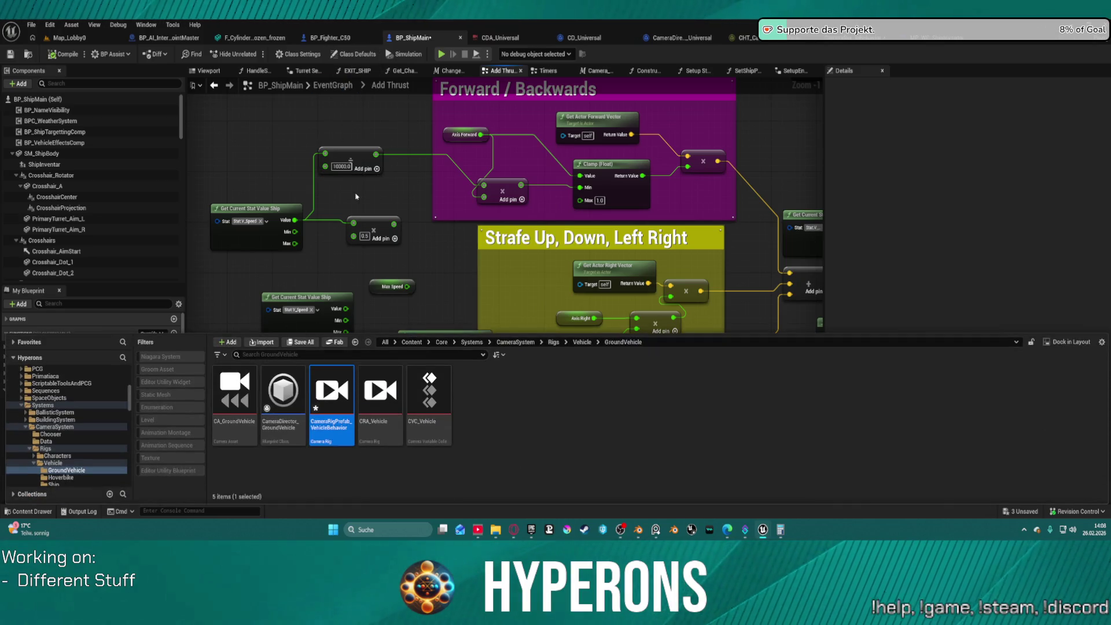
left_click(29, 56)
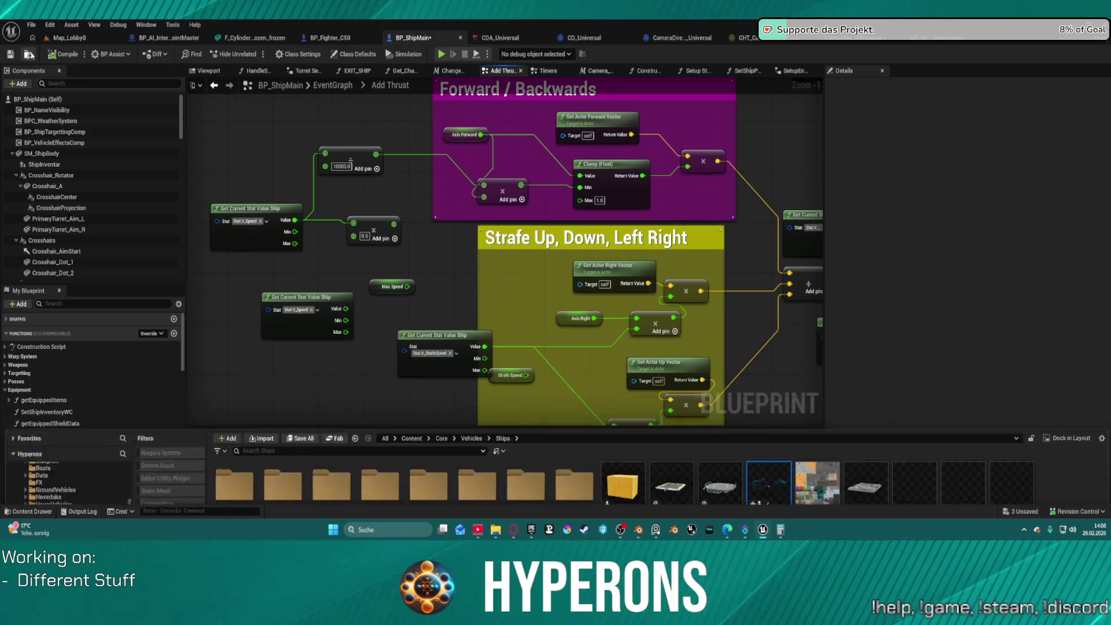
left_click(304, 398)
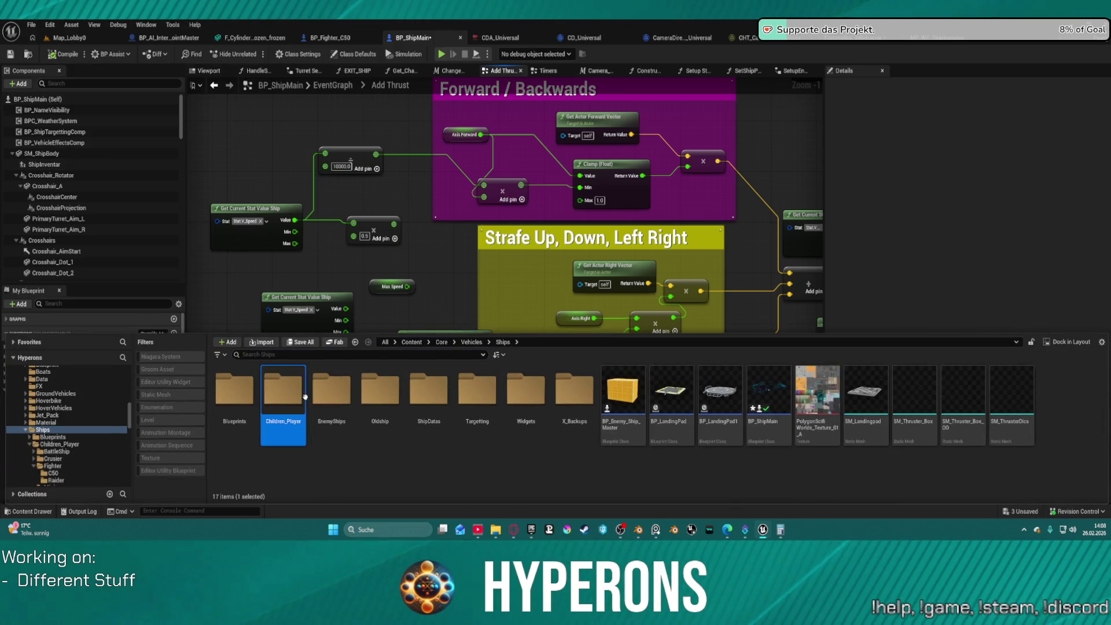
double_click(305, 397)
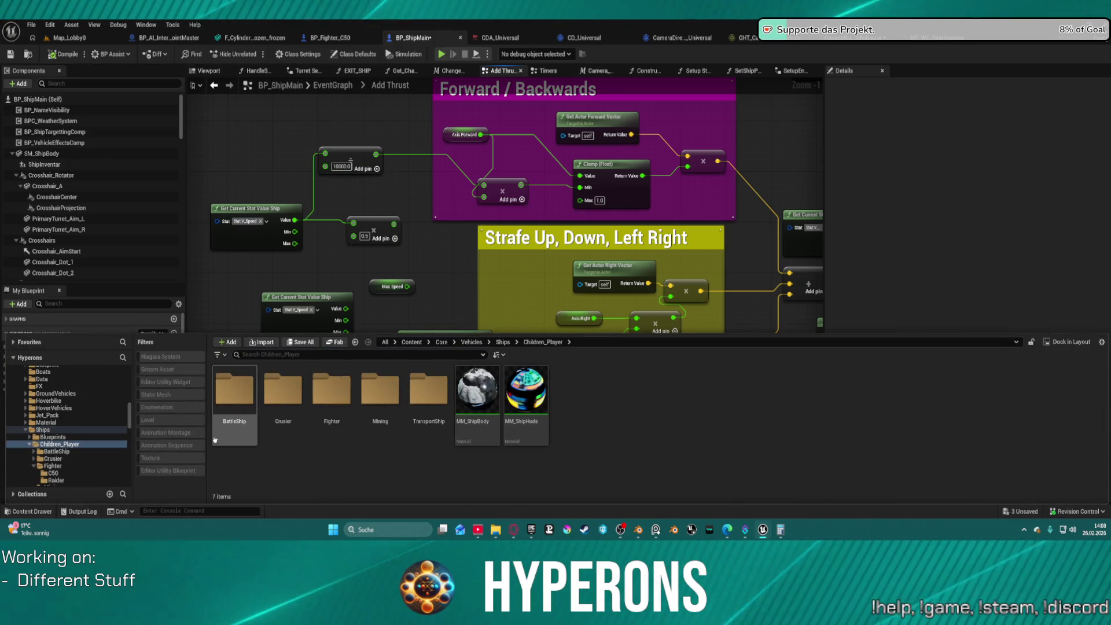
scroll(53, 450, "down", 3)
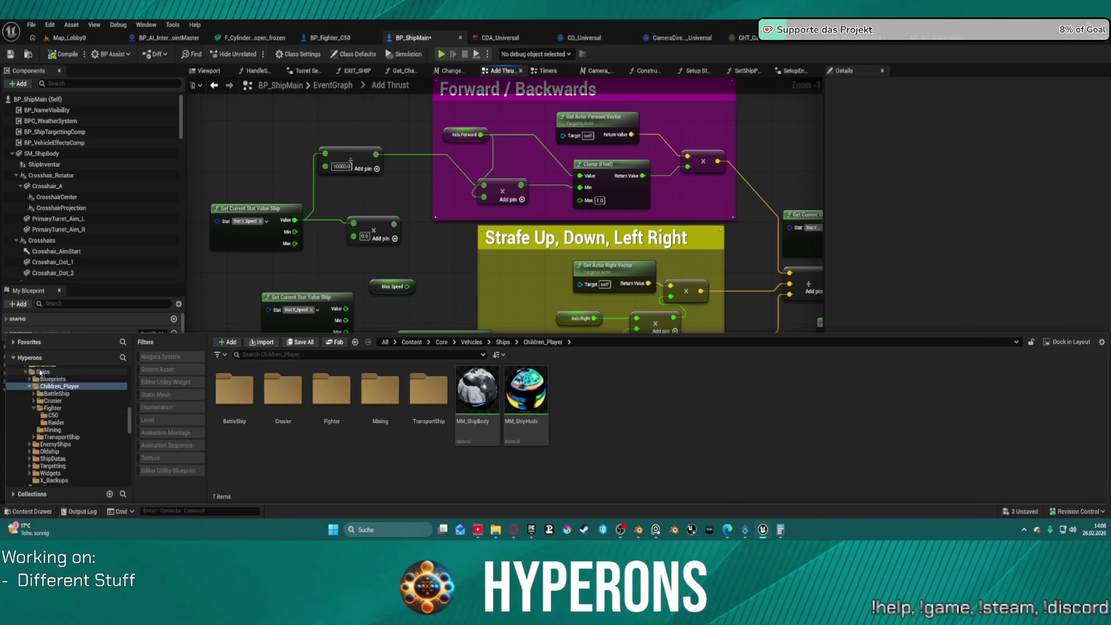
left_click(43, 372)
double_click(429, 399)
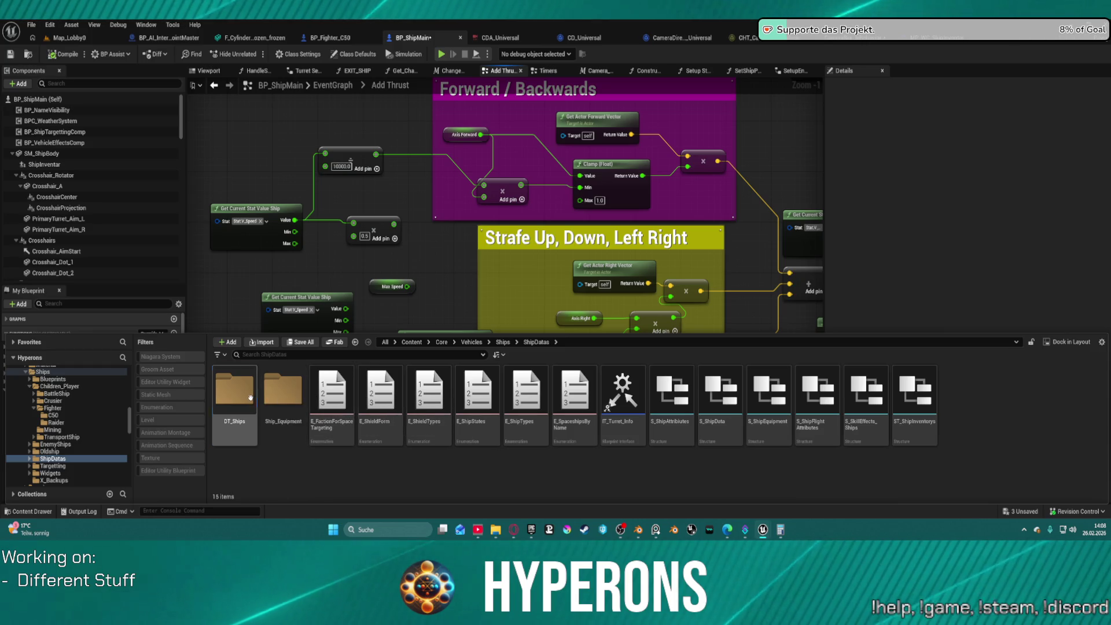
double_click(247, 393)
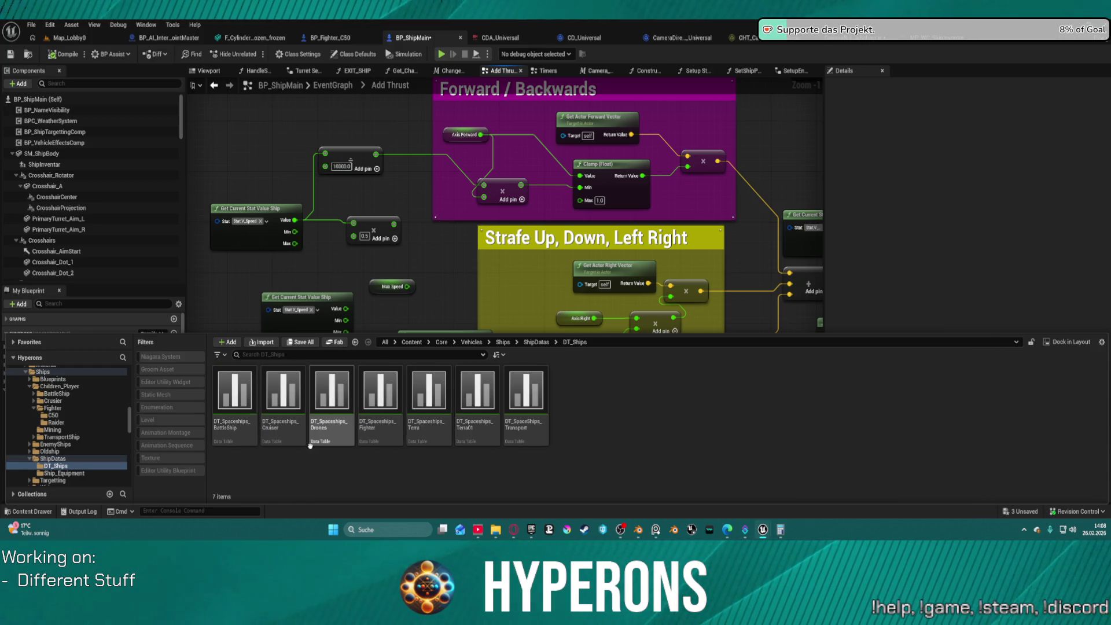
double_click(378, 437)
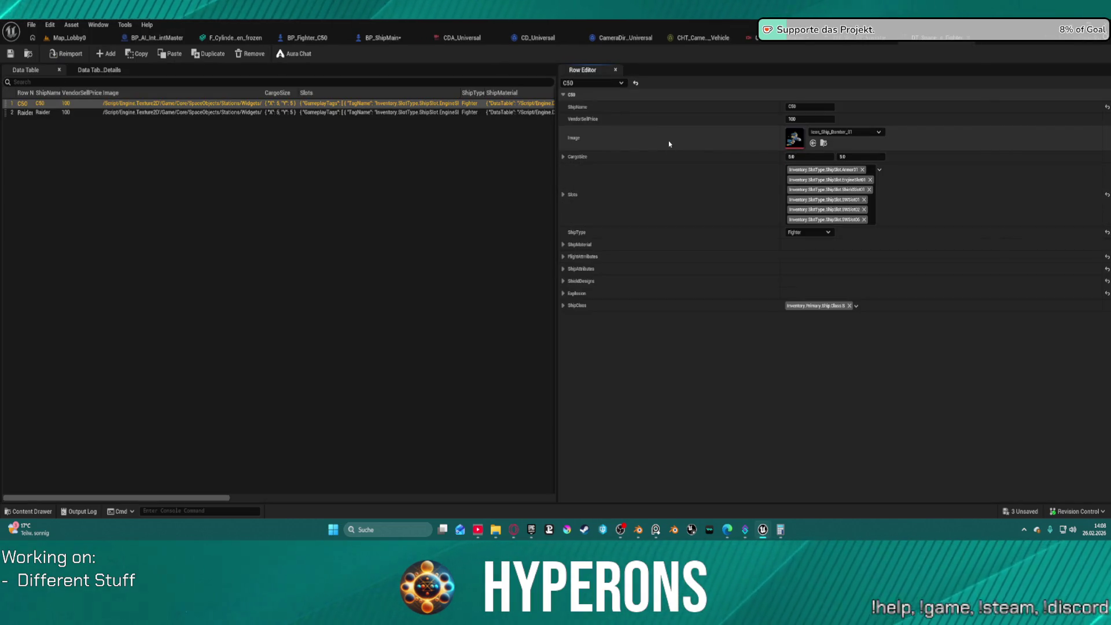
Step: Expand the C50 row's ShipAttributes, ShipStats and stat entries Index [0] through [9]
left_click(563, 270)
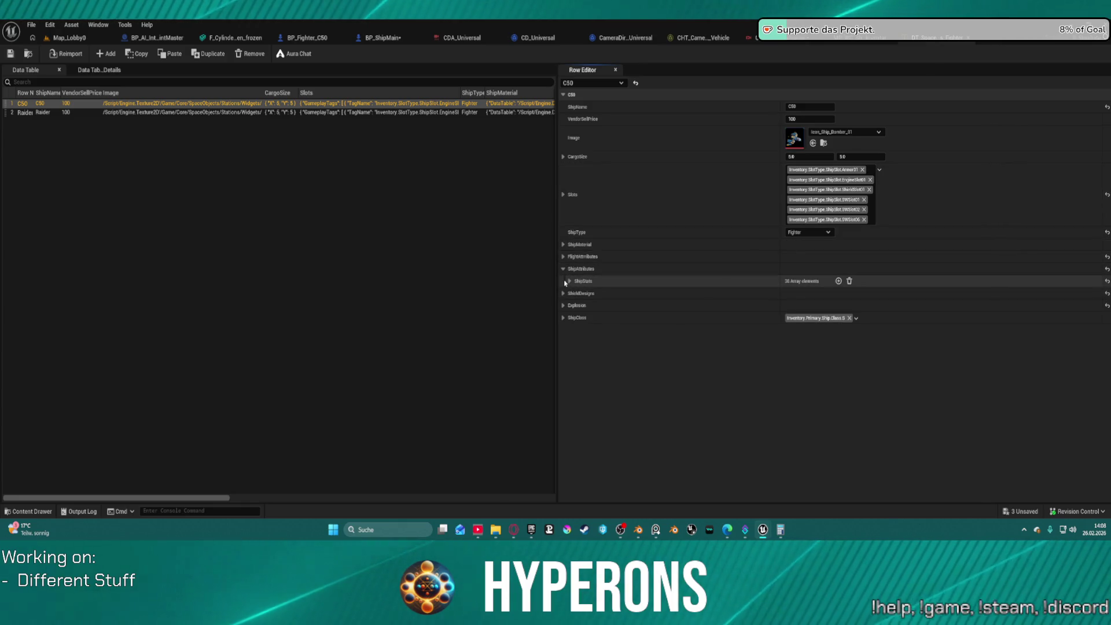
left_click(570, 281)
left_click(577, 294)
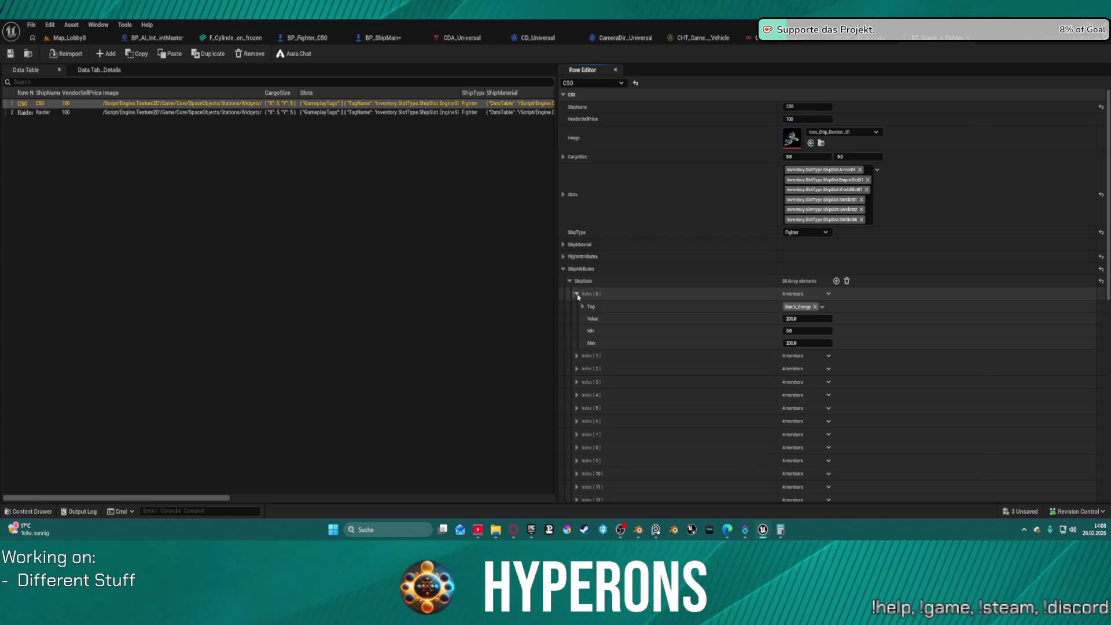
left_click(577, 355)
left_click(577, 417)
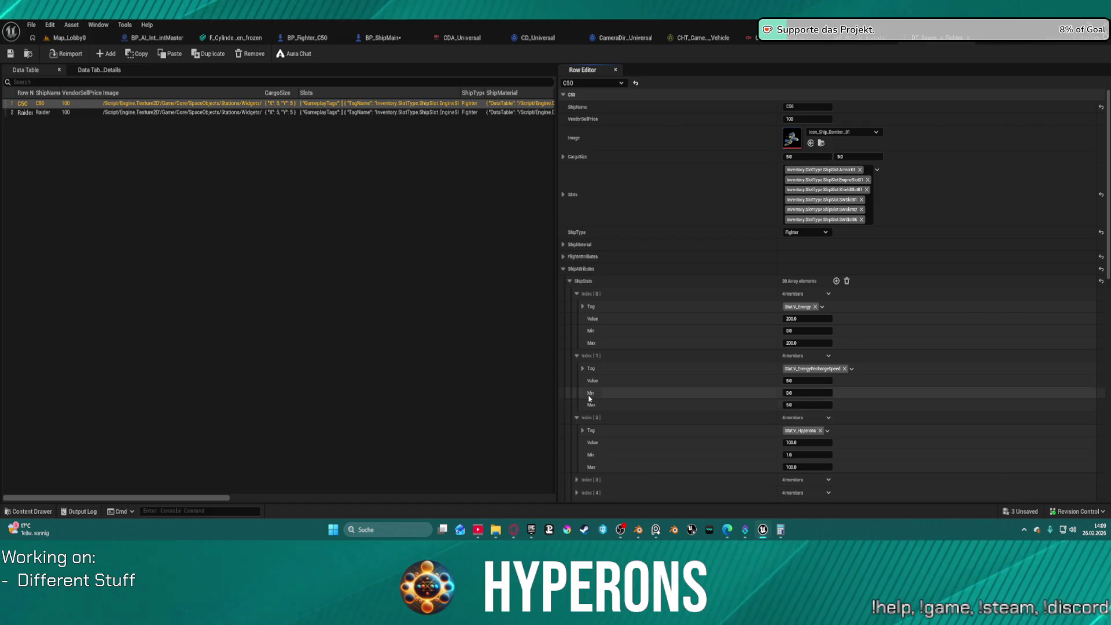
scroll(590, 399, "down", 3)
left_click(576, 408)
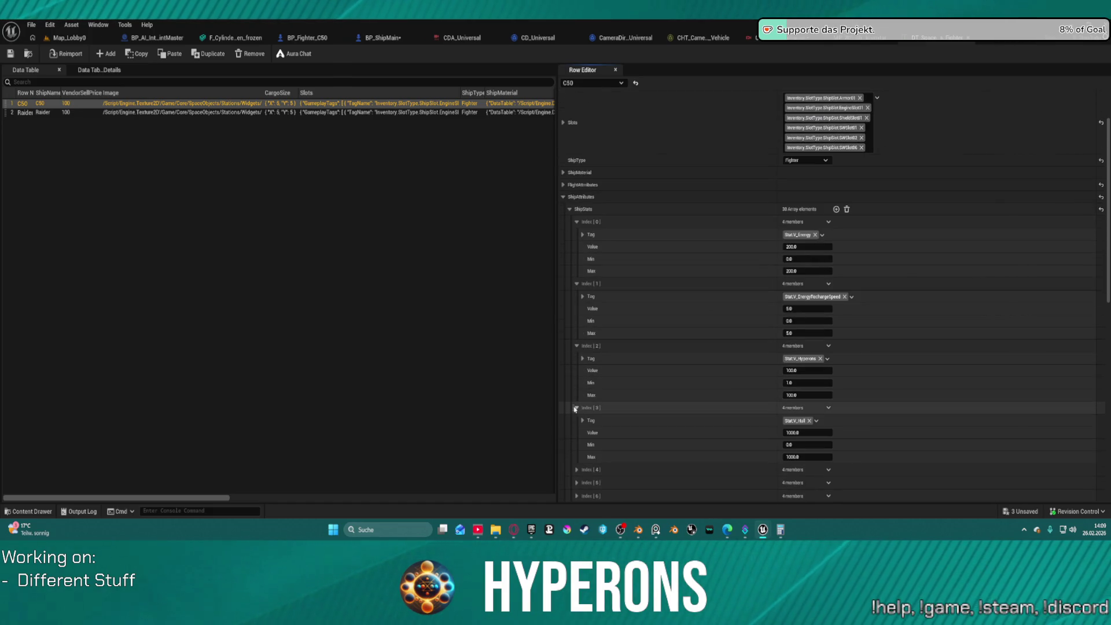
scroll(576, 414, "down", 1)
left_click(576, 442)
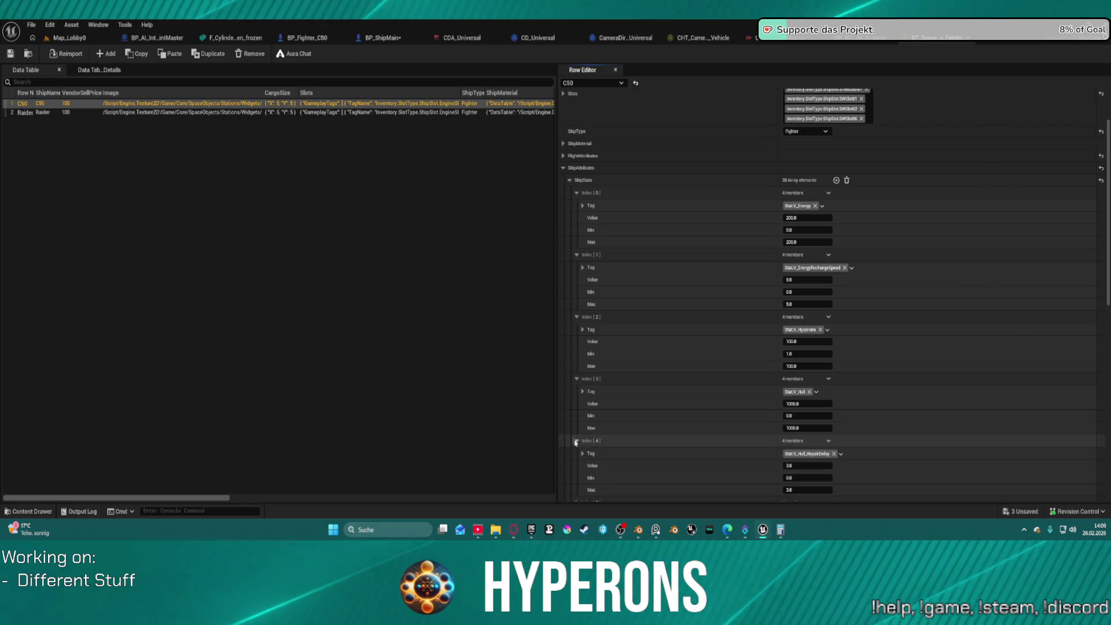
scroll(576, 443, "down", 3)
scroll(582, 417, "down", 2)
left_click(576, 418)
left_click(577, 418)
scroll(577, 422, "down", 3)
left_click(577, 425)
left_click(577, 432)
scroll(577, 433, "down", 10)
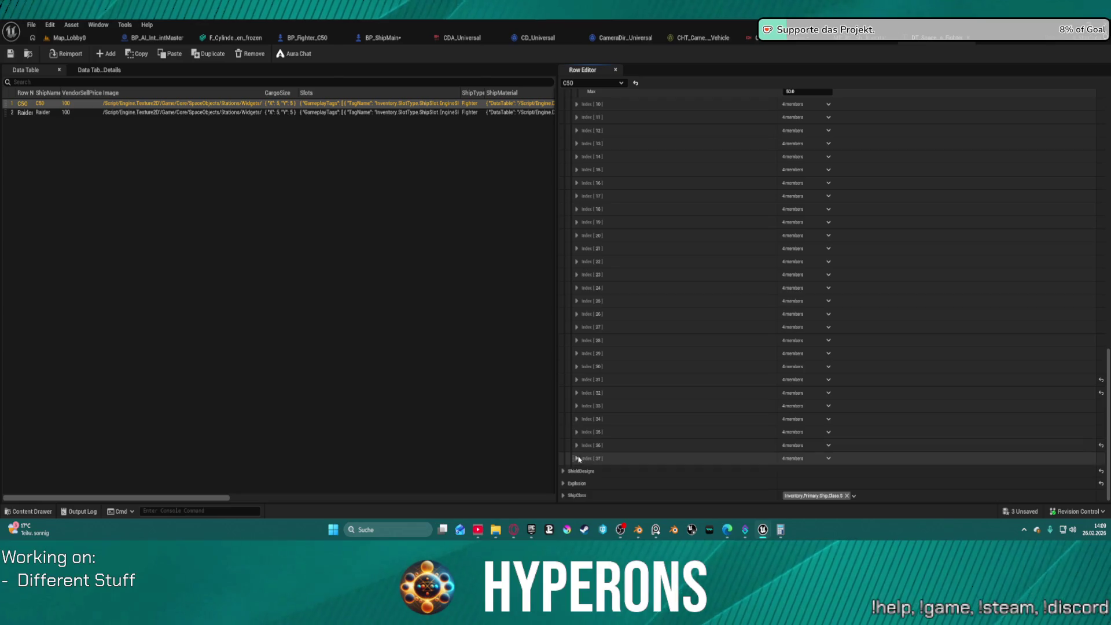
Step: Expand stat entries Index [37] down to [30], covering warp cooldown, strafe and rotation speed
left_click(576, 457)
left_click(576, 445)
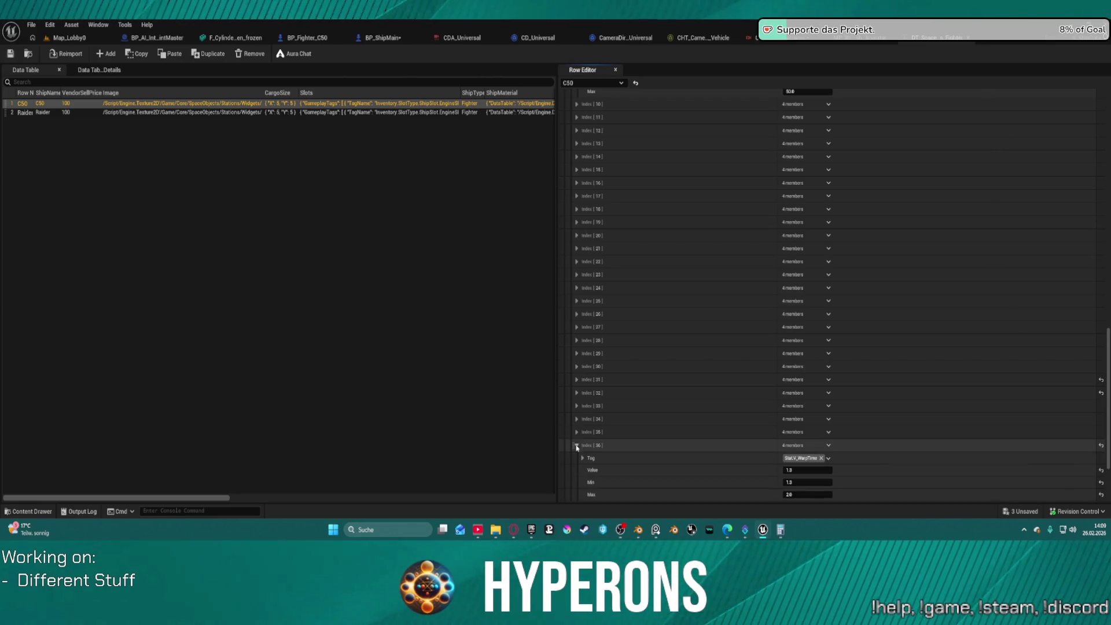
left_click(576, 432)
left_click(578, 418)
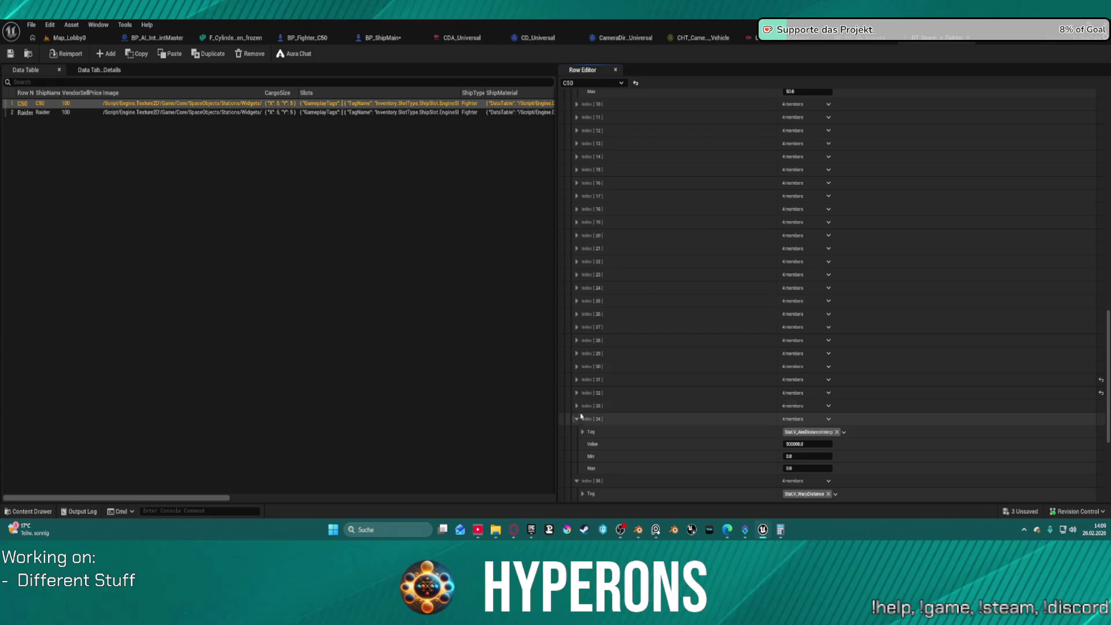
left_click(577, 406)
left_click(577, 393)
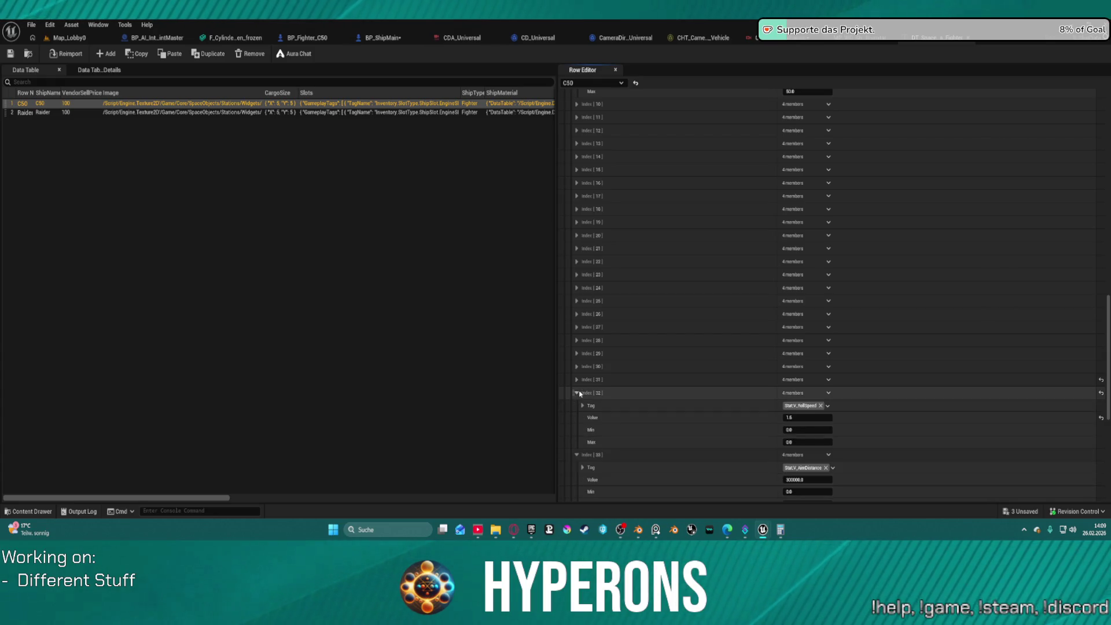
left_click(577, 379)
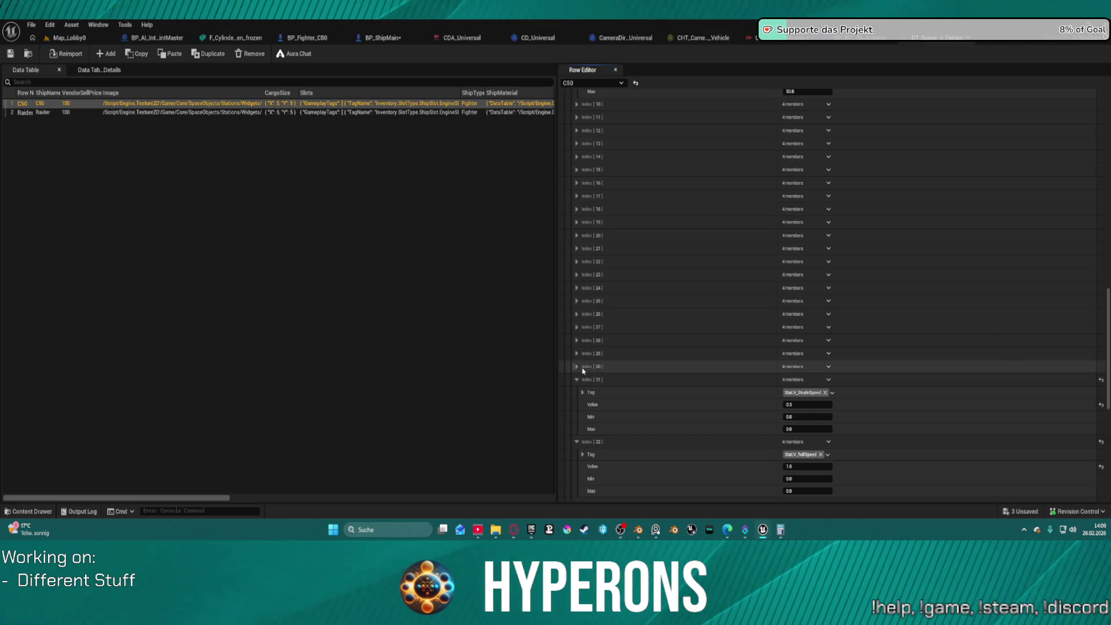
left_click(577, 367)
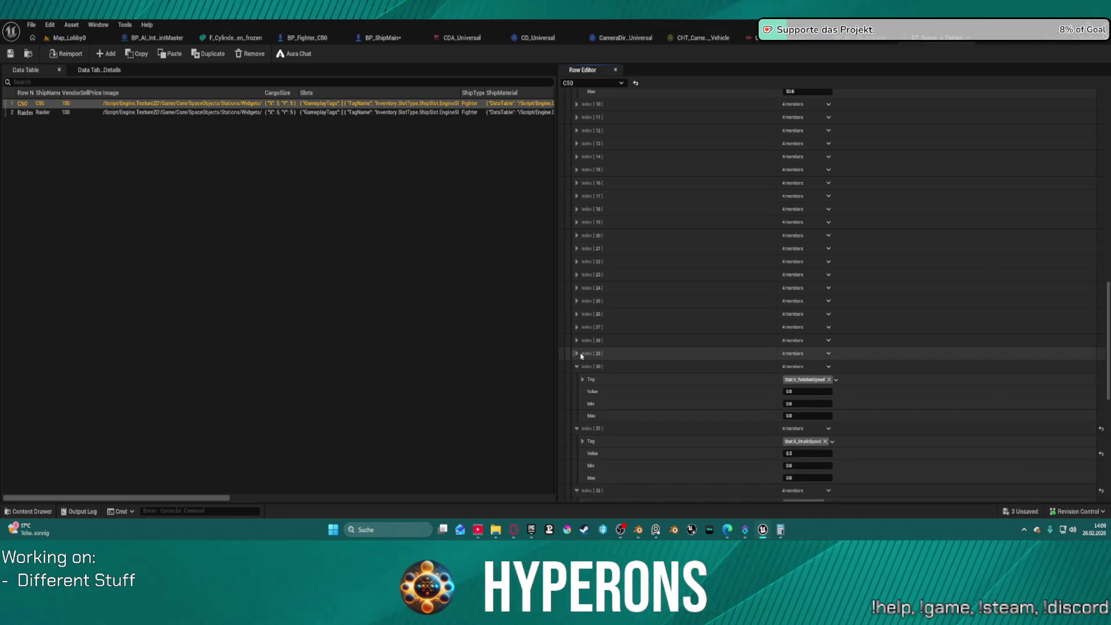
Step: Set C50's Speed stat (Index [29]) to 10000 with a 50000 maximum, then save and check out the table
left_click(577, 354)
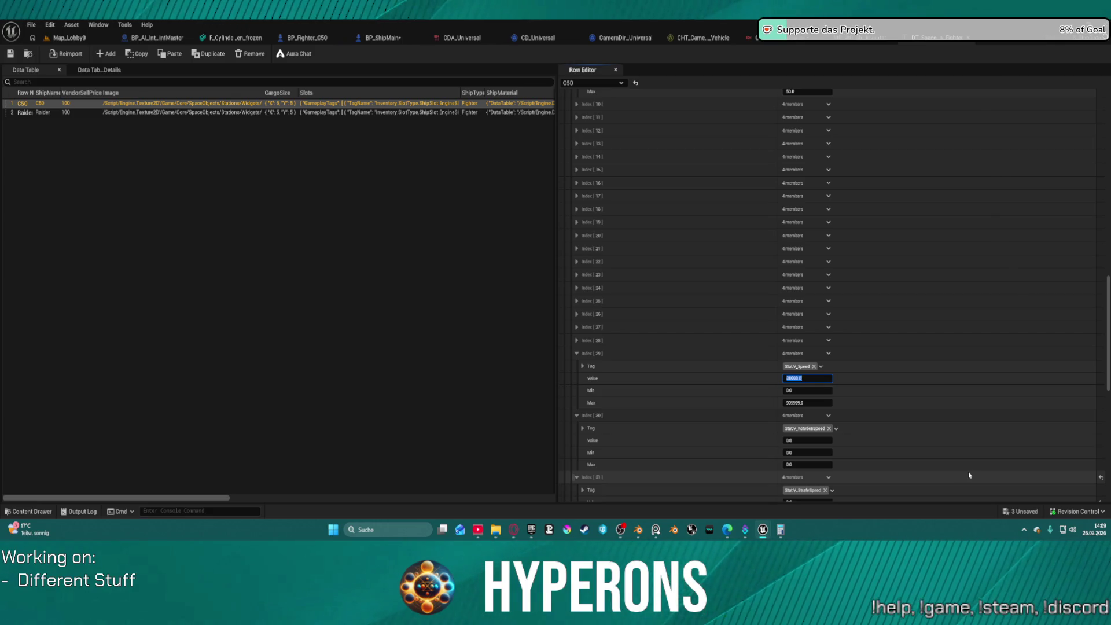
left_click(804, 402)
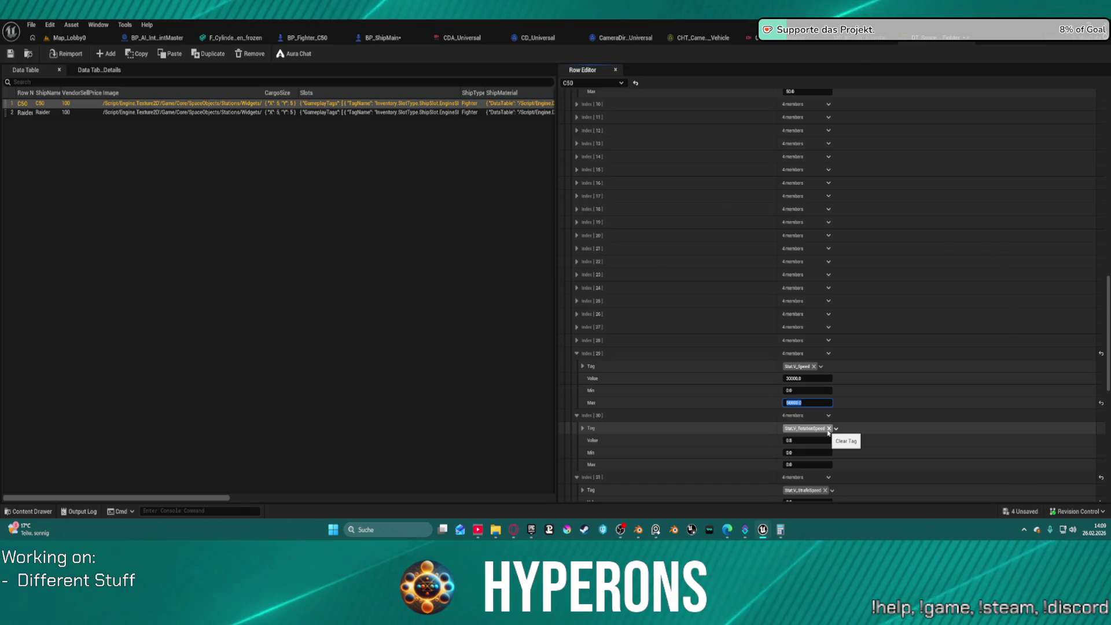
key("Return")
left_click(576, 340)
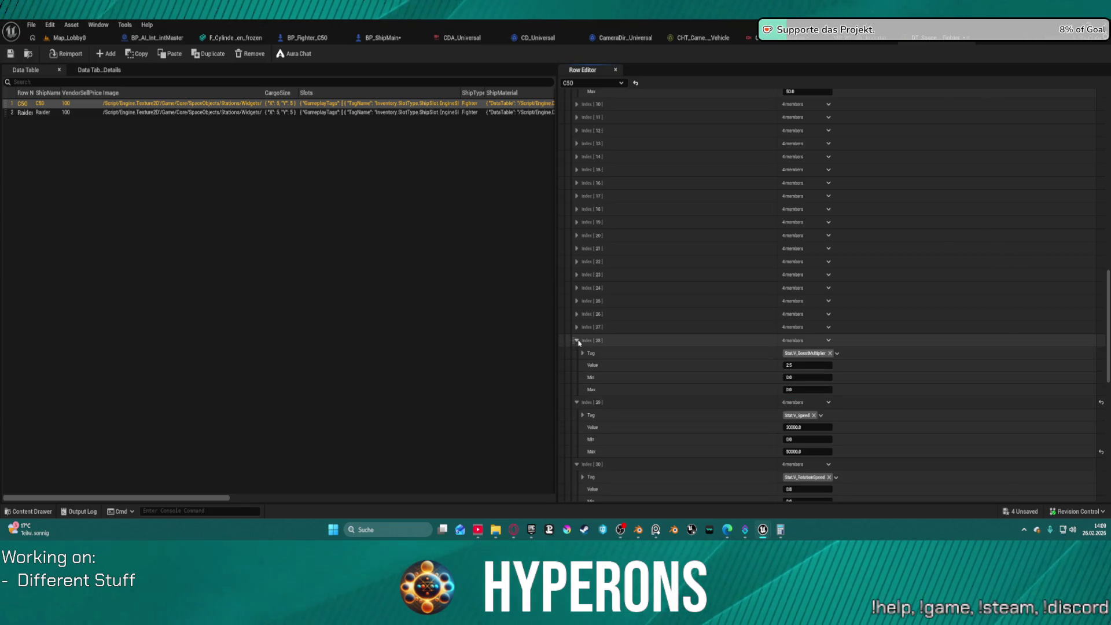
left_click(577, 340)
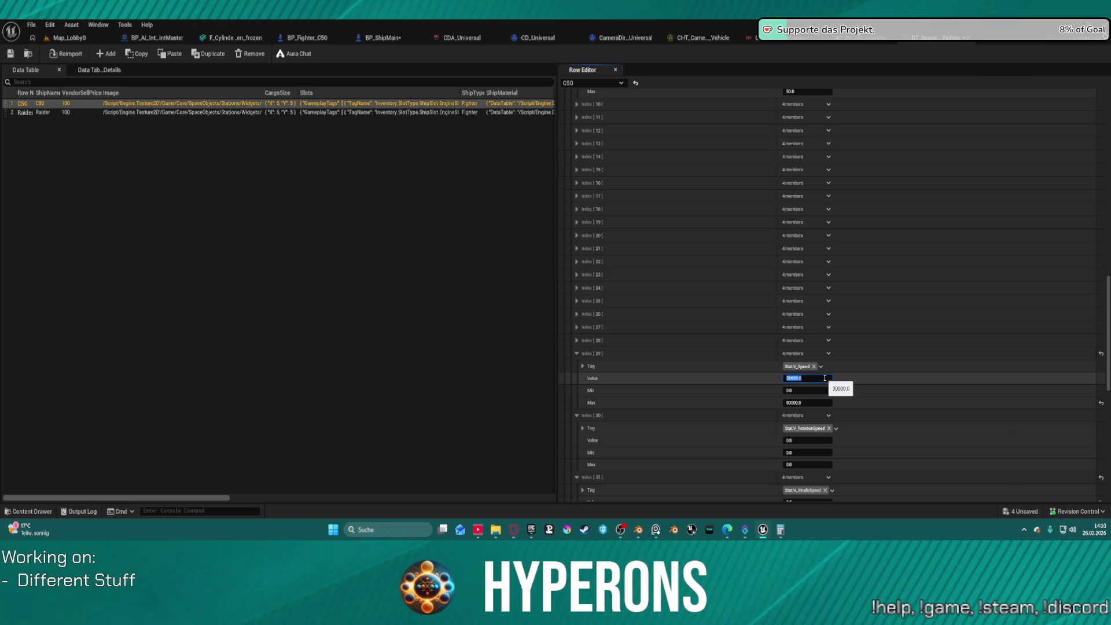
type("5")
key("Return")
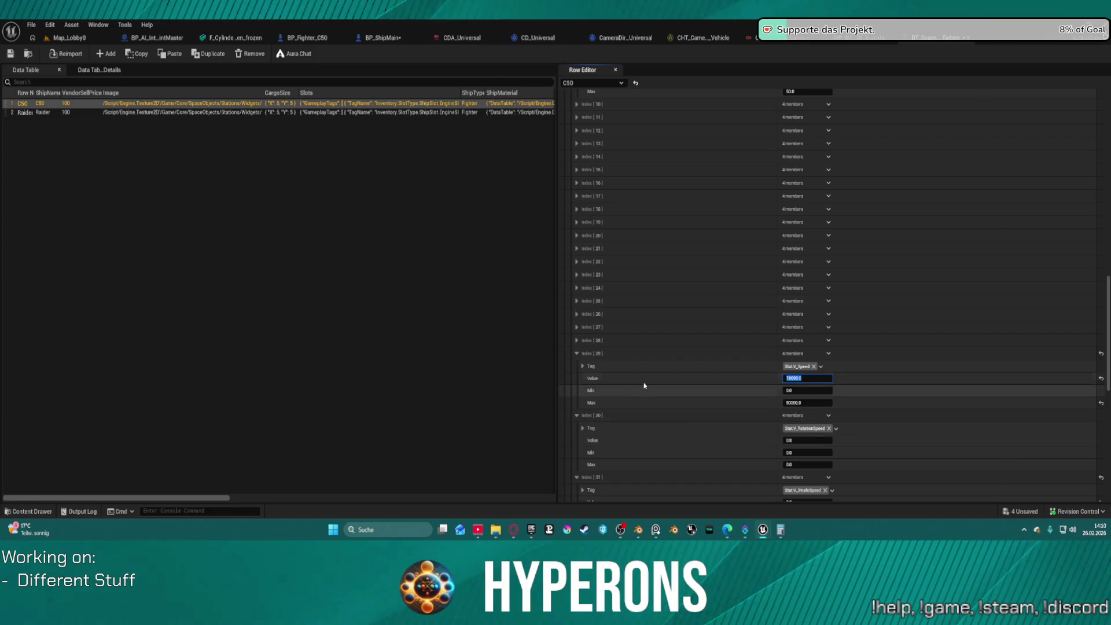
left_click(10, 54)
left_click(546, 375)
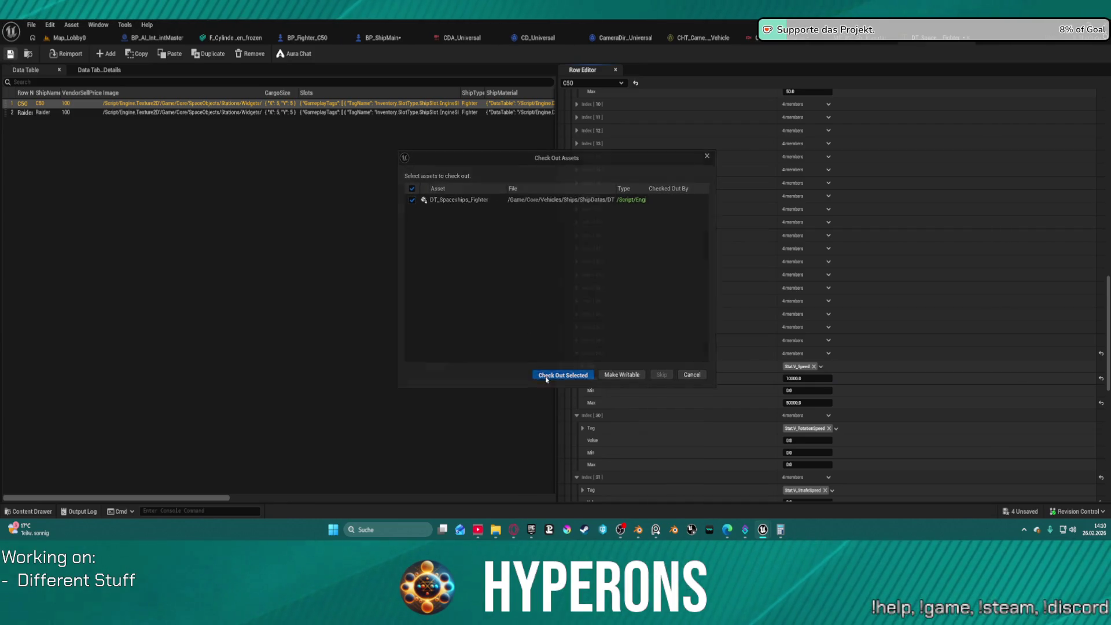
Step: Play Map_Lobby0 in the editor with a chosen character and open the terminal's Ship Configuration Menu
left_click(66, 38)
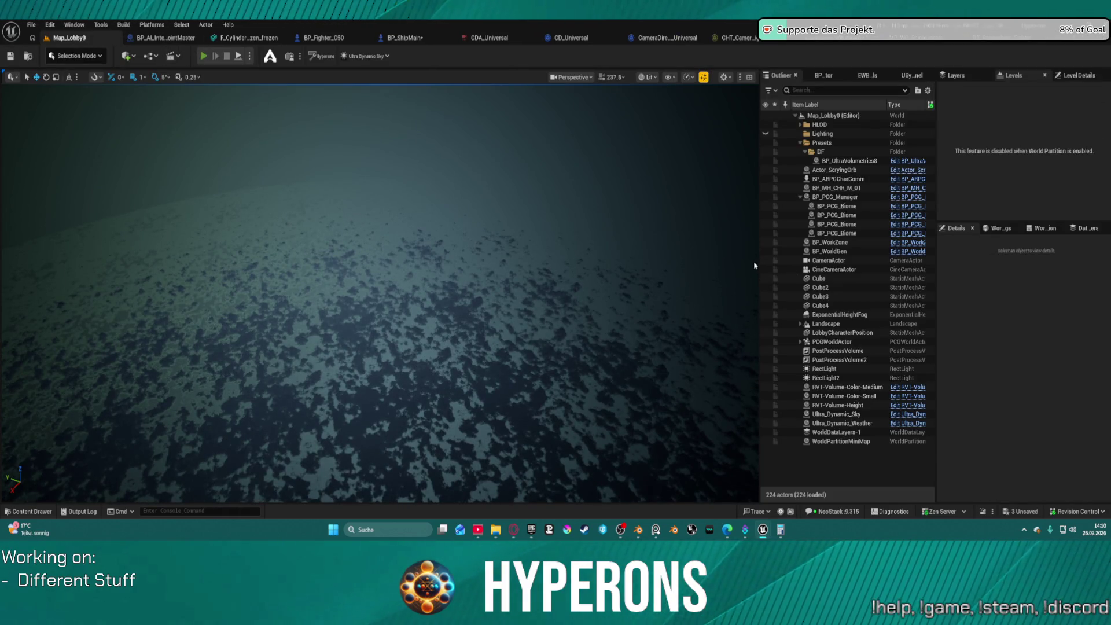
key("alt+p")
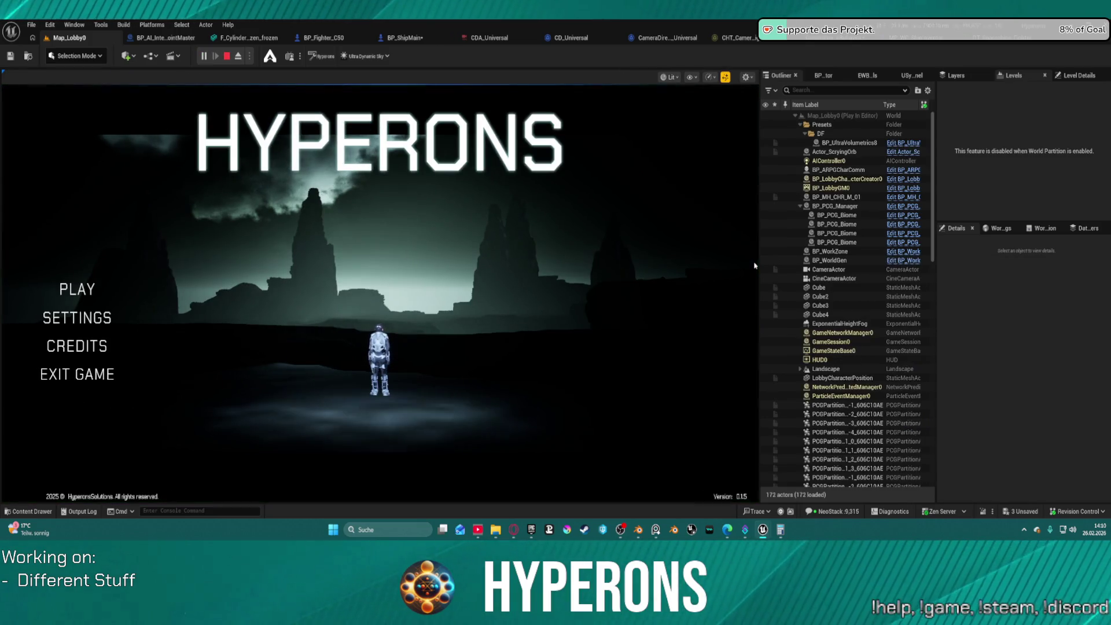
left_click(96, 298)
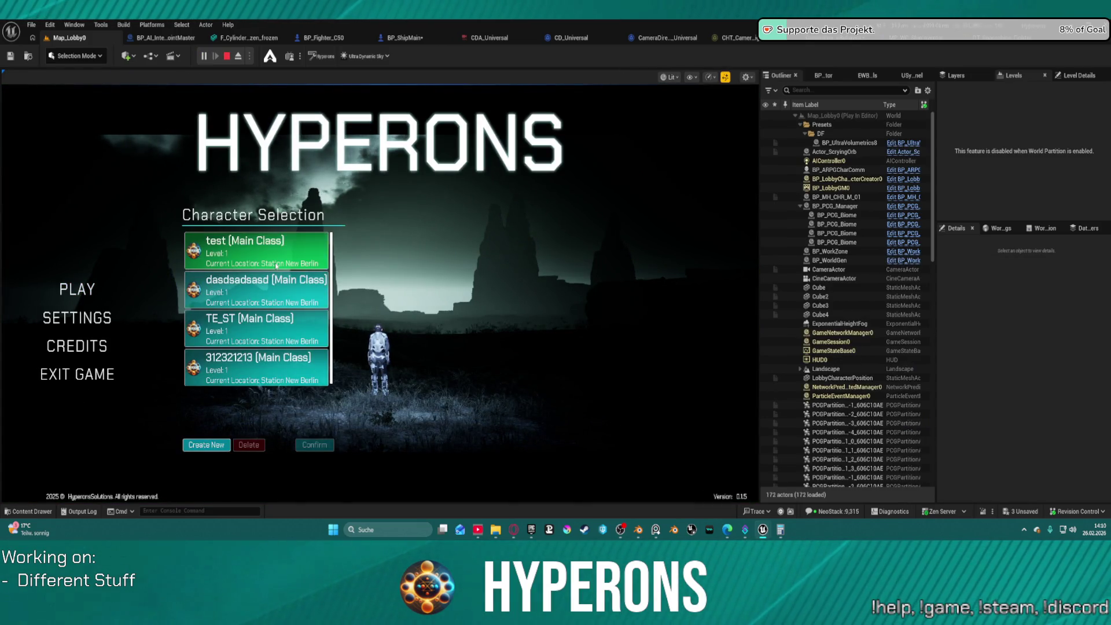
left_click(277, 265)
left_click(314, 445)
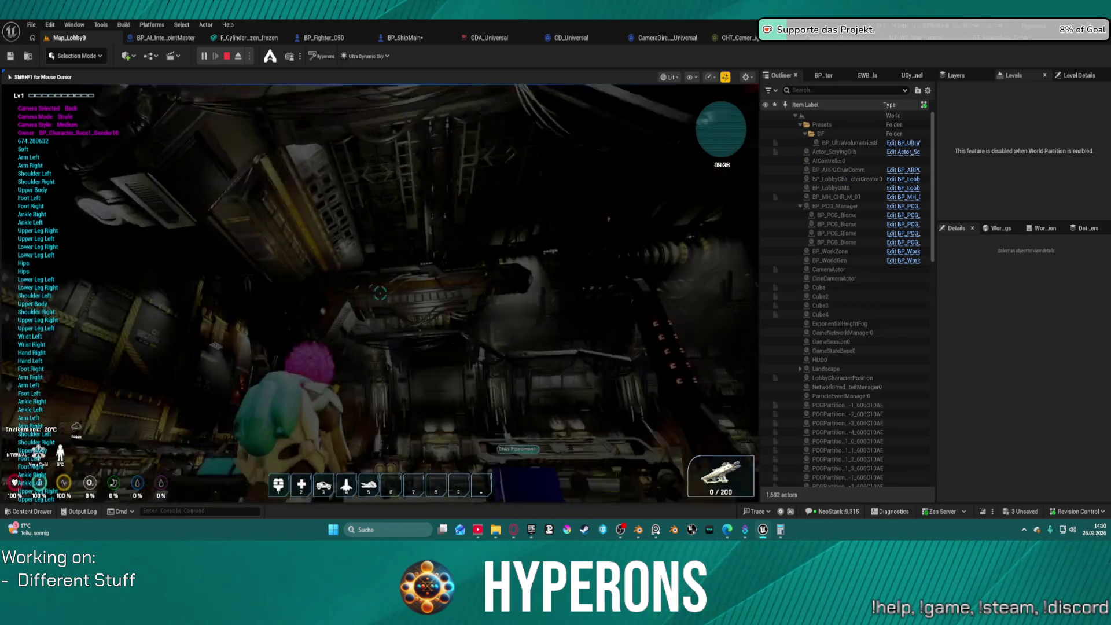
key("f")
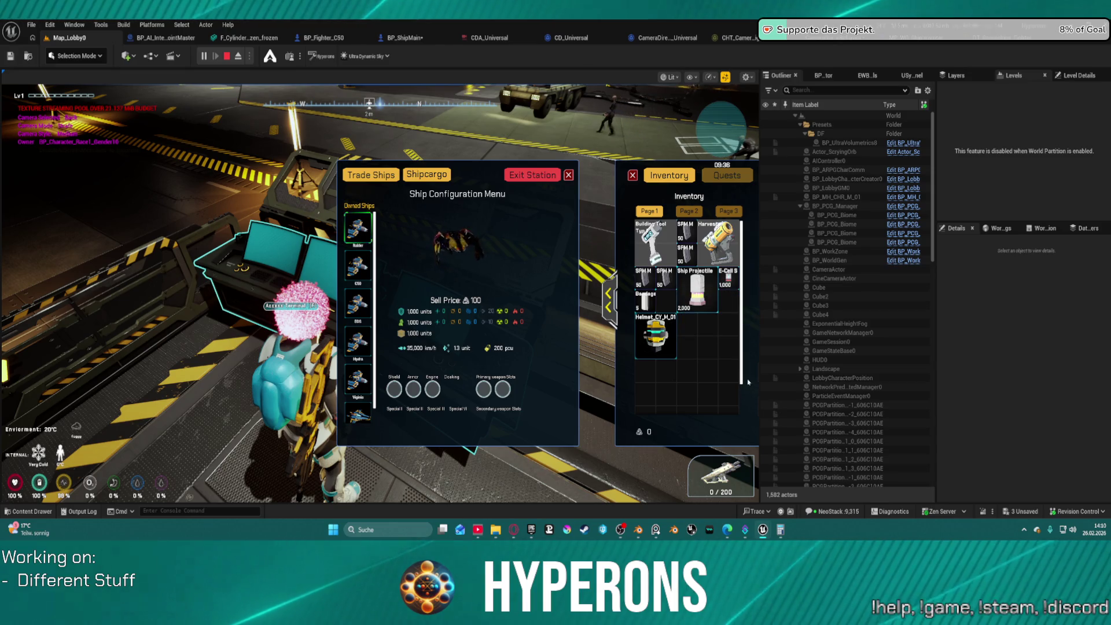
Step: Exit the station terminal and move a ship equipment item into the inventory
scroll(729, 381, "down", 1)
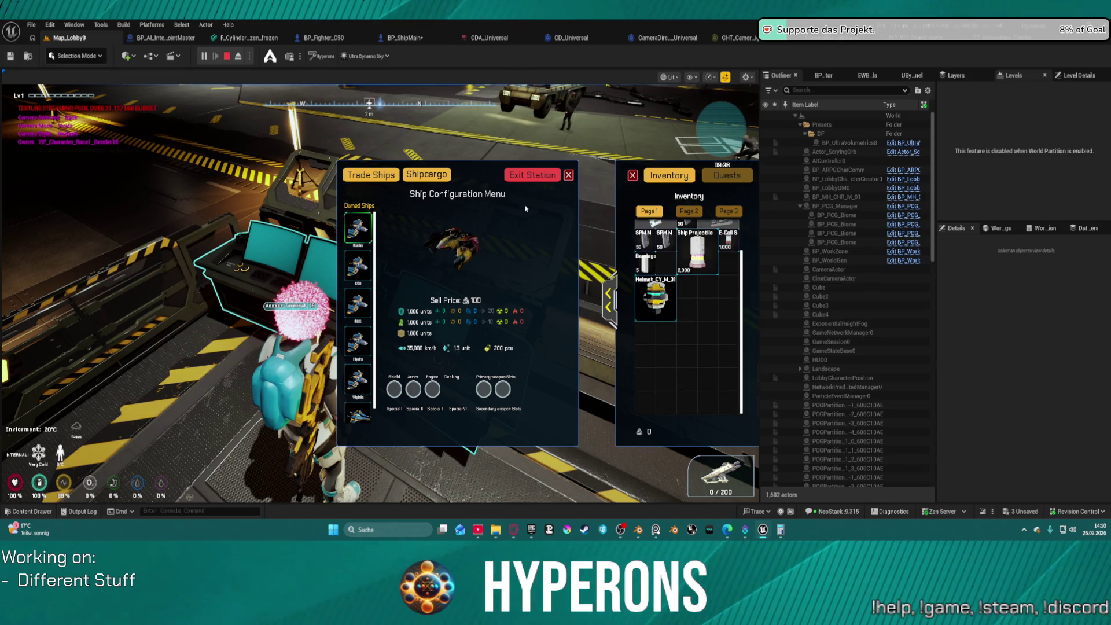
left_click(532, 175)
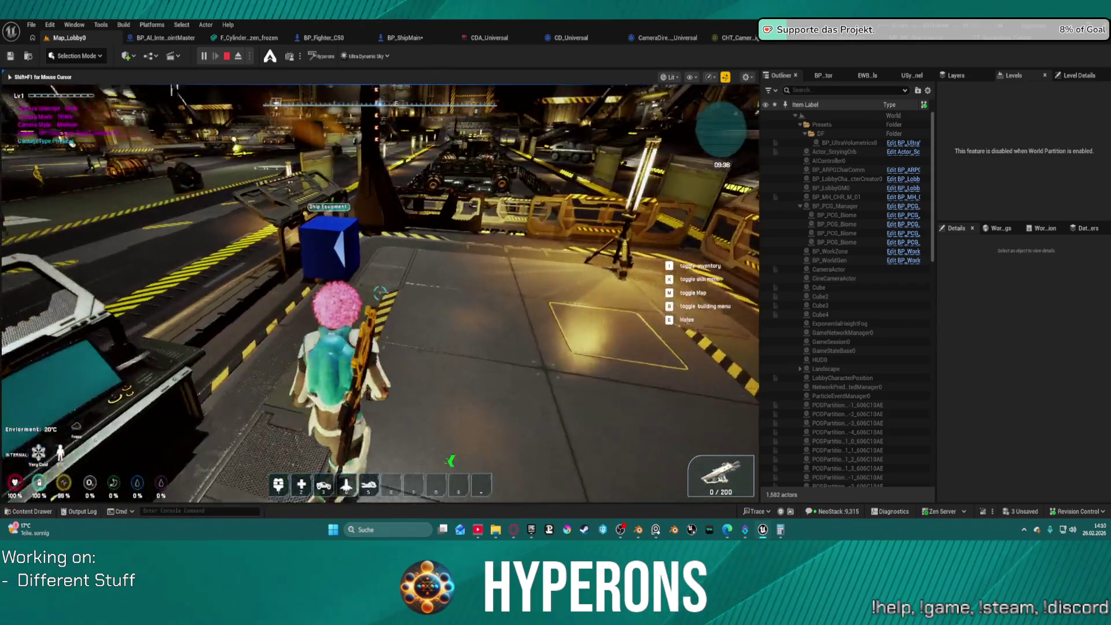
key("e")
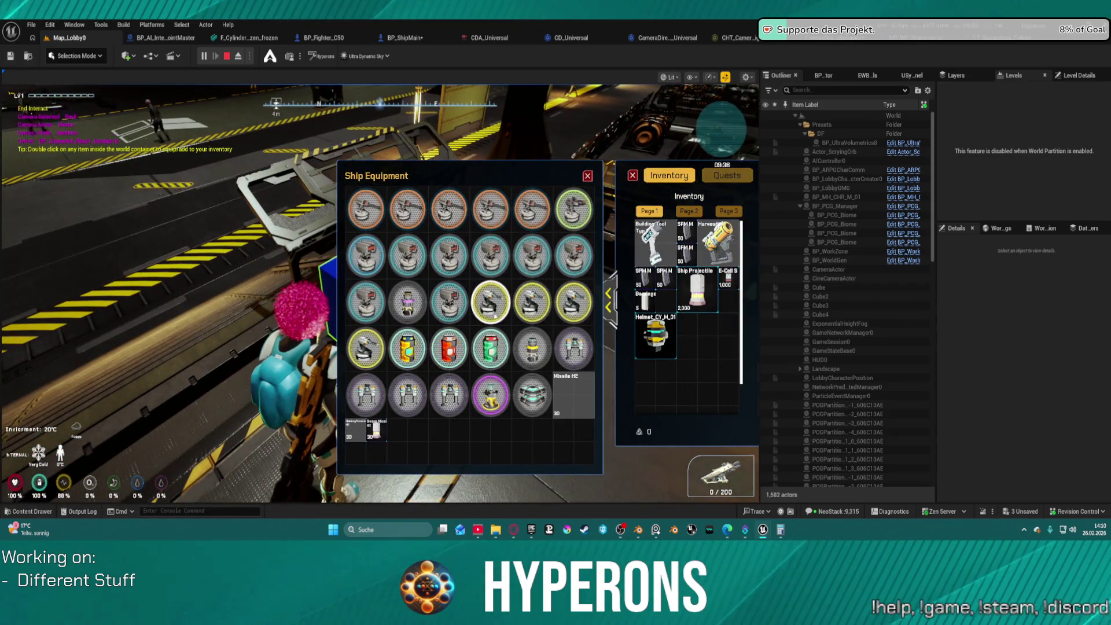
double_click(416, 295)
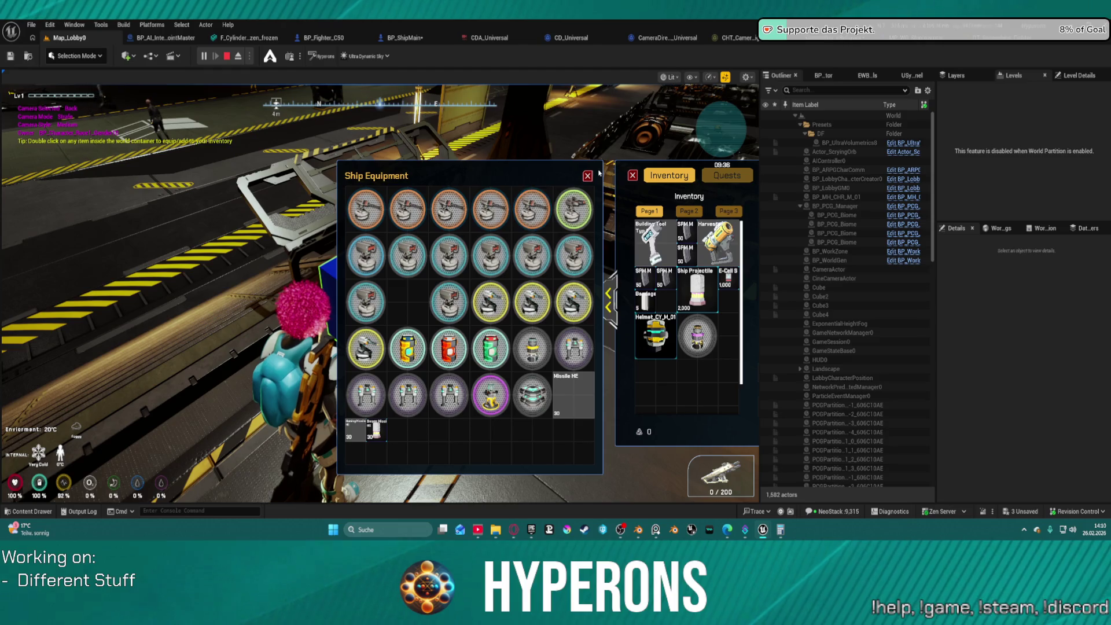
key("e")
Step: At the terminal, fit the new item on the ship, move the engine to inventory, and stop play
key("f")
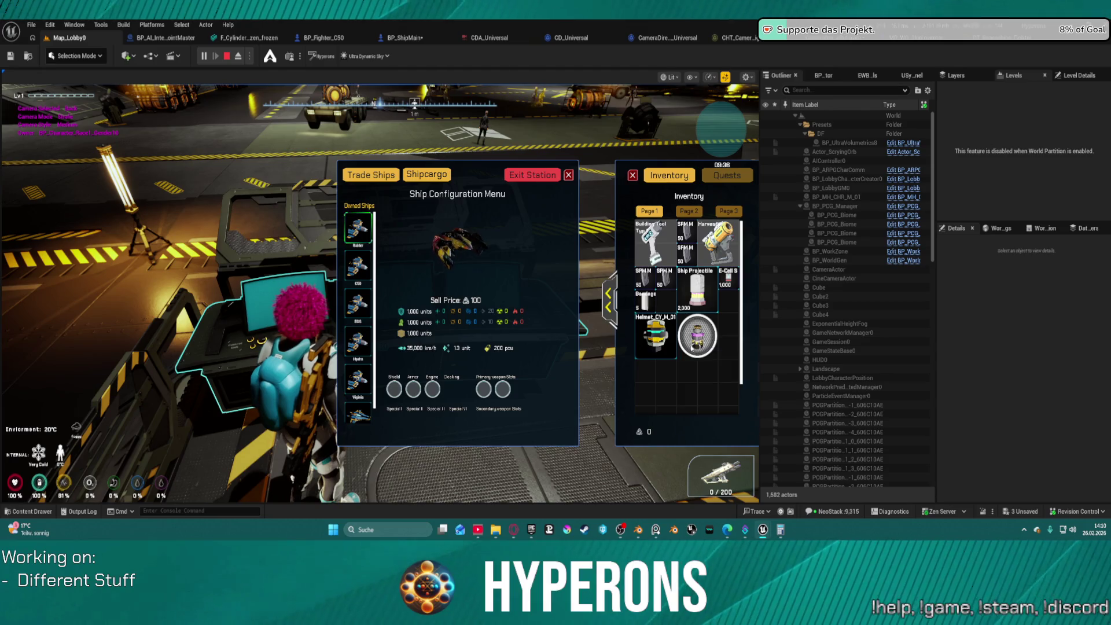
mouse_move(692, 347)
left_mouse_down()
mouse_move(659, 377)
mouse_move(385, 385)
mouse_move(627, 354)
mouse_move(681, 362)
mouse_move(697, 382)
mouse_move(387, 382)
mouse_move(435, 391)
left_mouse_up()
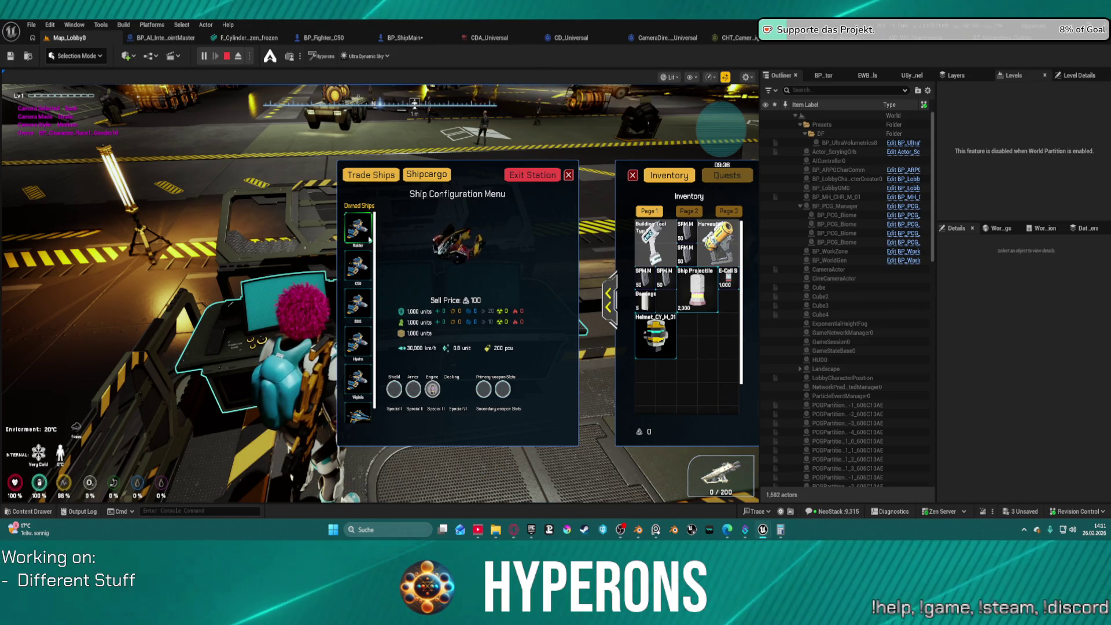
left_click_drag(433, 388, 643, 370)
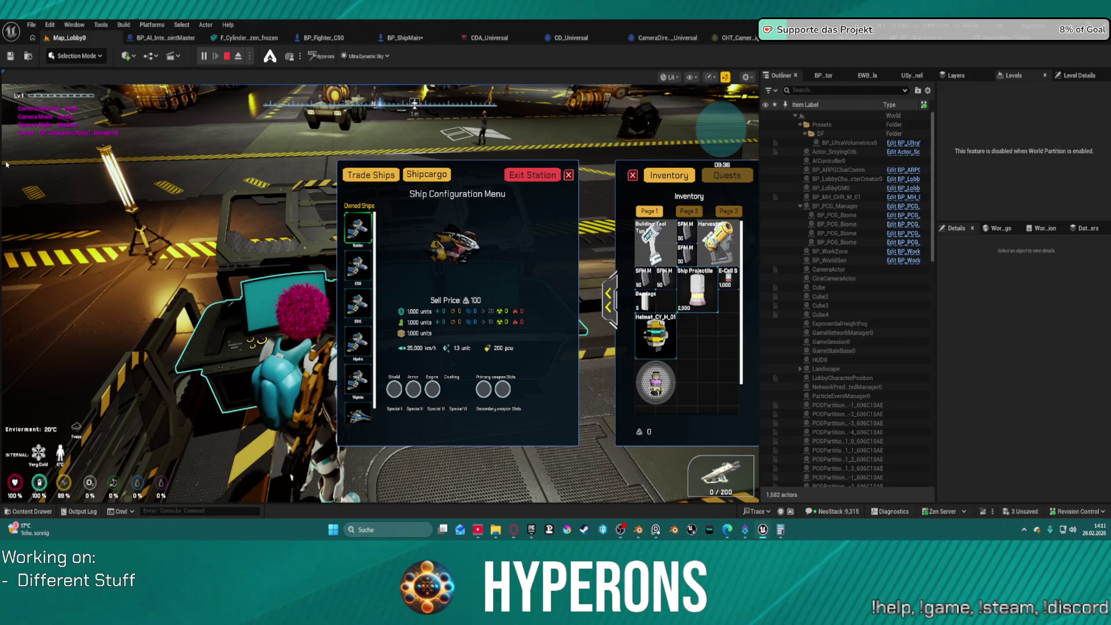
key("Escape")
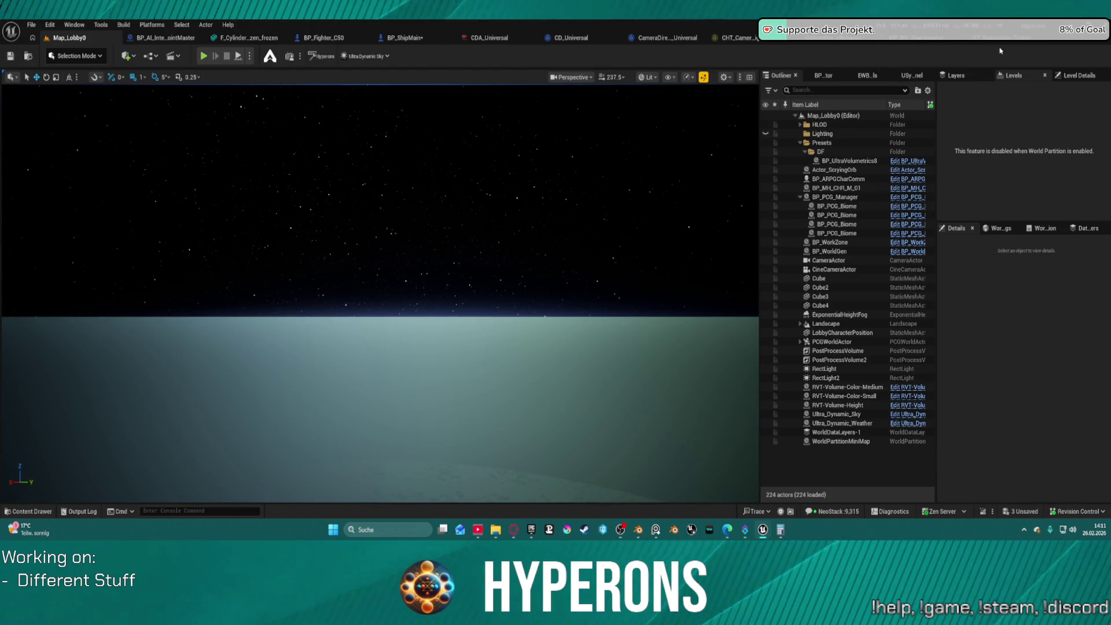
Step: Set the Raider row's speed stat value to 5000 in the DT_Space Fighter table
left_click(979, 38)
left_click(27, 115)
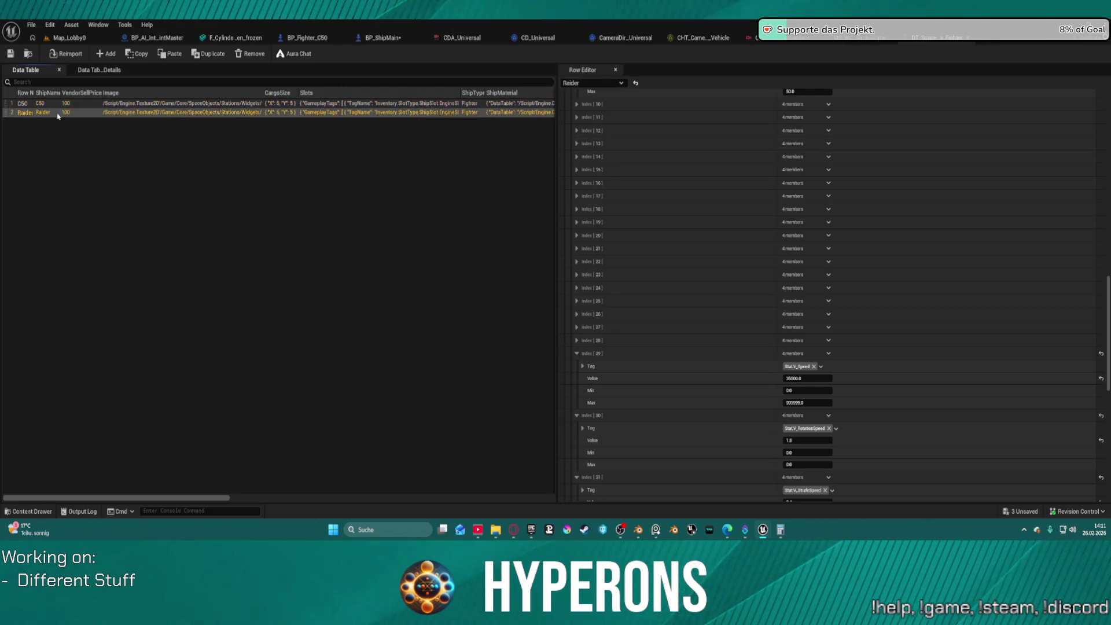
left_click(801, 378)
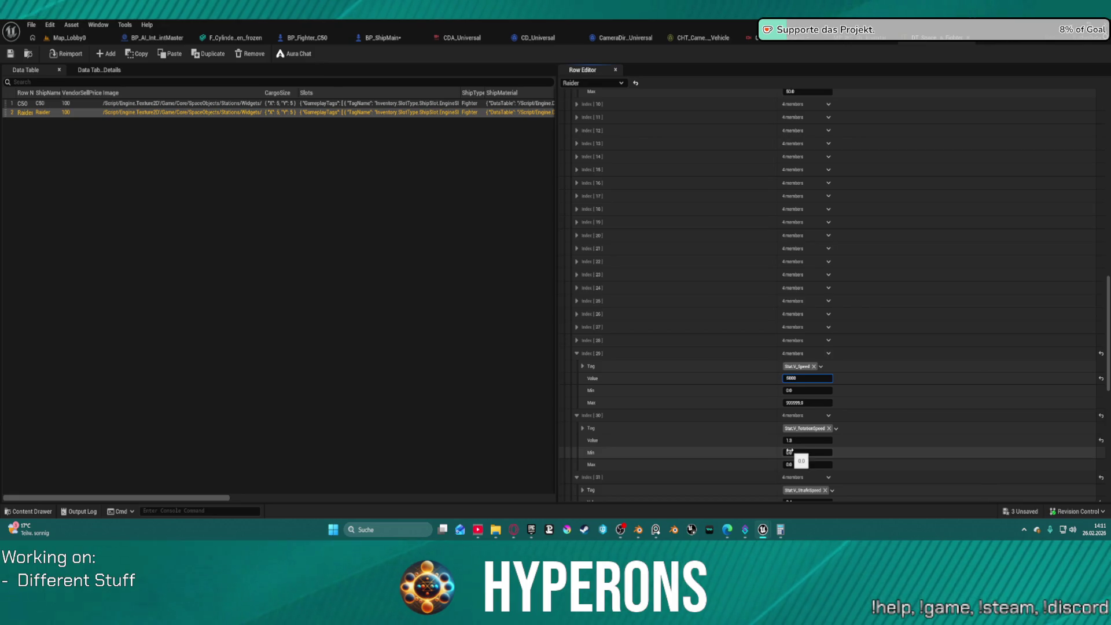
type("5000")
left_click(804, 402)
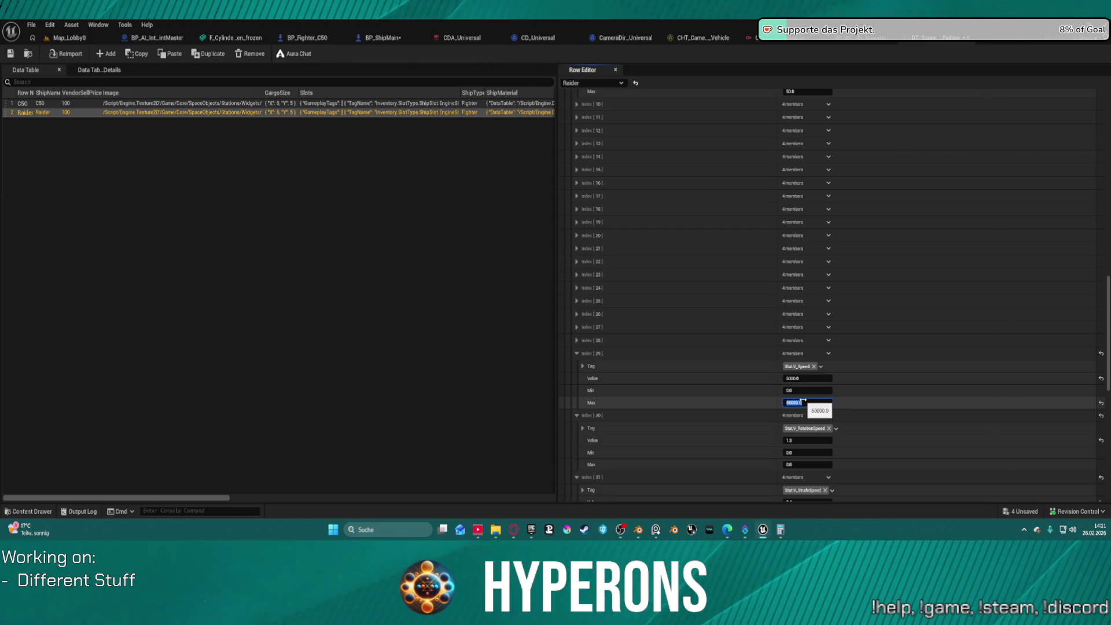
Step: Give C50's speed stat a 40000 maximum and 8000 value, then check out the assets to save
left_click(29, 106)
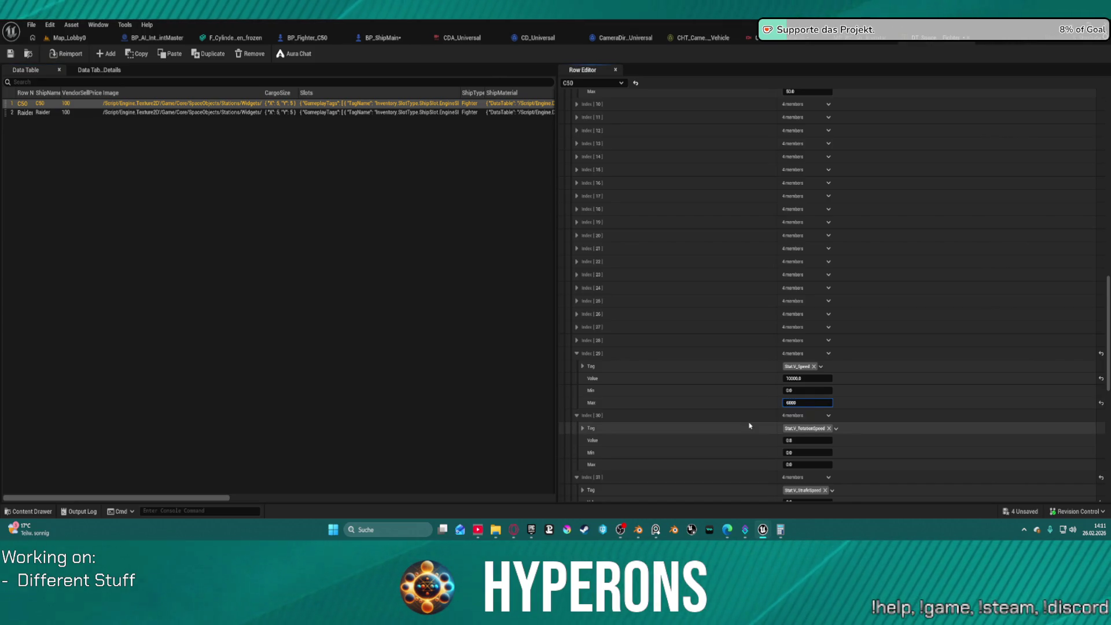
type("40000")
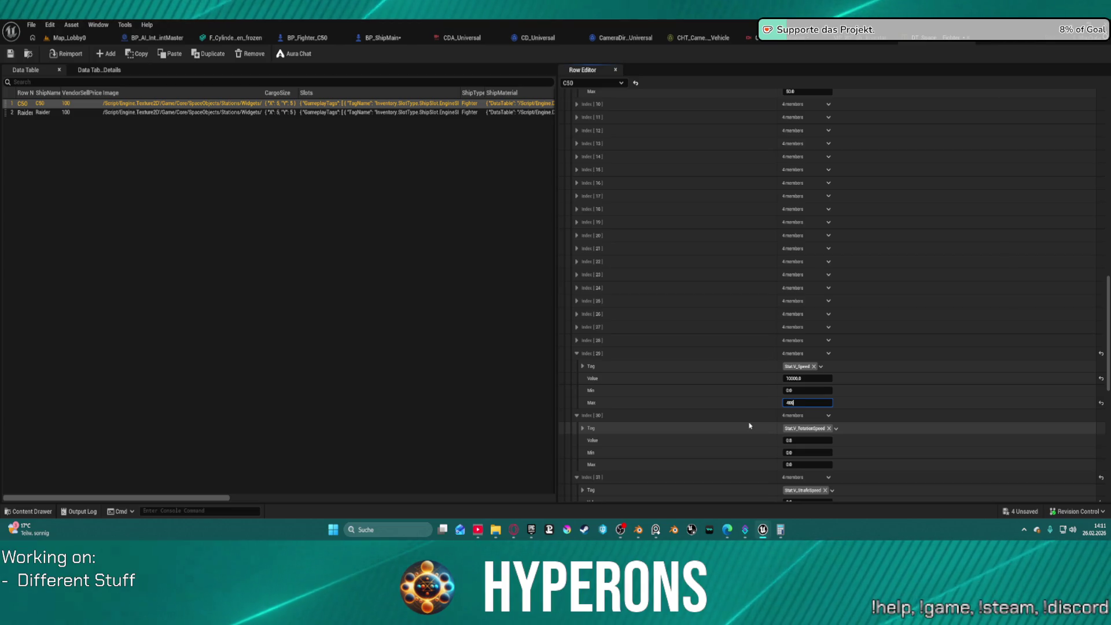
key("Return")
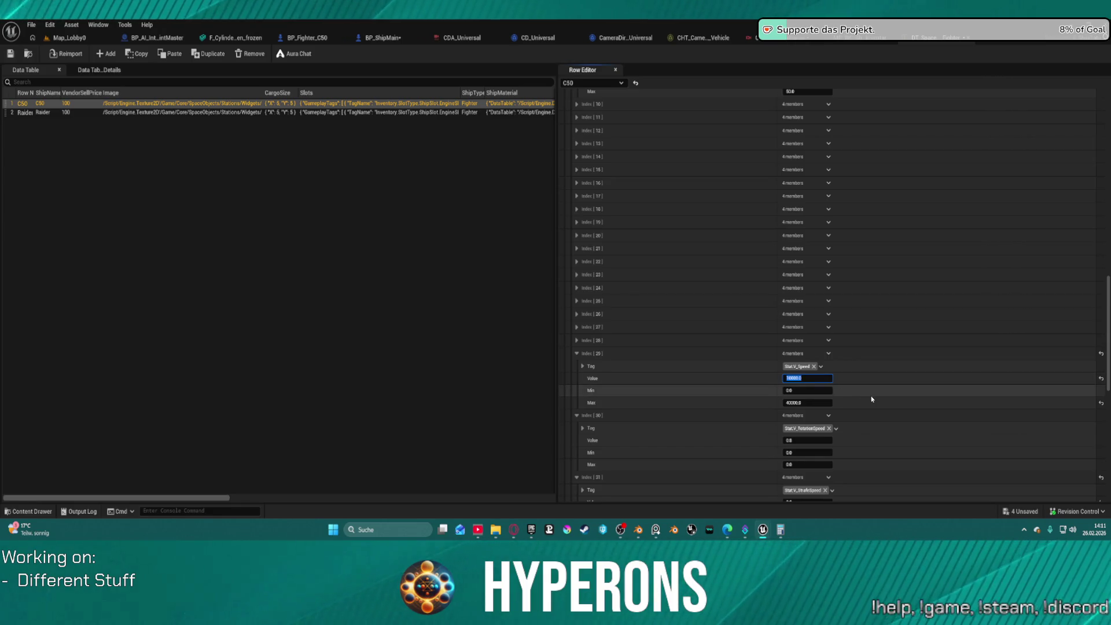
type("8000")
key("Return")
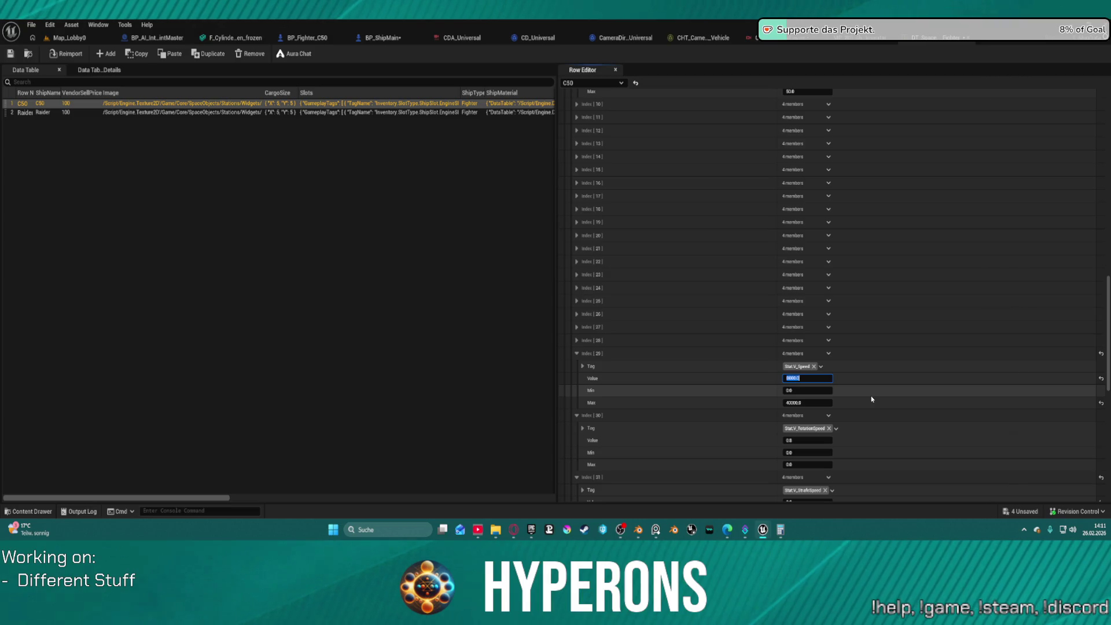
left_click(58, 114)
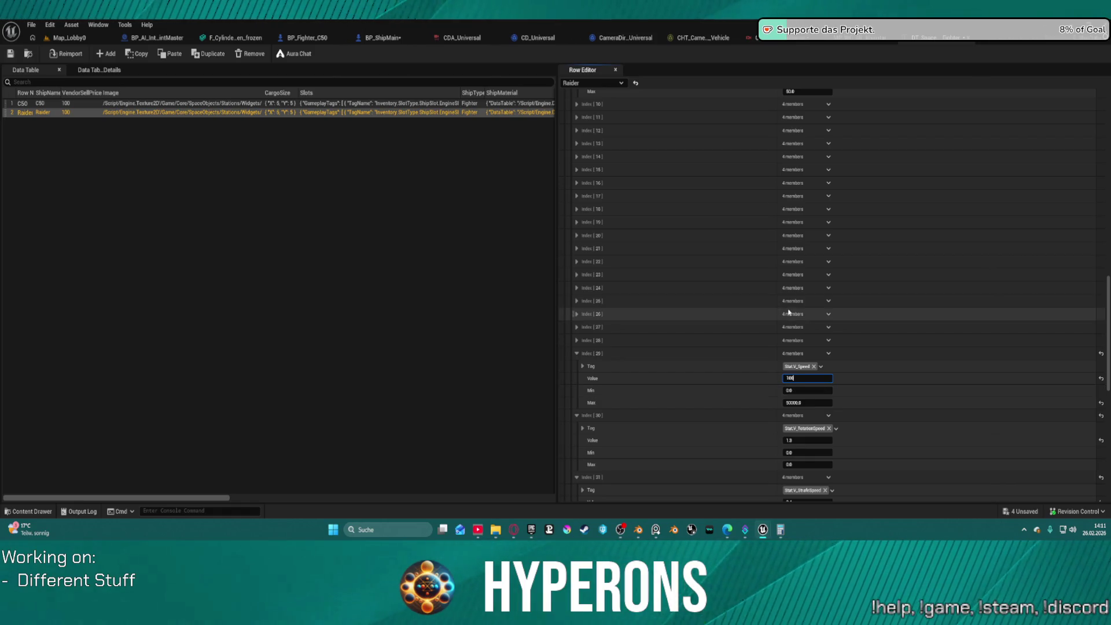
left_click(74, 39)
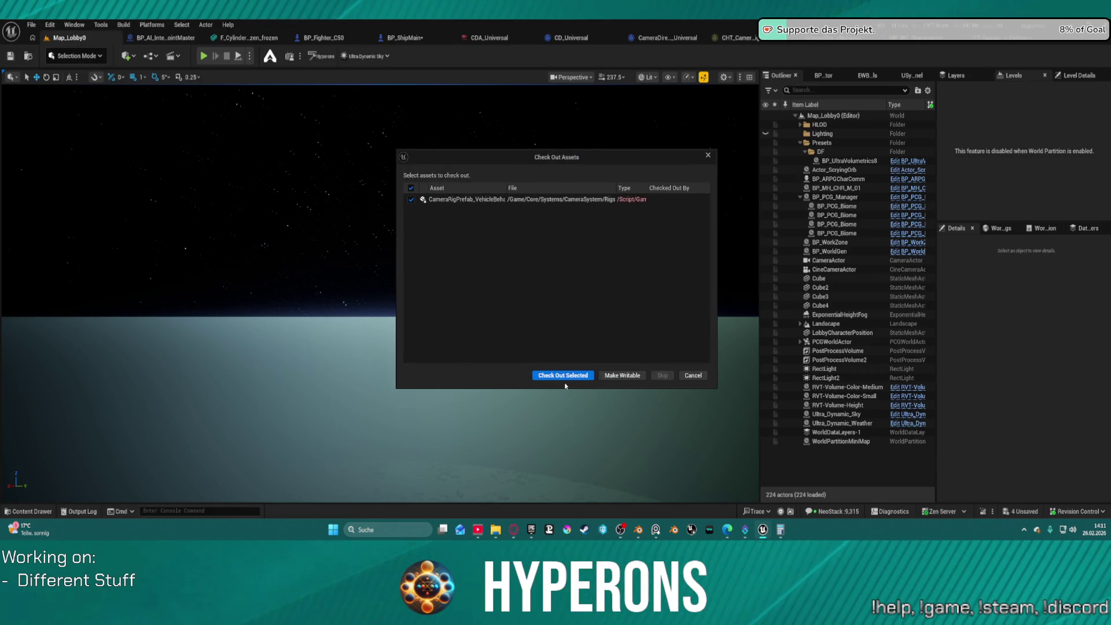
left_click(557, 379)
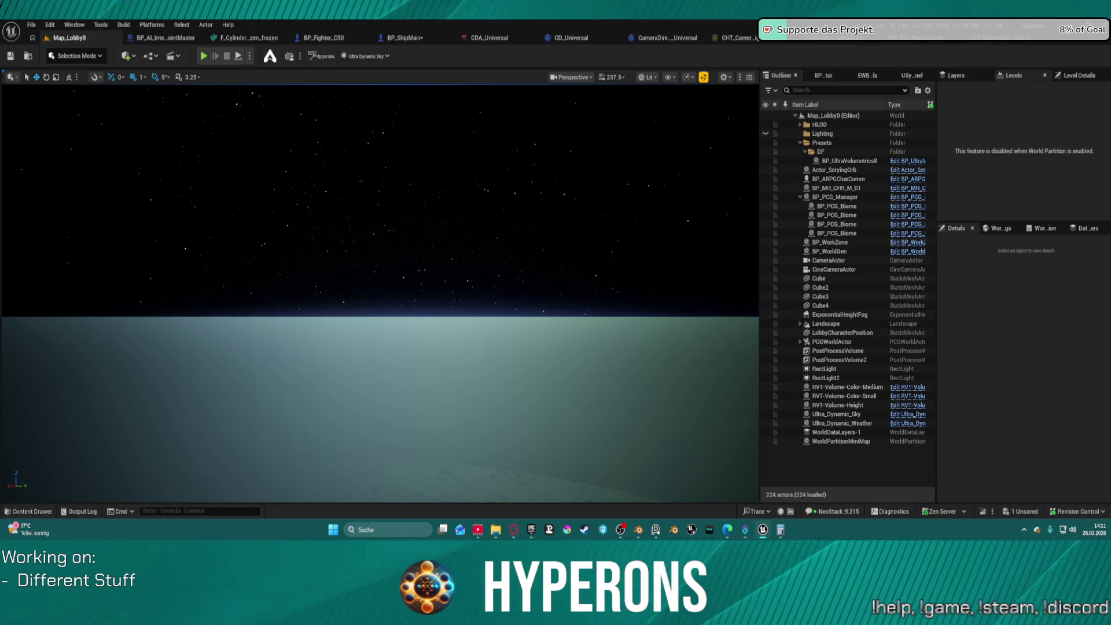
Step: Browse the Content Drawer to the SpaceObjects > Stations folder contents
left_click(30, 513)
scroll(75, 416, "up", 3)
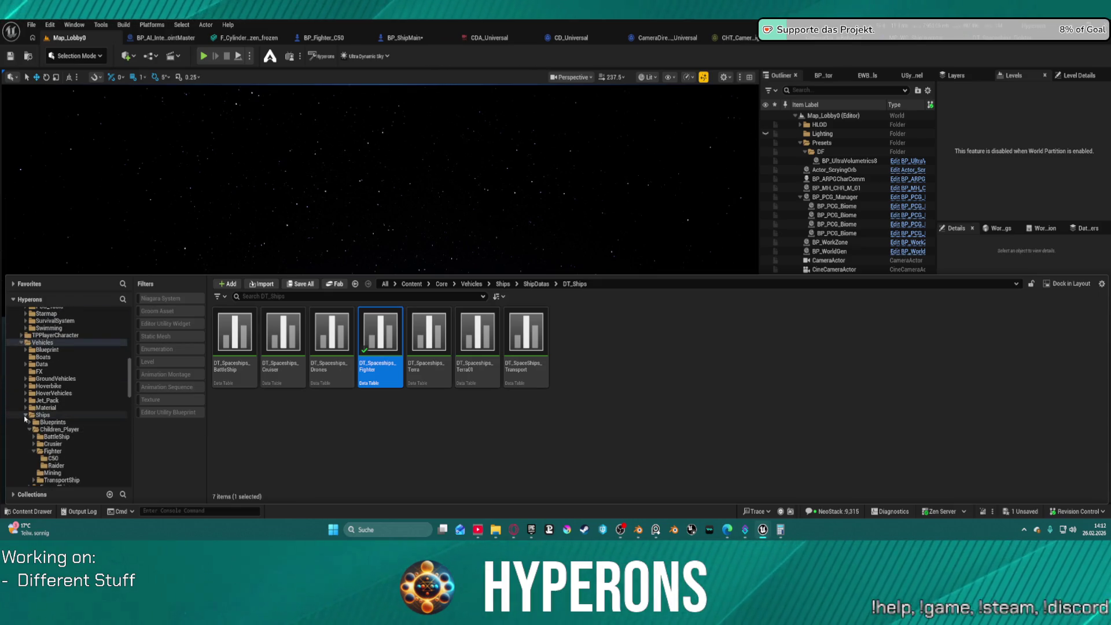
left_click(24, 416)
scroll(55, 343, "up", 6)
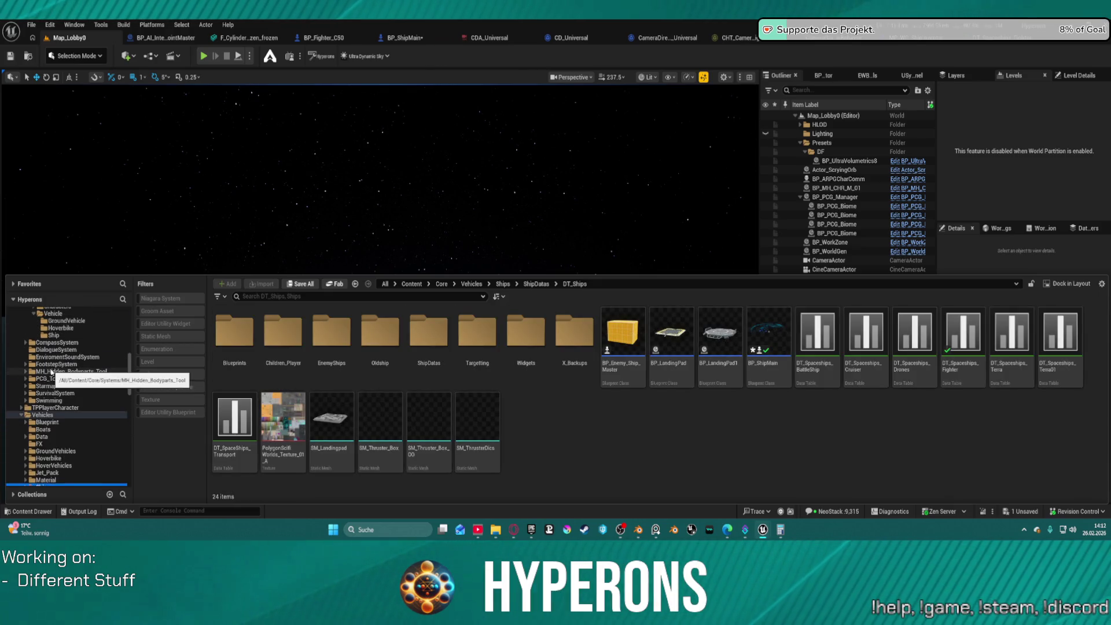
scroll(54, 343, "up", 3)
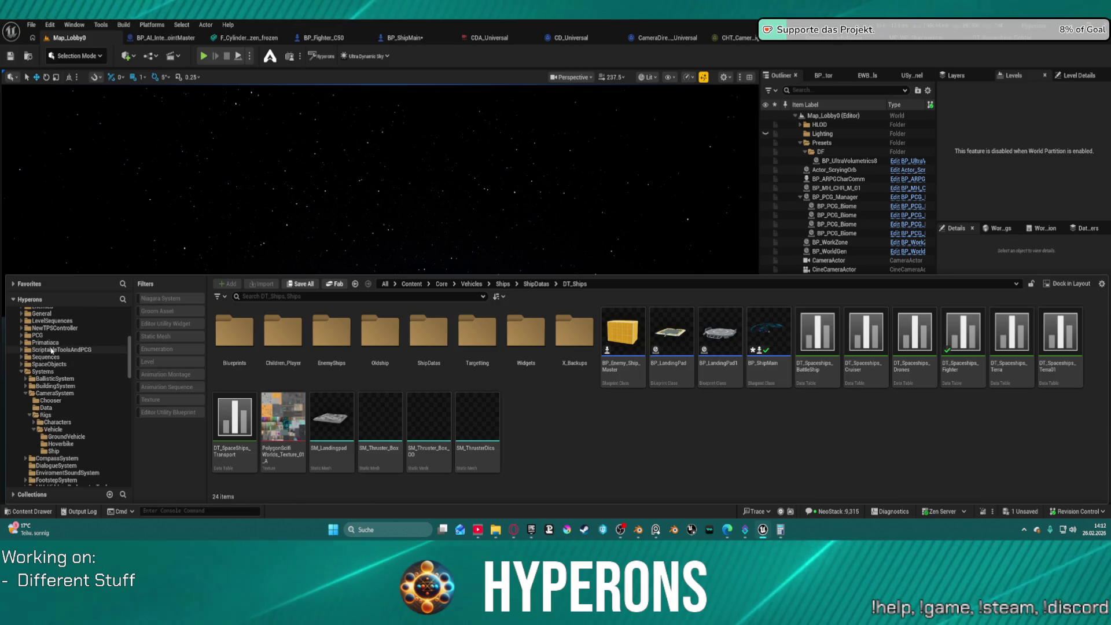
left_click(24, 365)
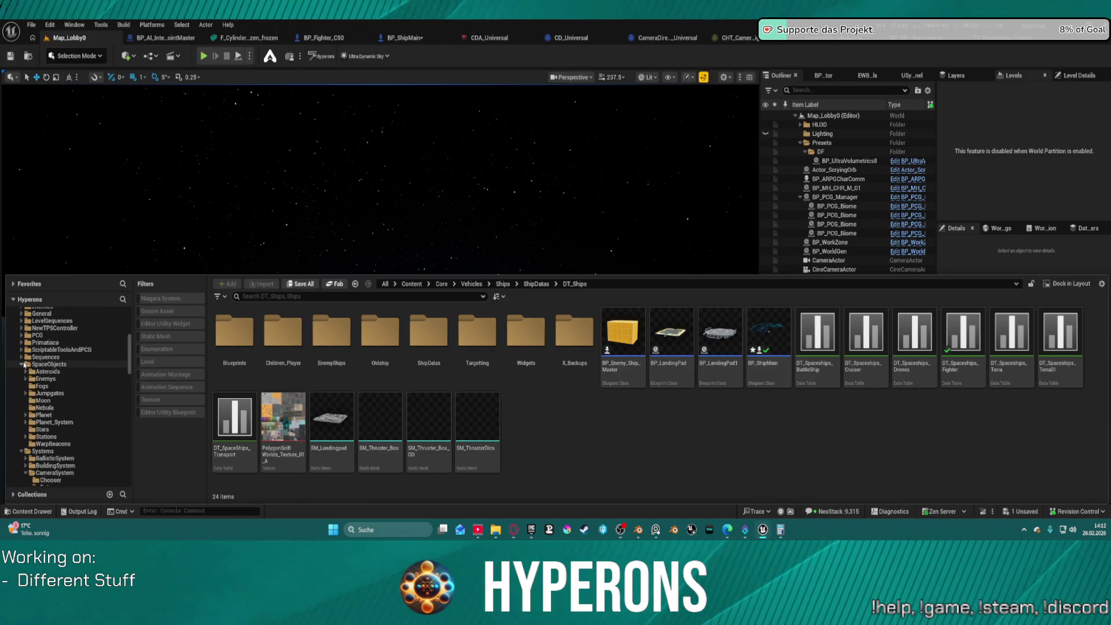
left_click(25, 438)
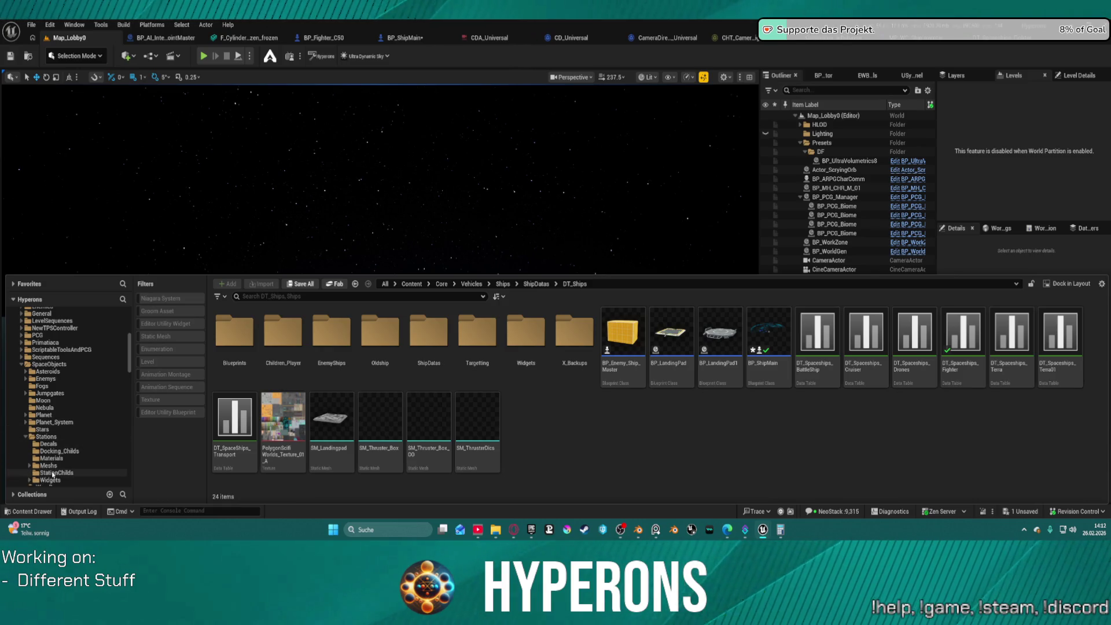
scroll(61, 440, "down", 2)
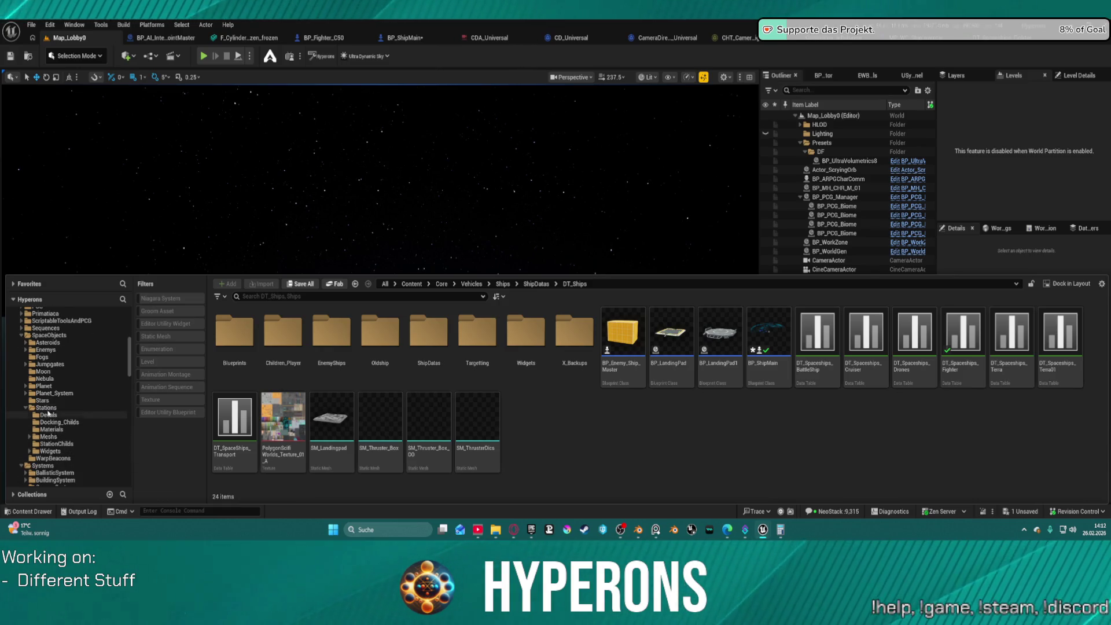
left_click(46, 408)
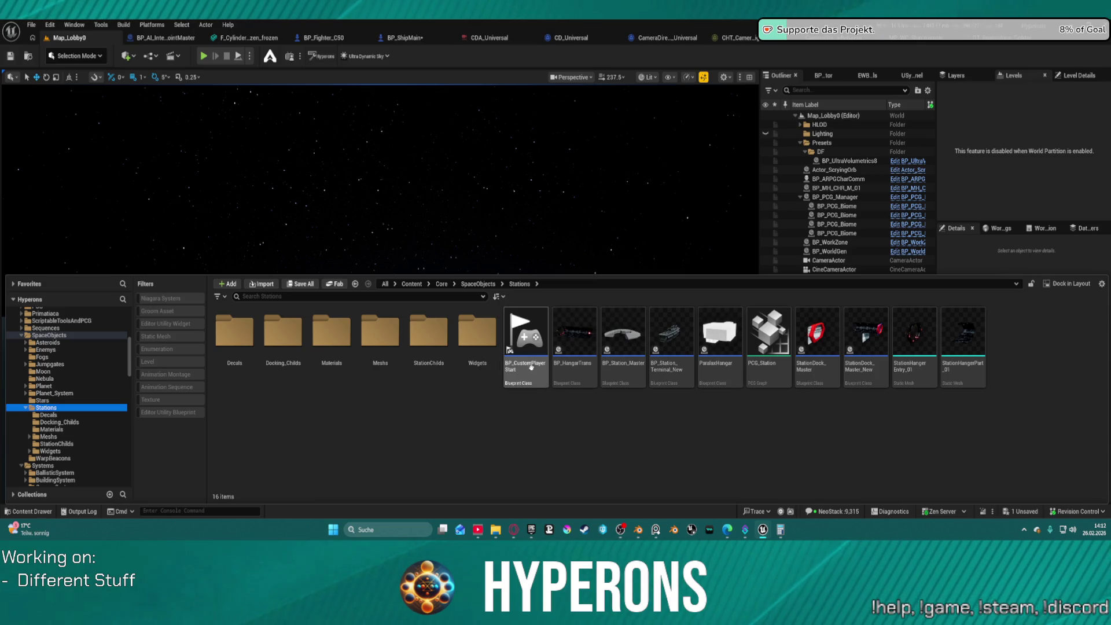
Step: Check out the assets in the Stations Widgets folder, then collapse the Content Drawer
right_click(488, 330)
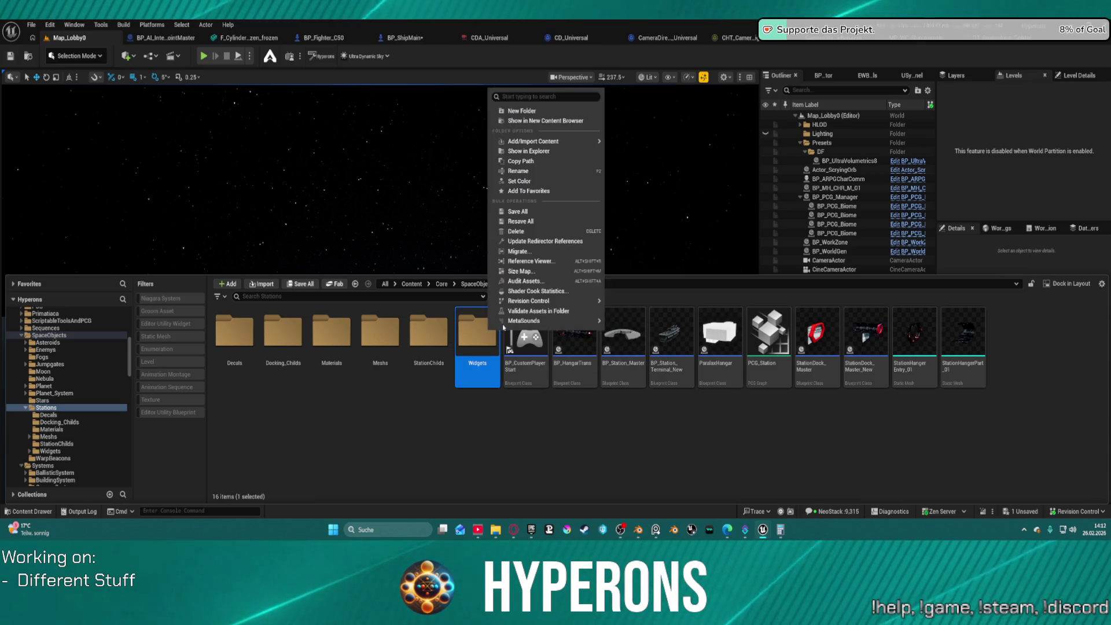
left_click(524, 222)
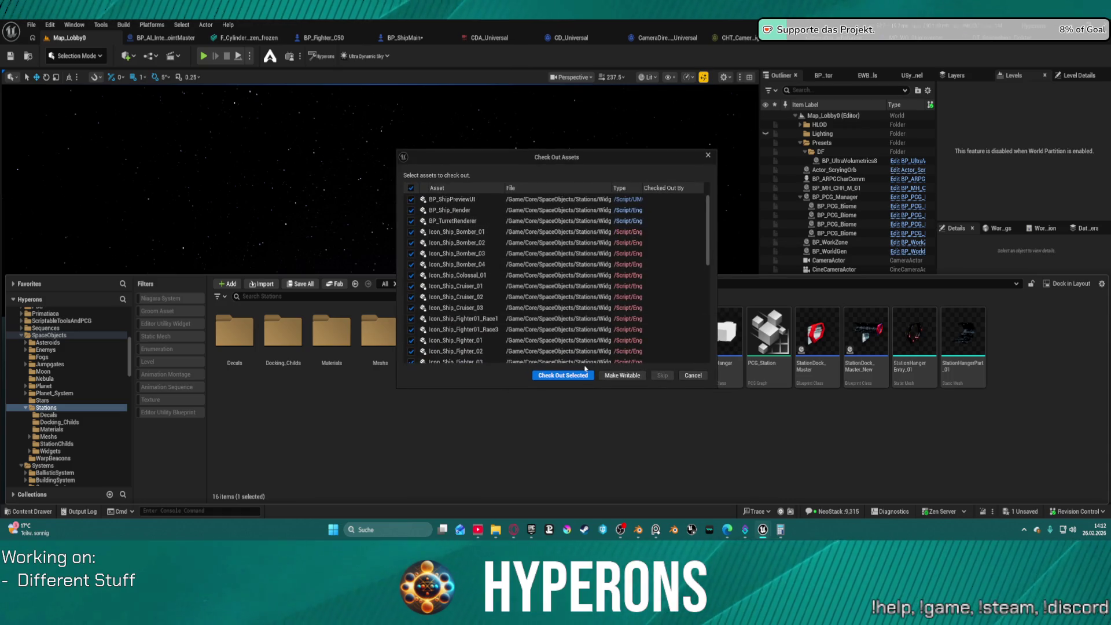
left_click(563, 375)
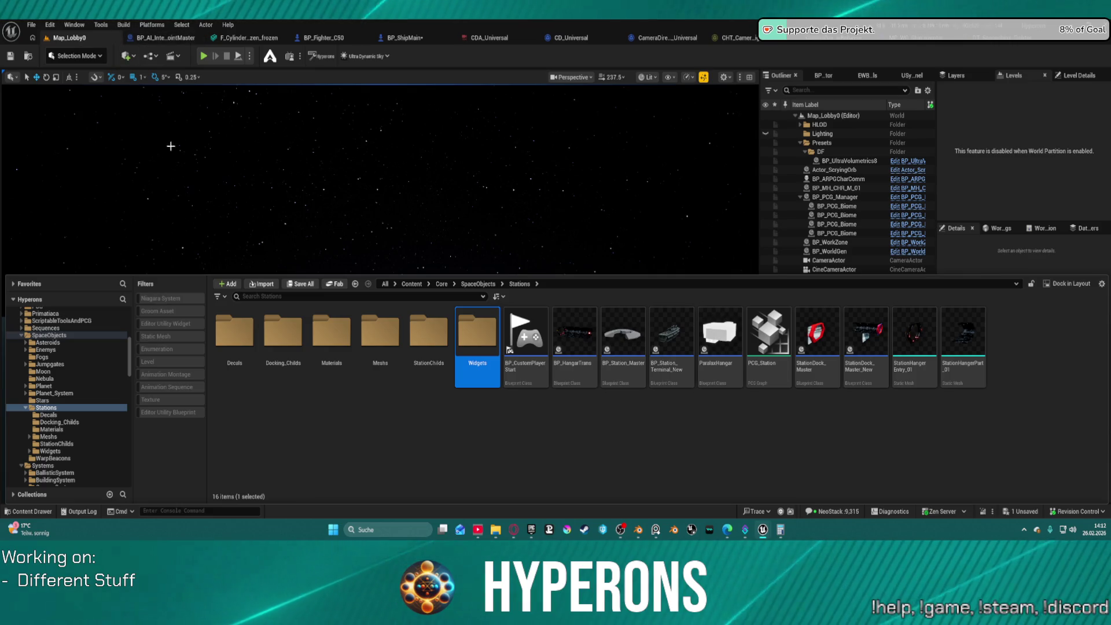
left_click(339, 135)
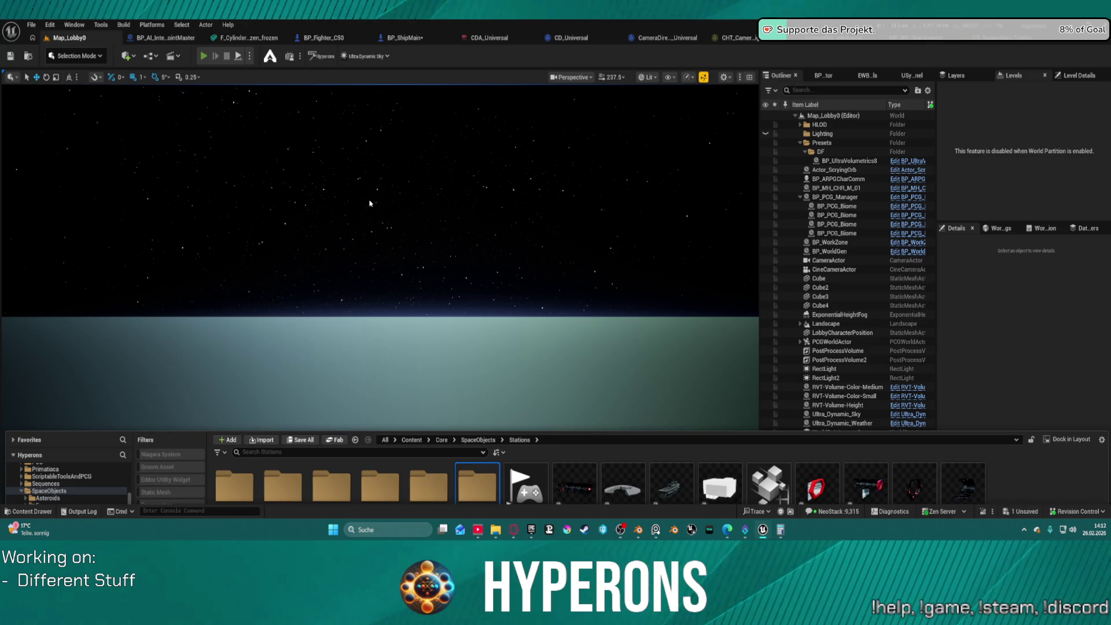
Step: Play the lobby level in PIE and start the game as TE_ST at Station New Berlin
key("alt+p")
left_click(77, 289)
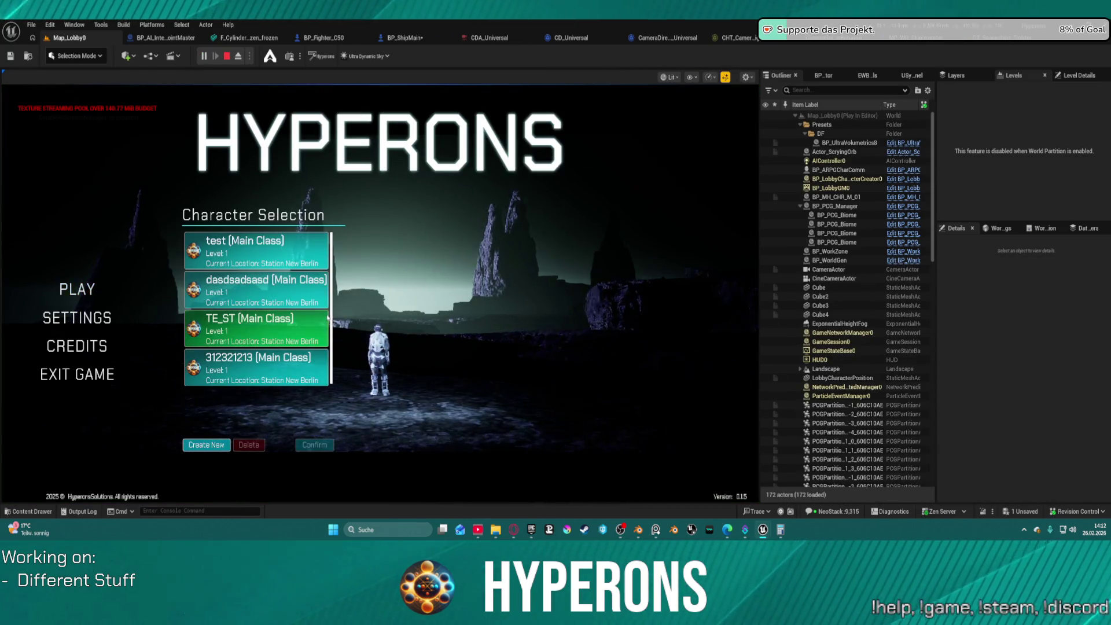
left_click(326, 319)
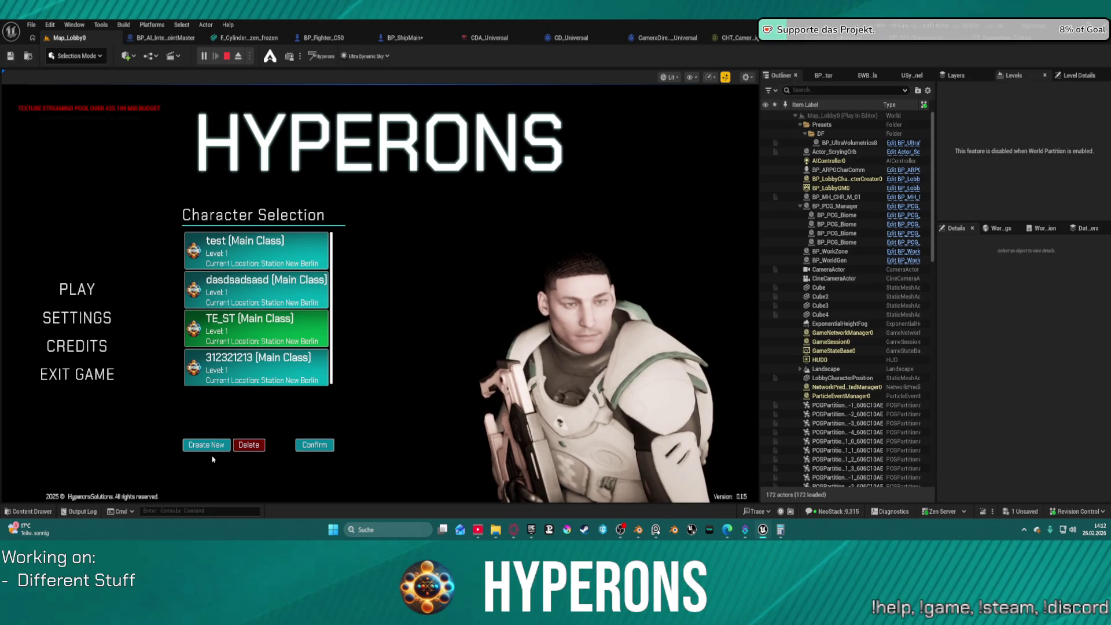
left_click(256, 248)
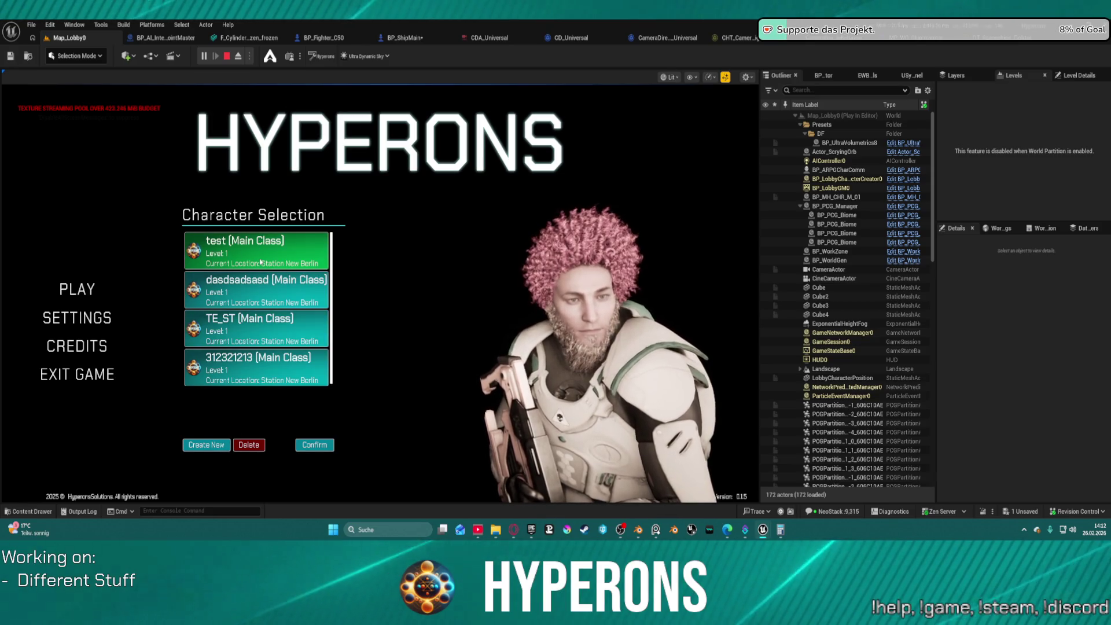
left_click(289, 322)
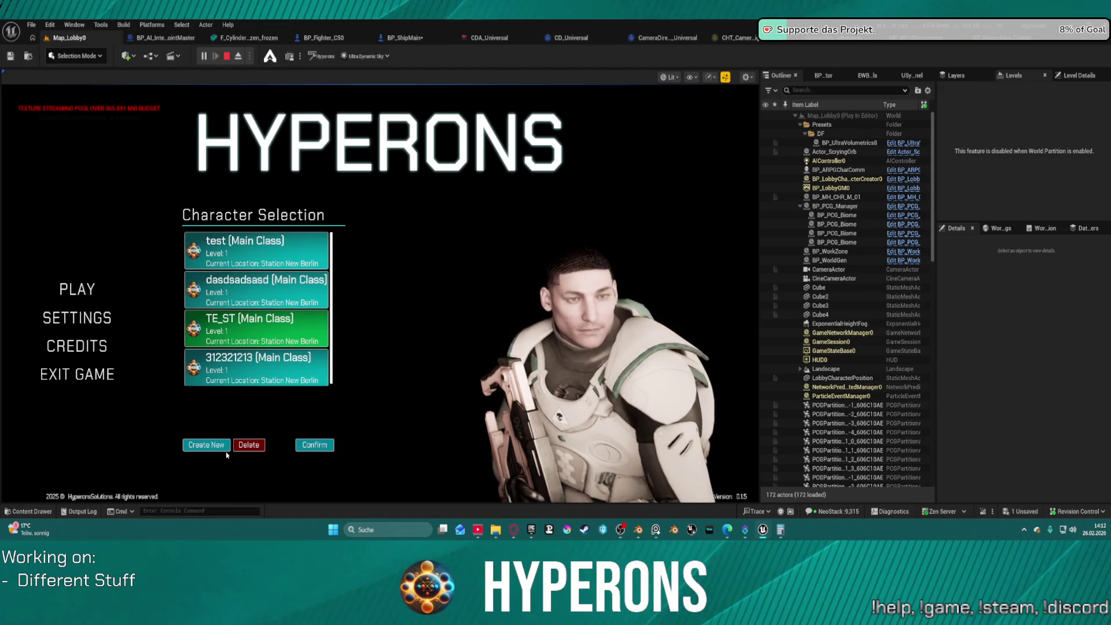
left_click(299, 443)
left_click(559, 442)
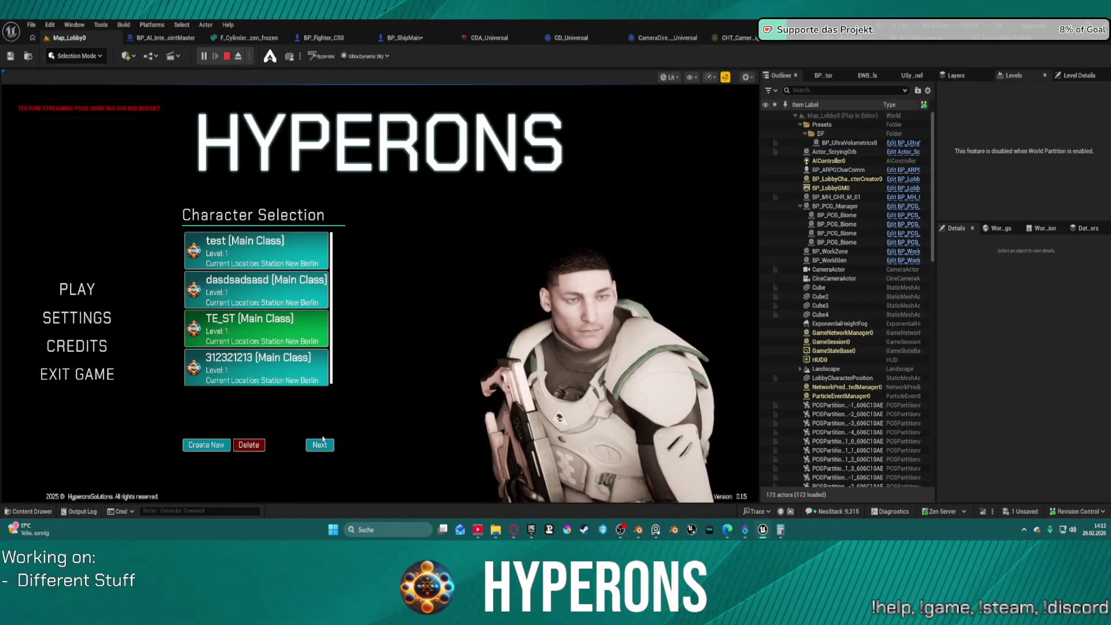
left_click(323, 442)
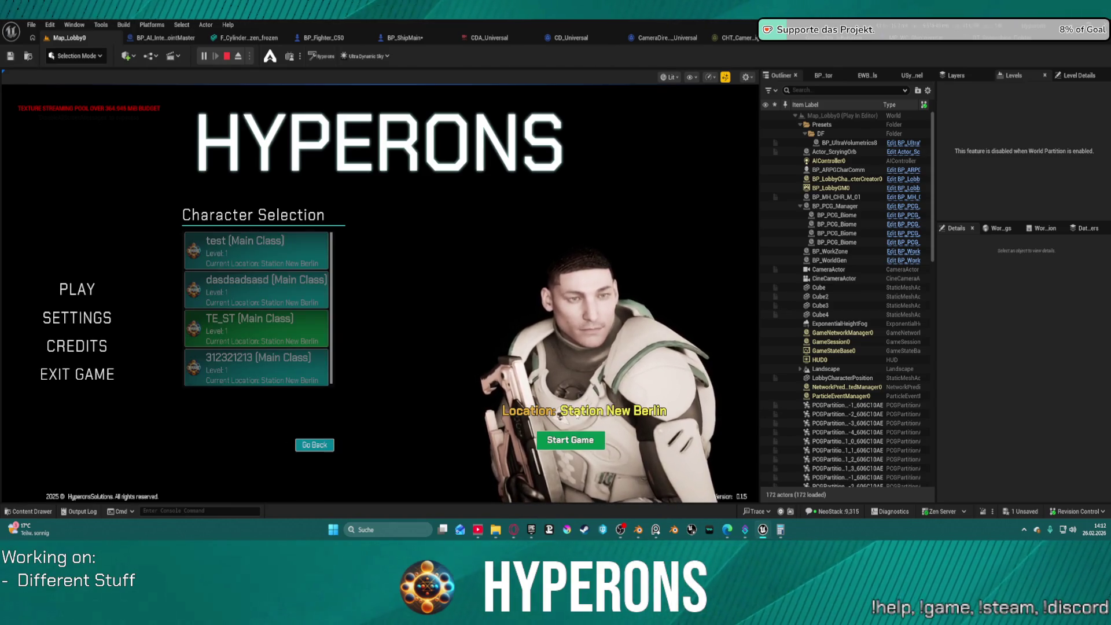
left_click(570, 440)
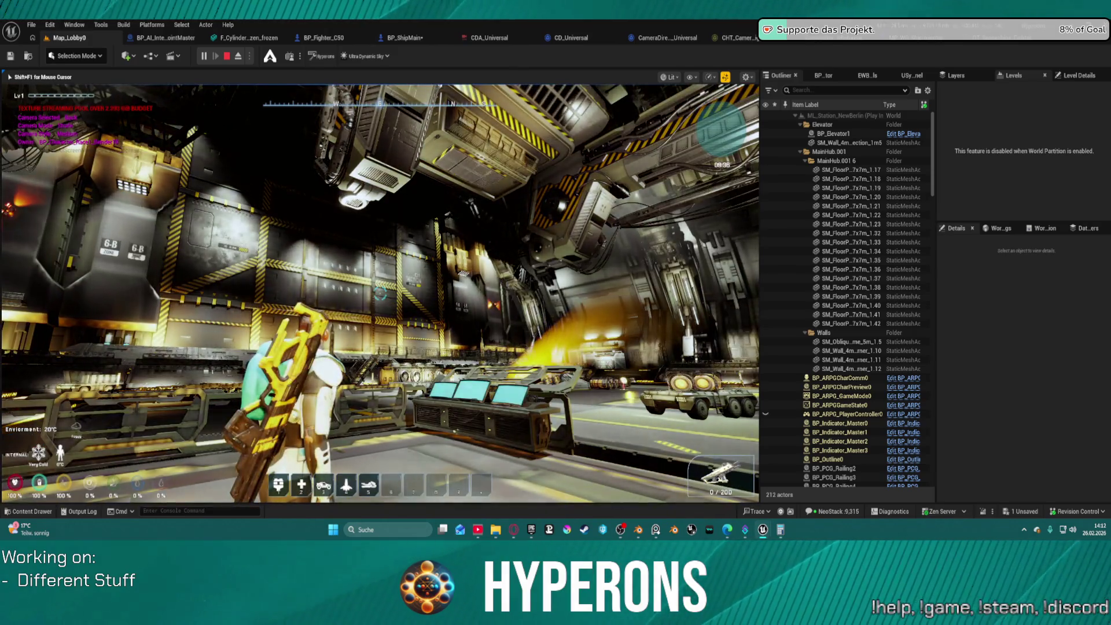
Step: Walk the character to the ship terminal and open the Ship Configuration Menu
key("d")
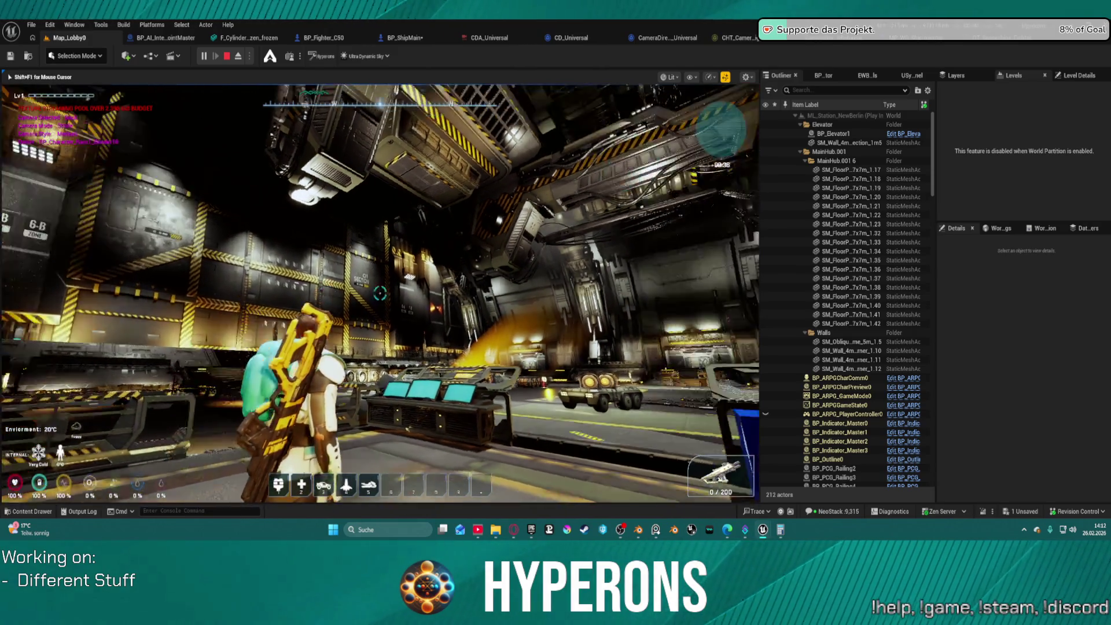
key("i")
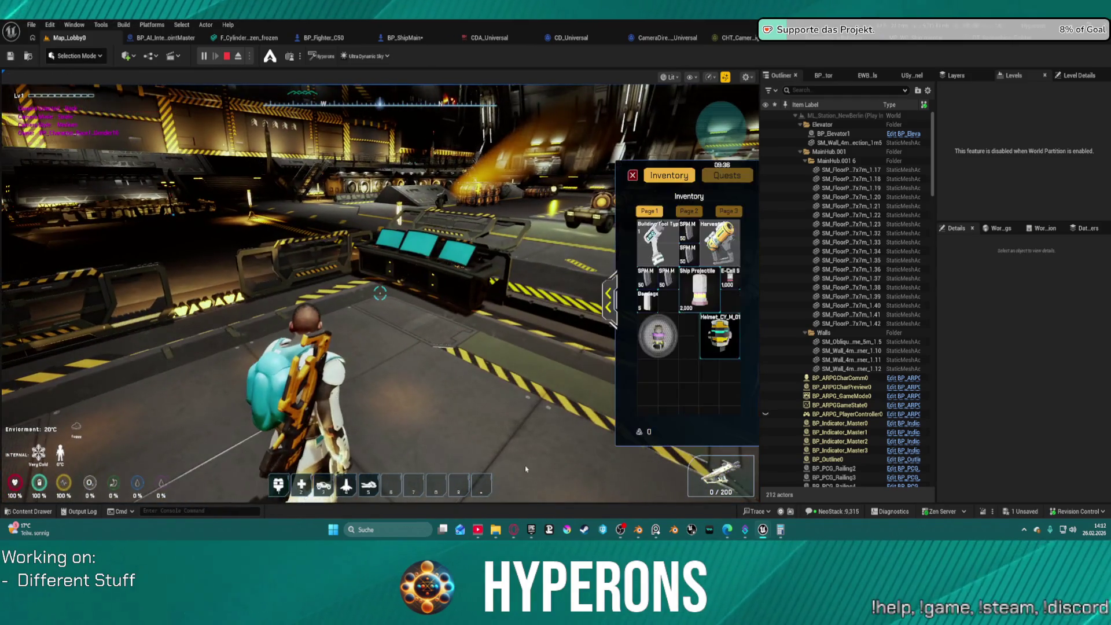
key("i")
key("w")
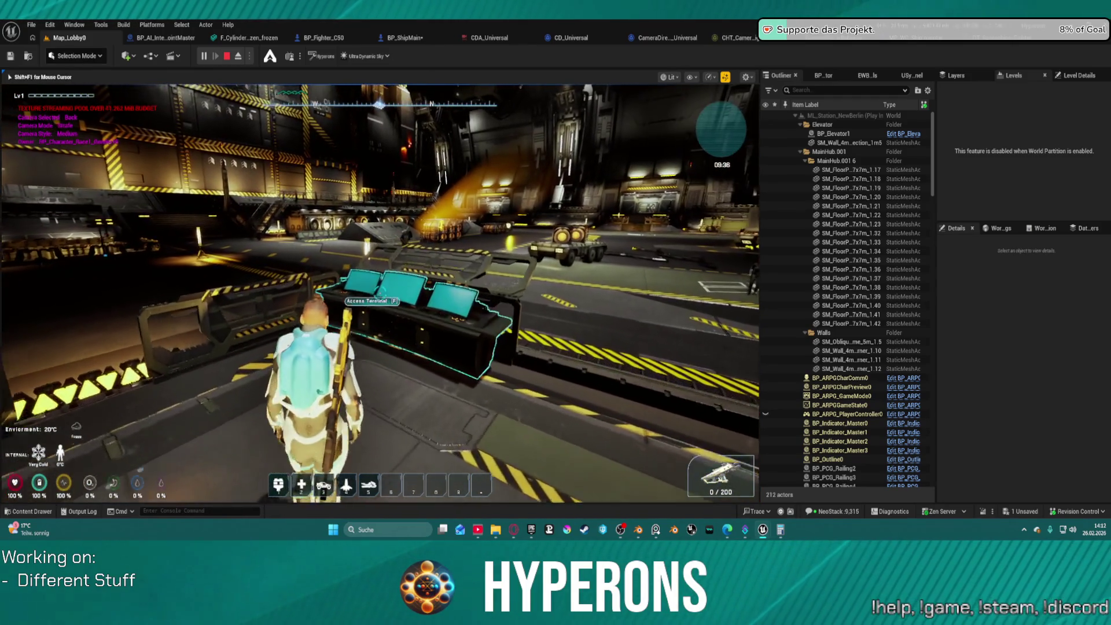
key("f")
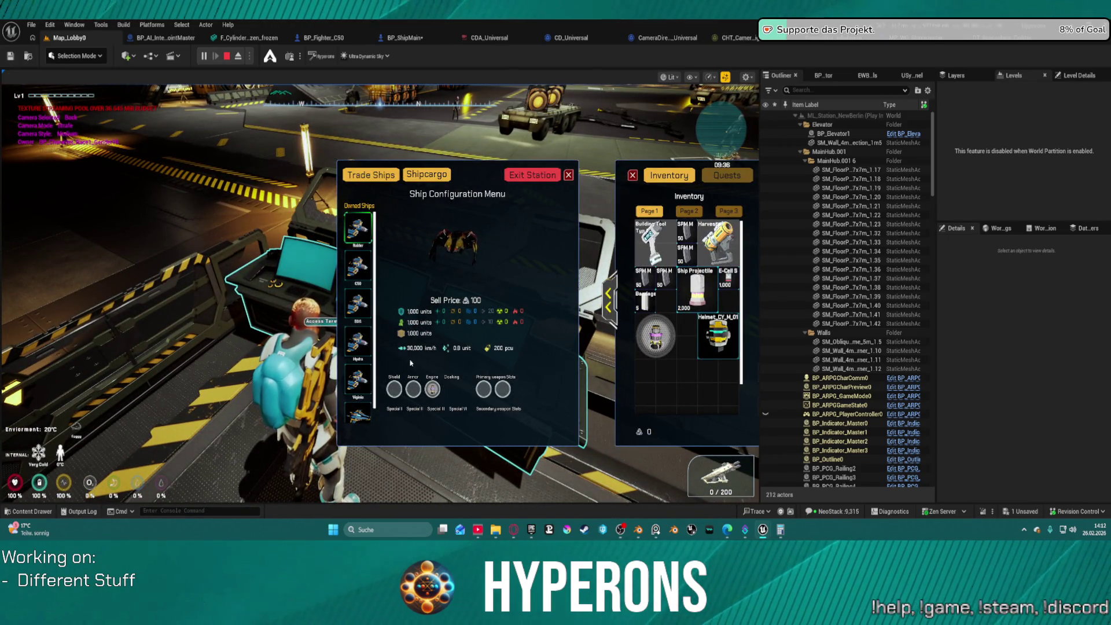
Step: Move the Grav Engine S between its engine slot and inventory, reinstall it, then request Exit Station
mouse_move(435, 396)
left_mouse_down()
mouse_move(590, 409)
mouse_move(642, 369)
left_mouse_up()
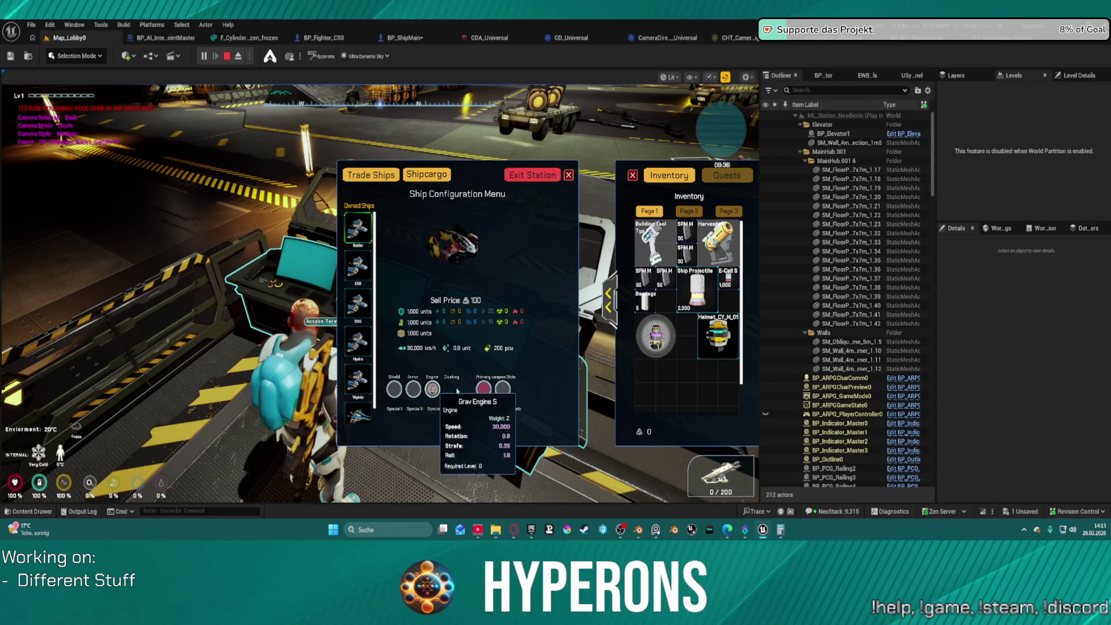
left_click_drag(432, 392, 441, 398)
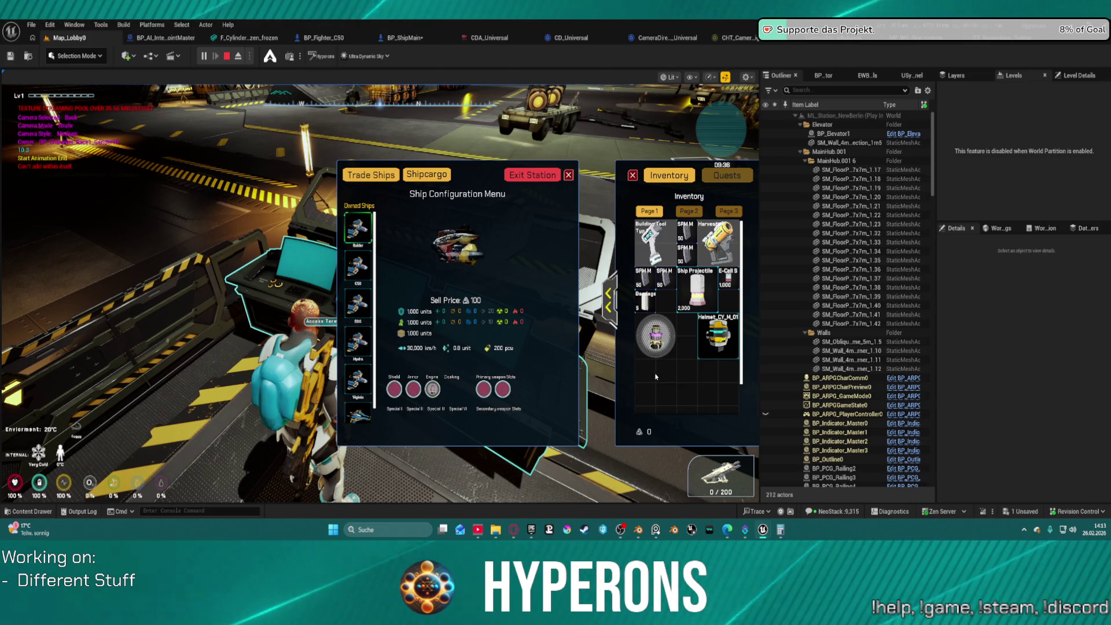
mouse_move(433, 391)
left_mouse_down()
mouse_move(659, 377)
mouse_move(643, 371)
left_mouse_up()
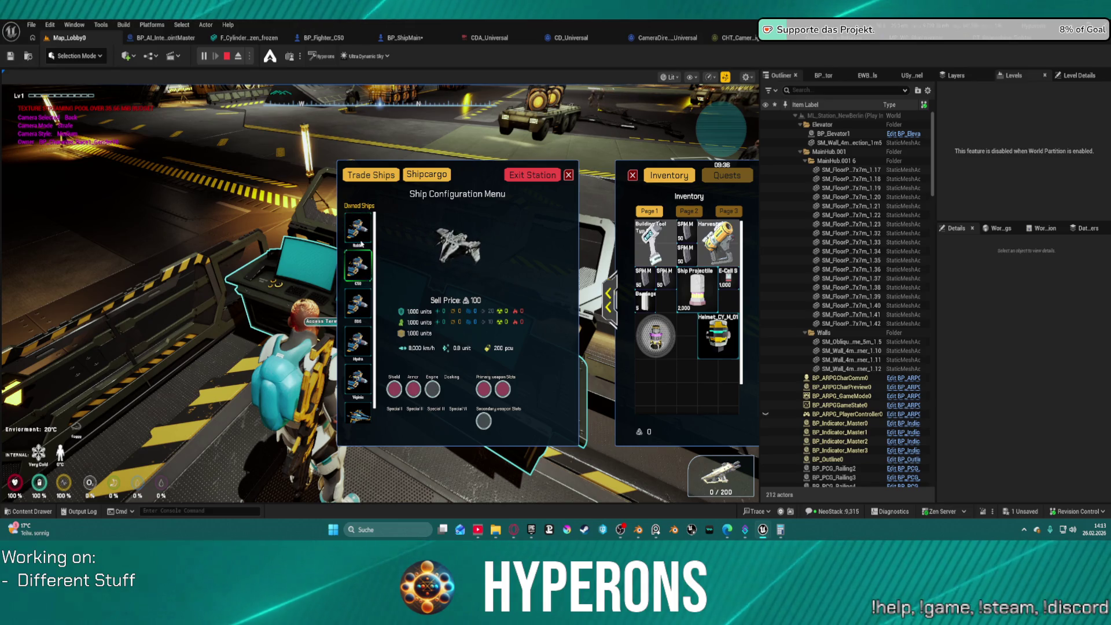
mouse_move(654, 380)
left_mouse_down()
mouse_move(441, 396)
mouse_move(637, 382)
mouse_move(648, 353)
mouse_move(463, 408)
mouse_move(672, 399)
mouse_move(654, 376)
left_mouse_up()
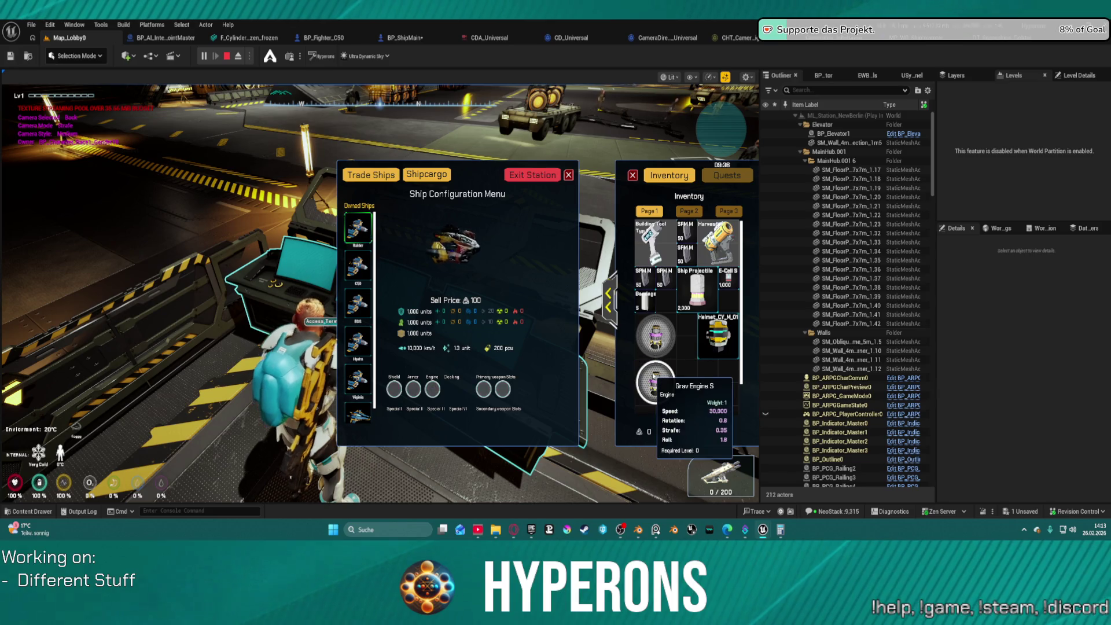
mouse_move(657, 398)
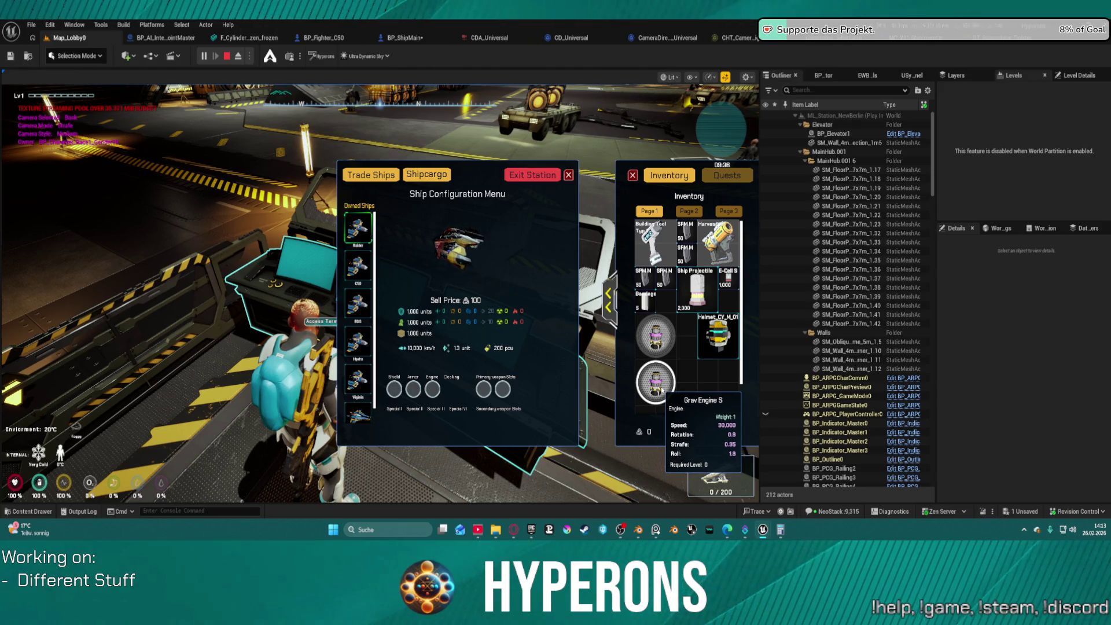
left_click_drag(656, 391, 435, 398)
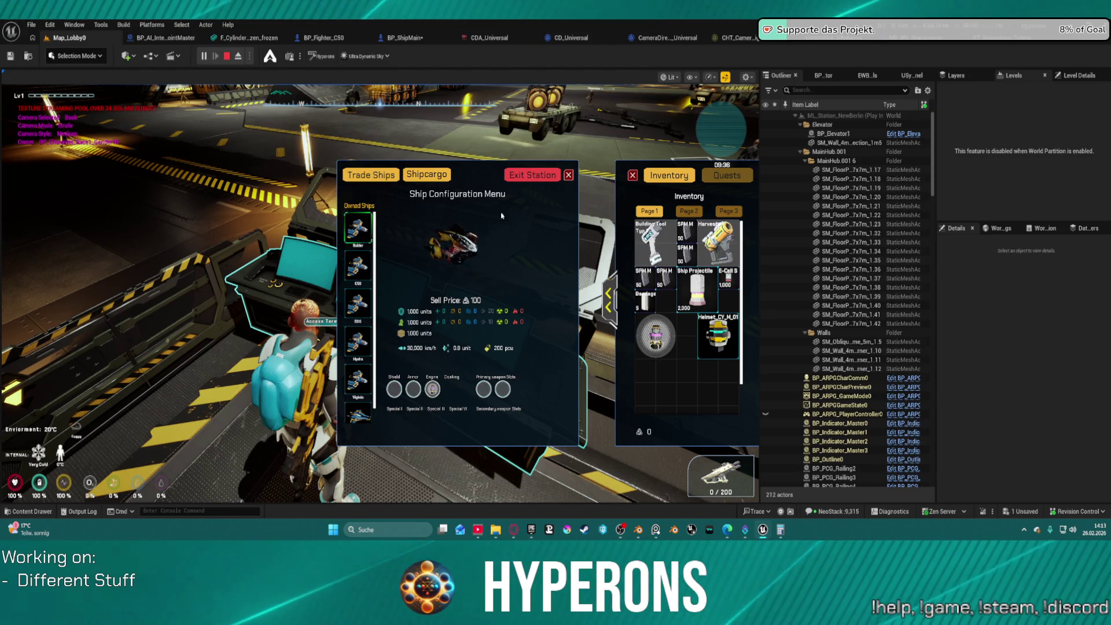
left_click(512, 175)
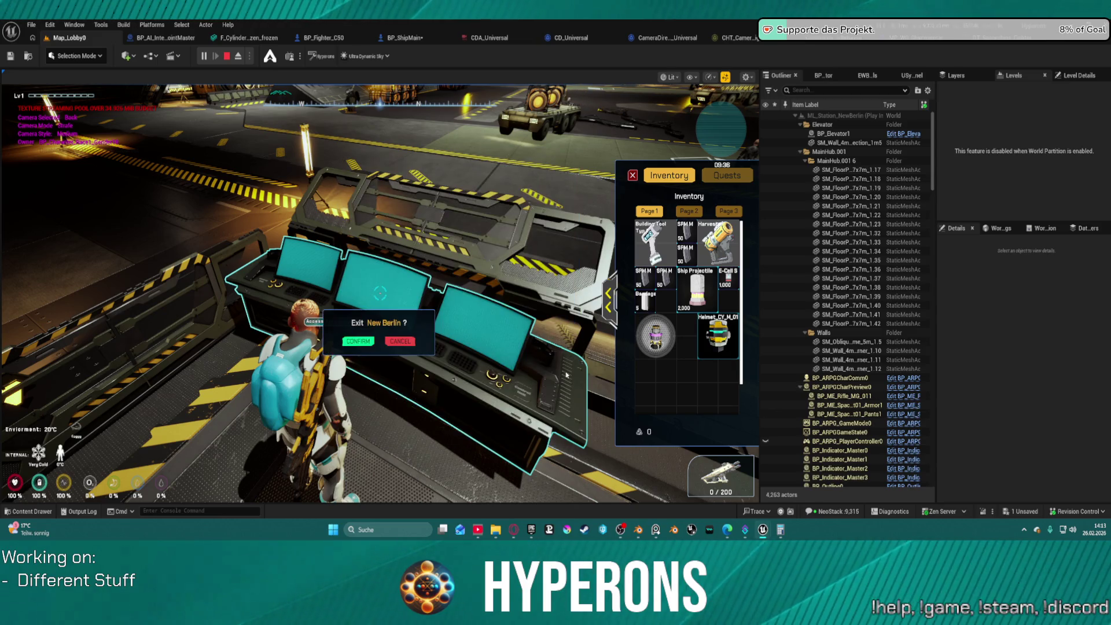
Step: Confirm leaving New Berlin, fly briefly into space, then stop the play session
left_click(358, 341)
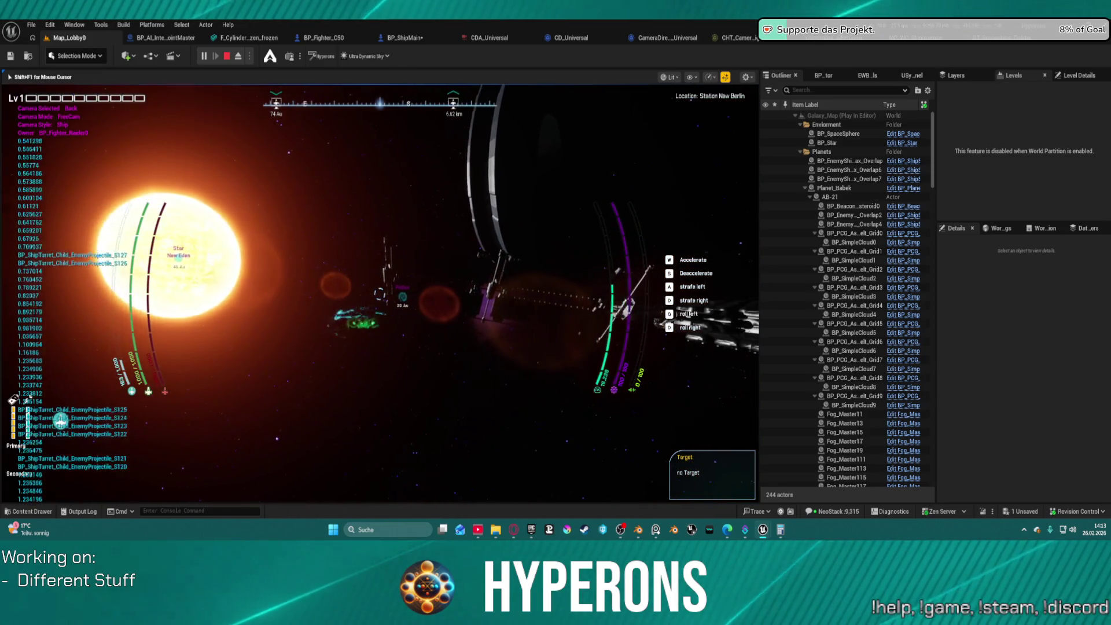
key("Escape")
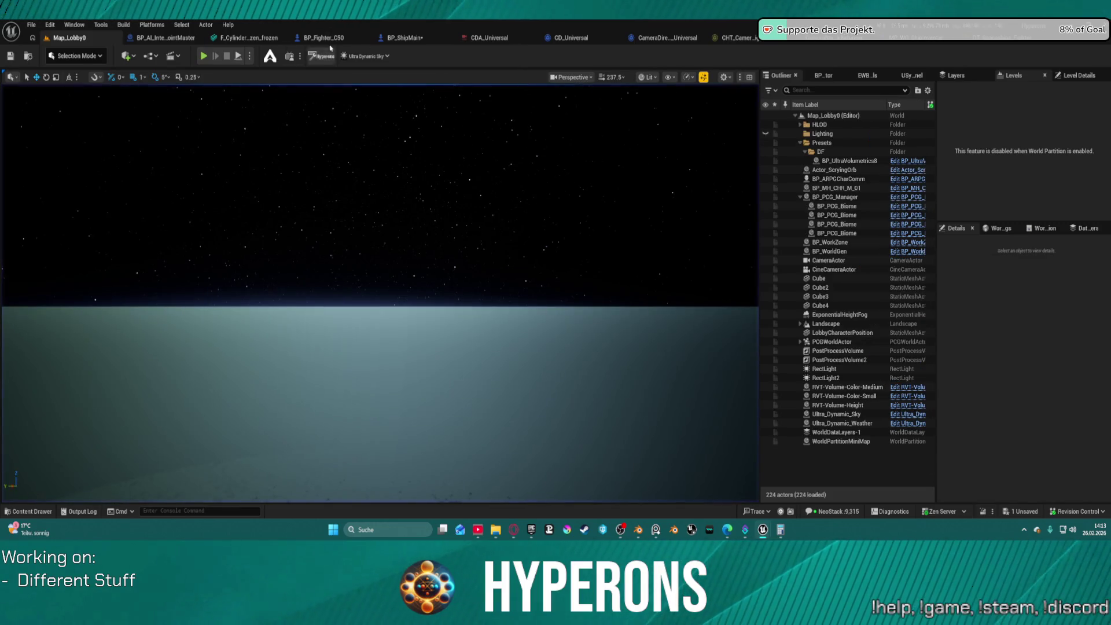
Step: Switch to the BP_ShipMain Add Thrust graph and cut the thrust value from 10000 toward 1000
left_click(413, 38)
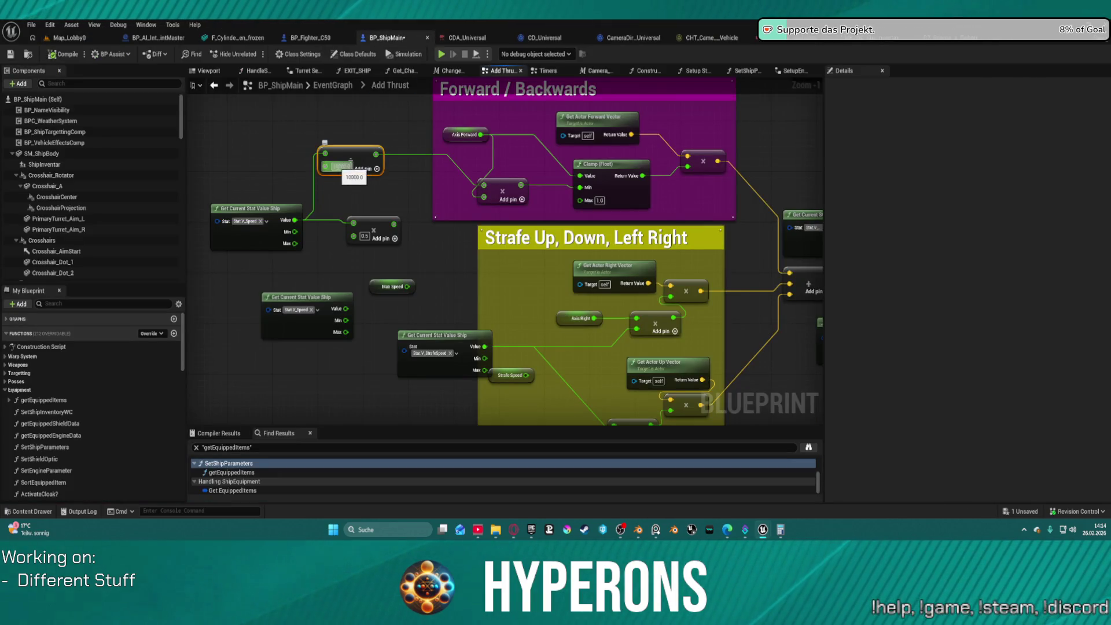
key("BackSpace")
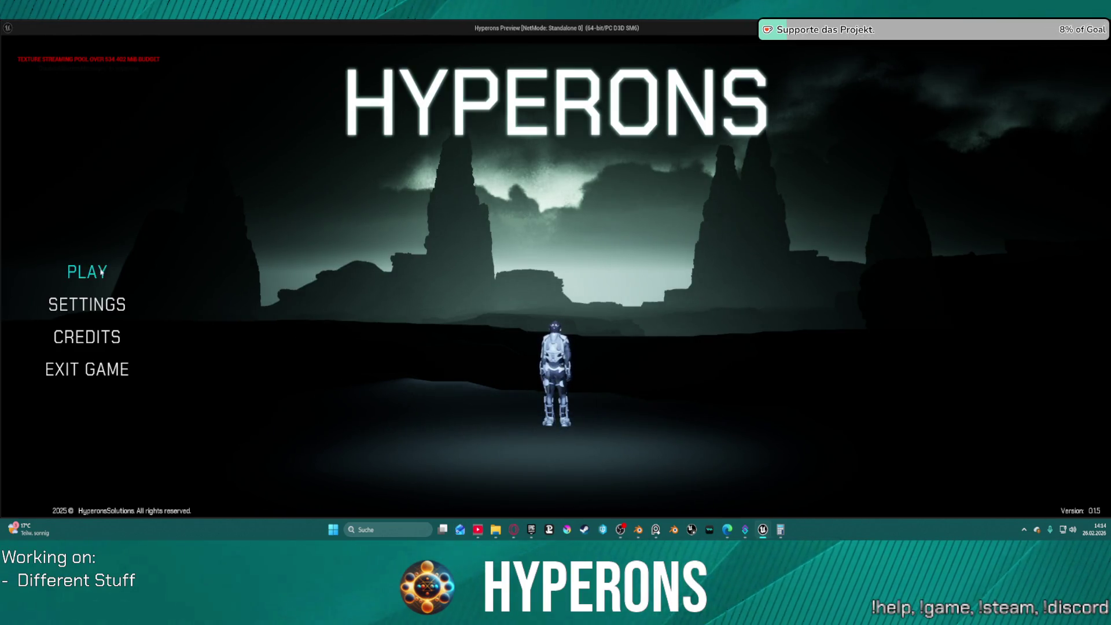
Step: In the standalone game, select the TE_ST character and reach the start screen
left_click(100, 272)
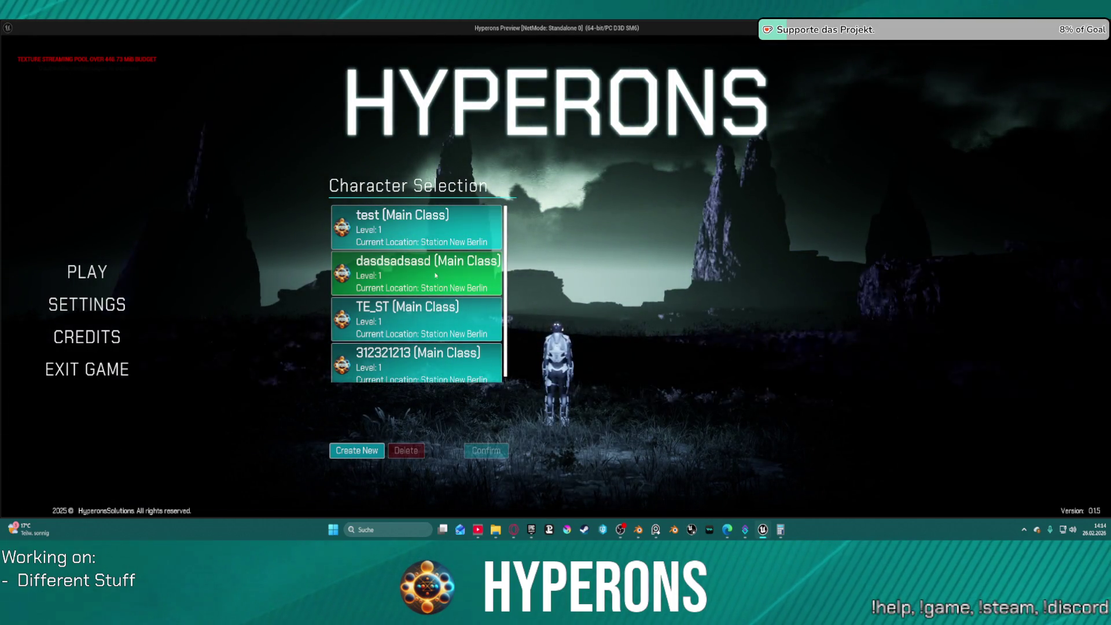
left_click(435, 323)
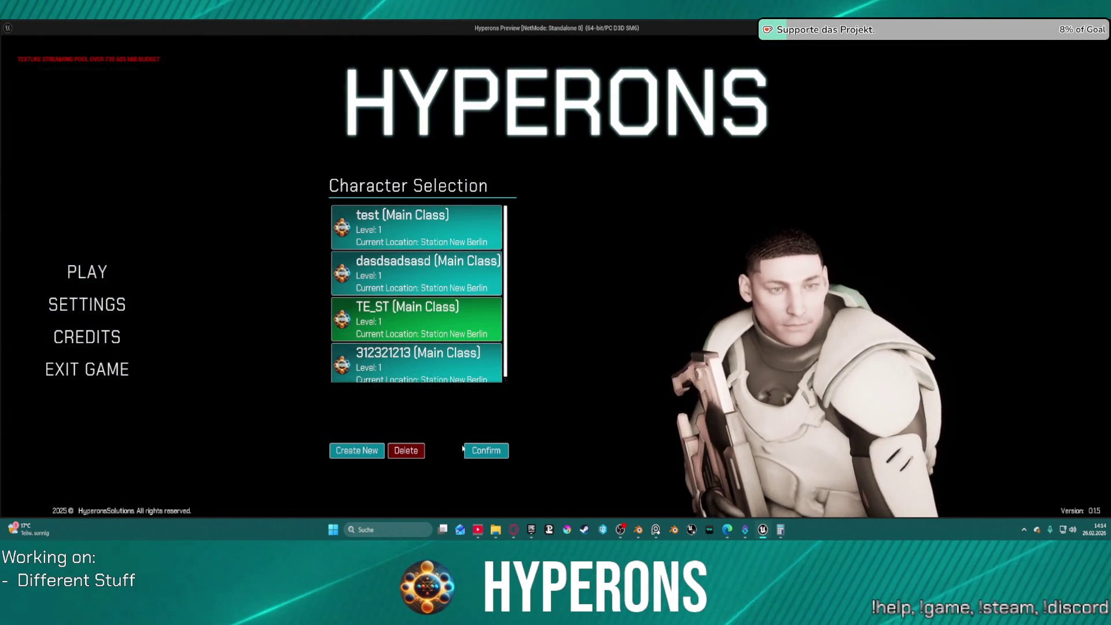
left_click(415, 335)
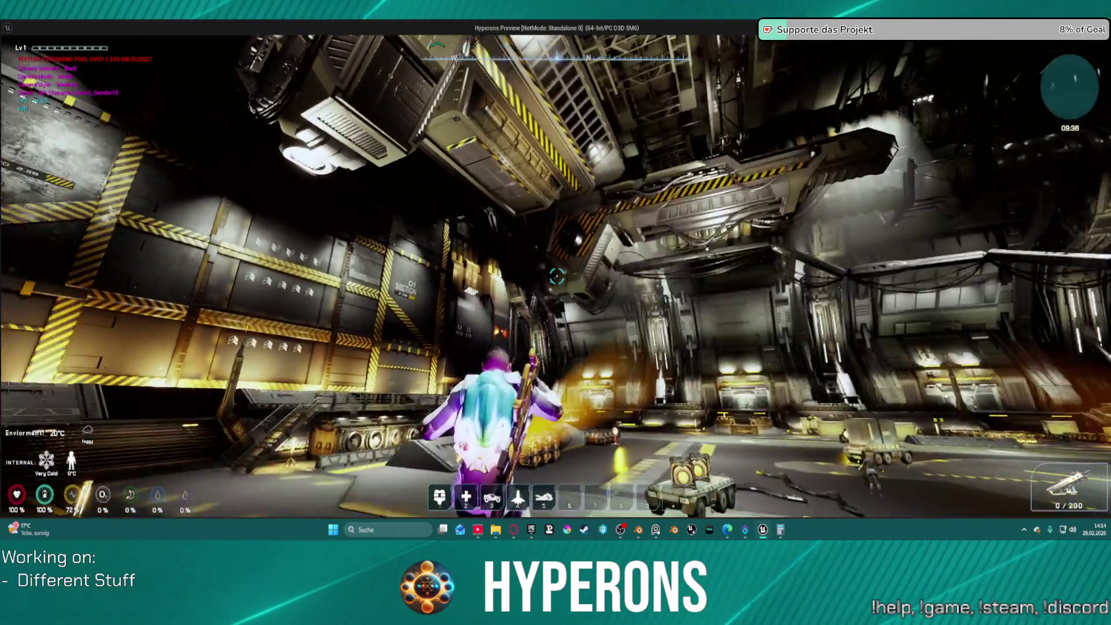
Step: Boost up to the ship configuration terminal and request to exit New Berlin station
key("space")
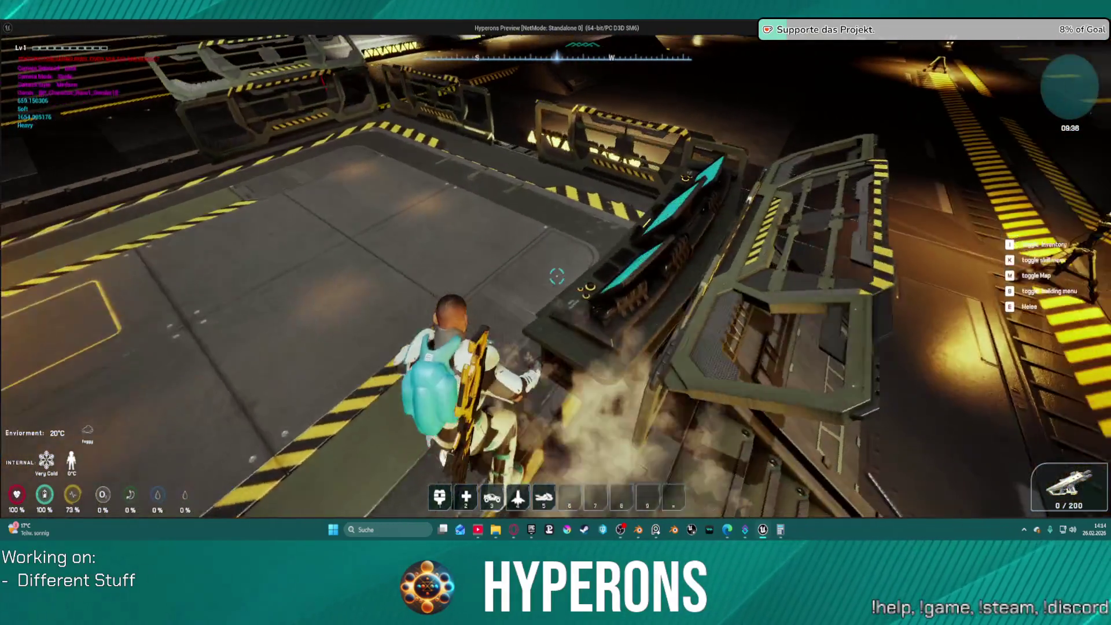
key("f")
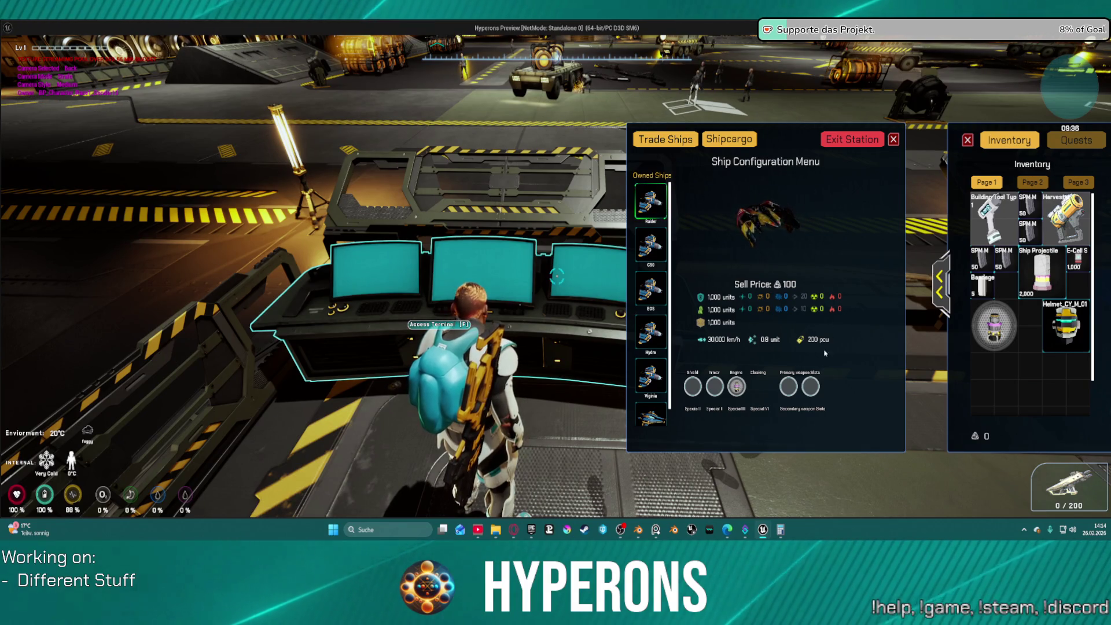
left_click(842, 140)
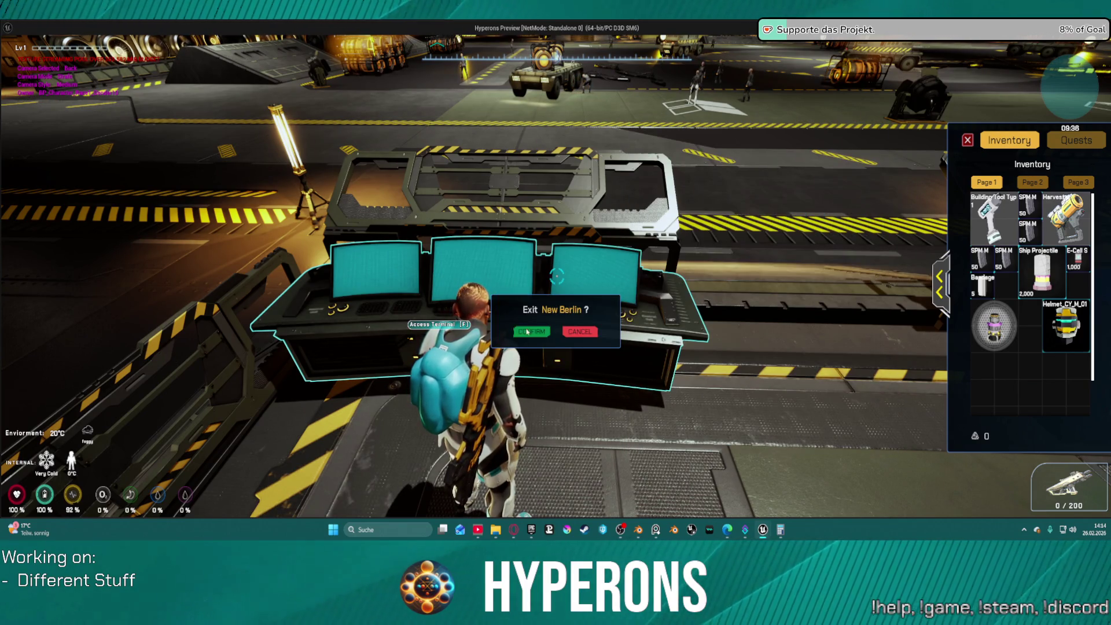
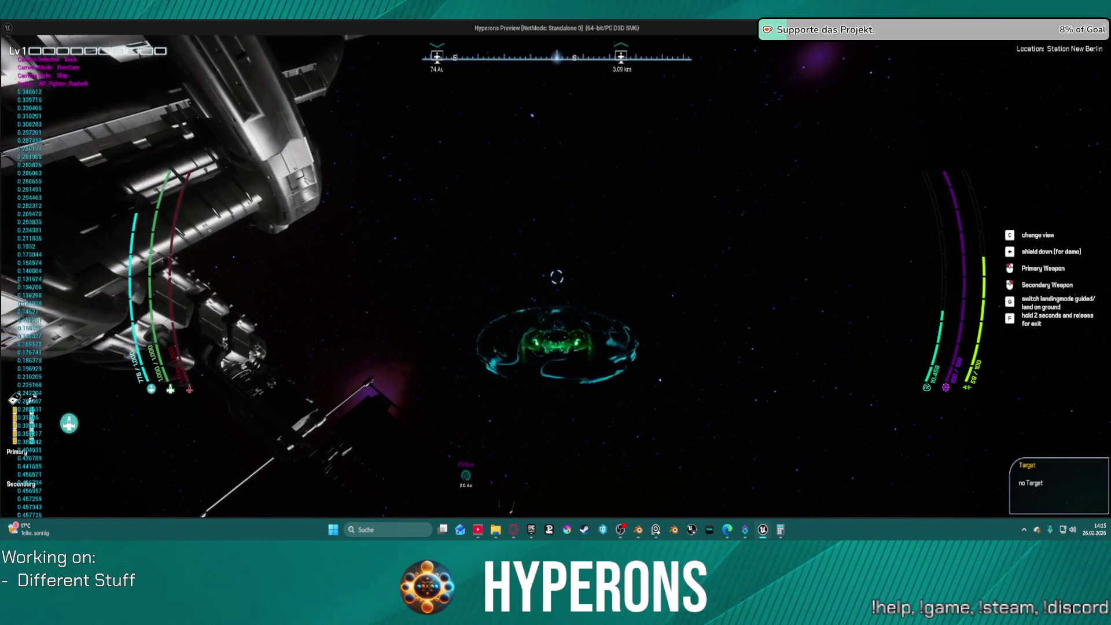
Step: Stop the standalone Hyperons preview to get back to BP_ShipMain's Add Thrust graph
key("Escape")
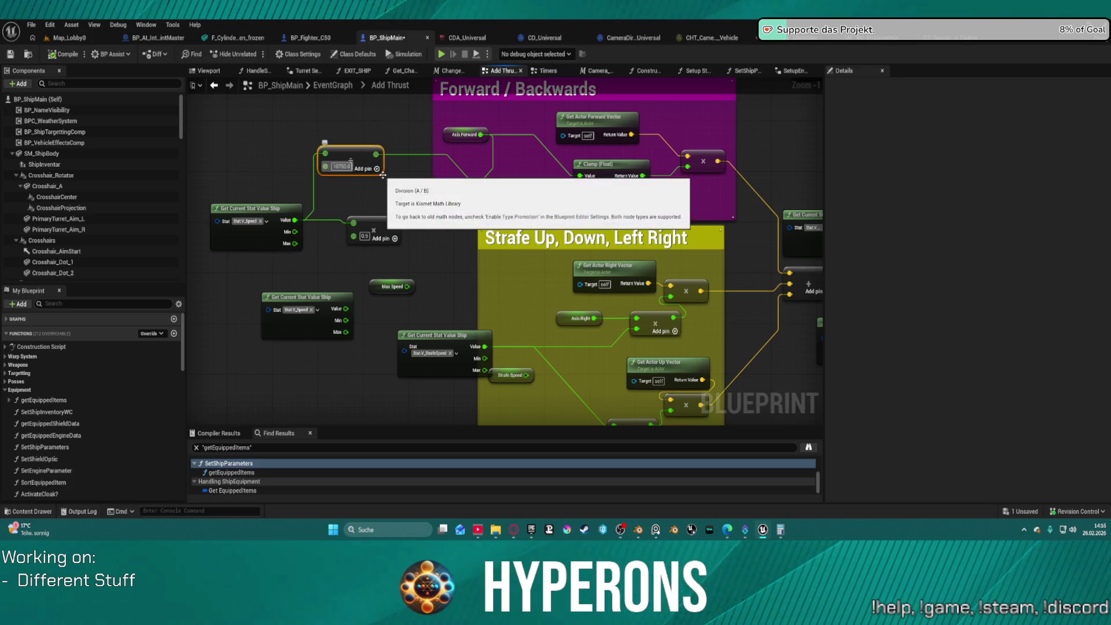
Step: Duplicate the 0.0 / 10750.0 node and comment the copy as 'adjustment für speed mit Engine'
left_click_drag(387, 185, 478, 298)
key("ctrl+v")
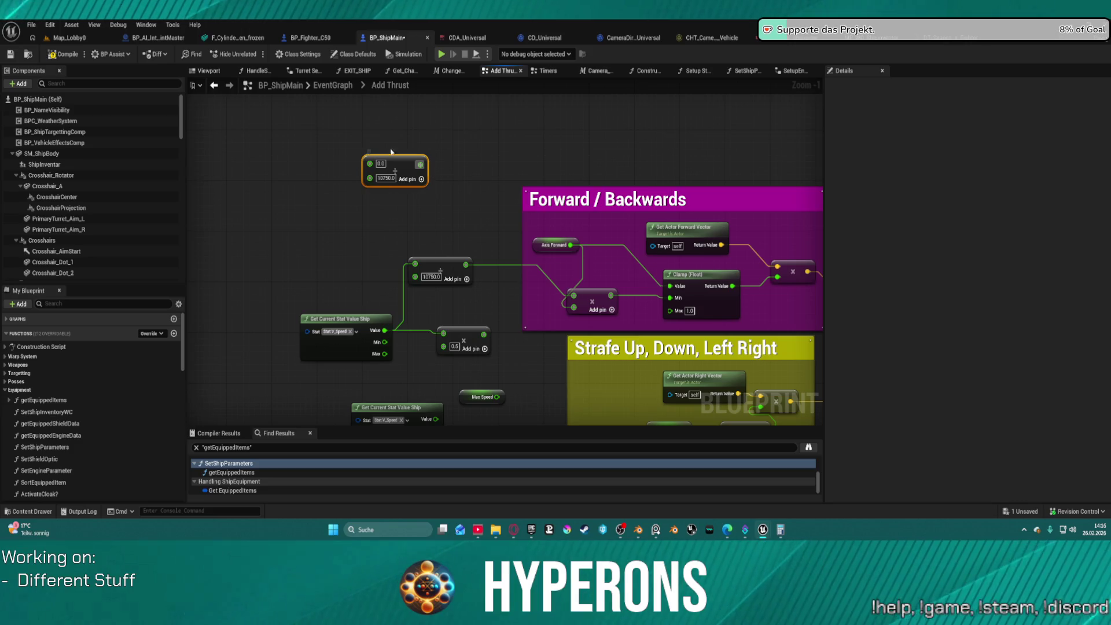
key("c")
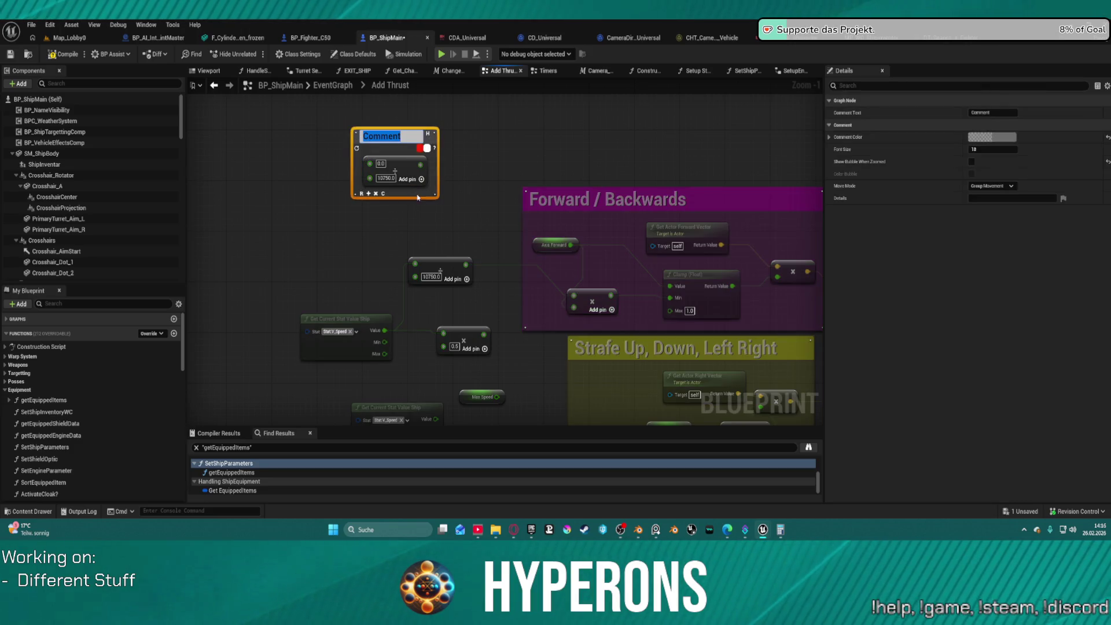
type("adjust")
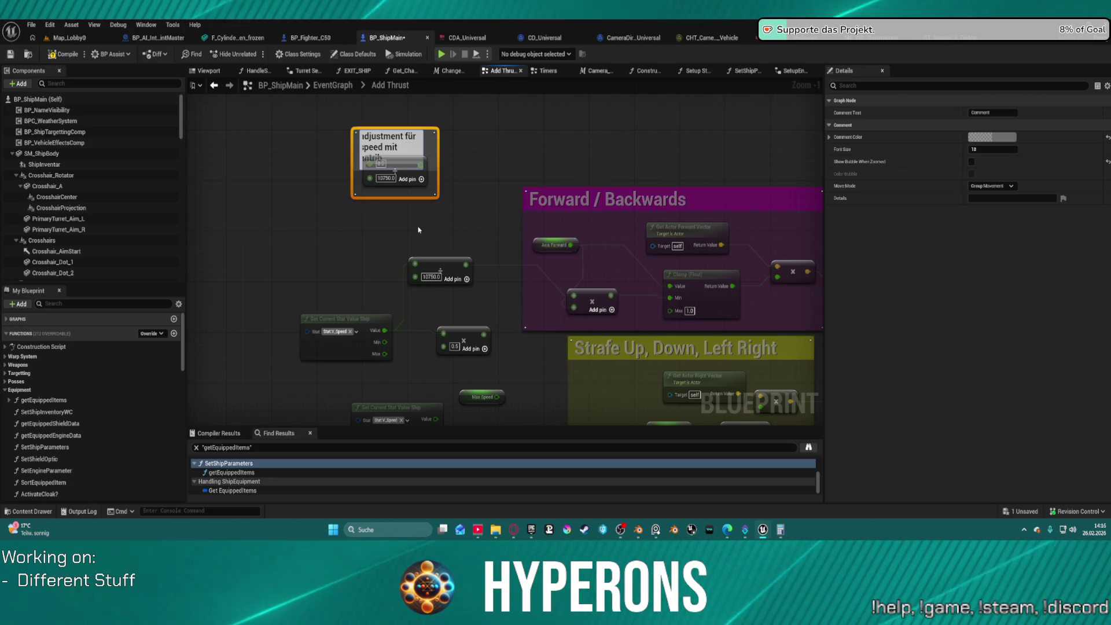
key("BackSpace")
key("BackSpace")
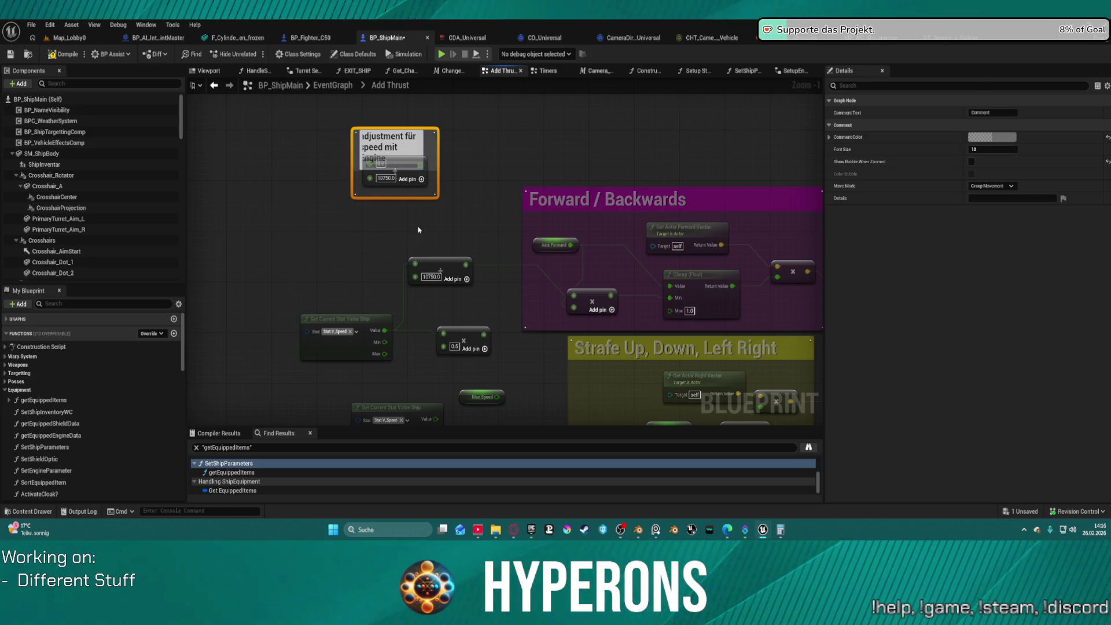
key("Return")
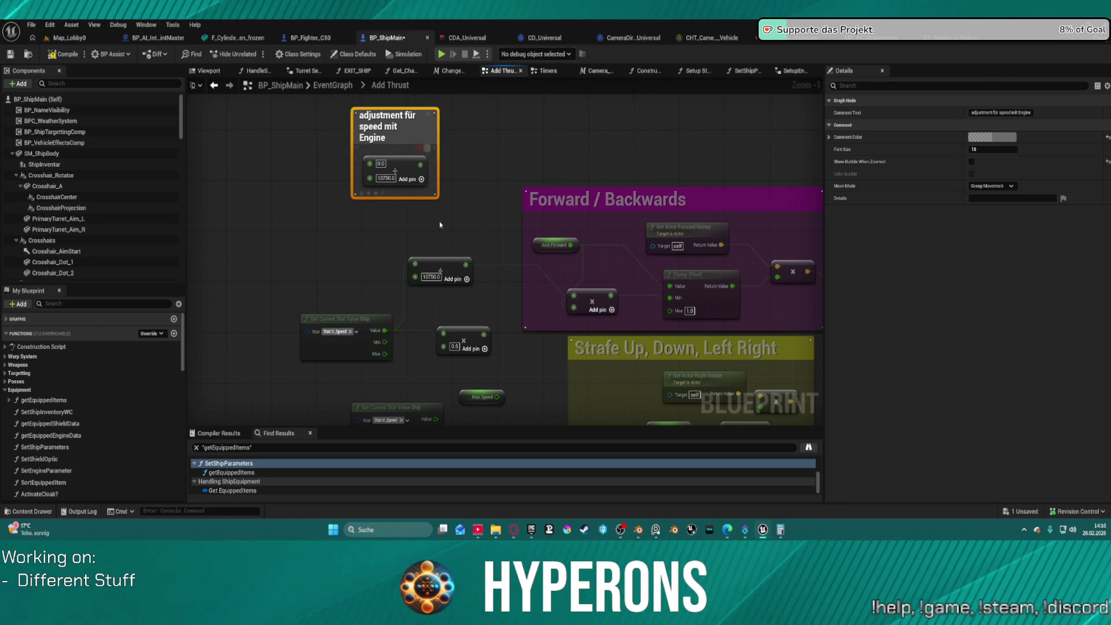
Step: Edit the other node's 10750.0 value, then open character selection in the relaunched game
left_click(443, 261)
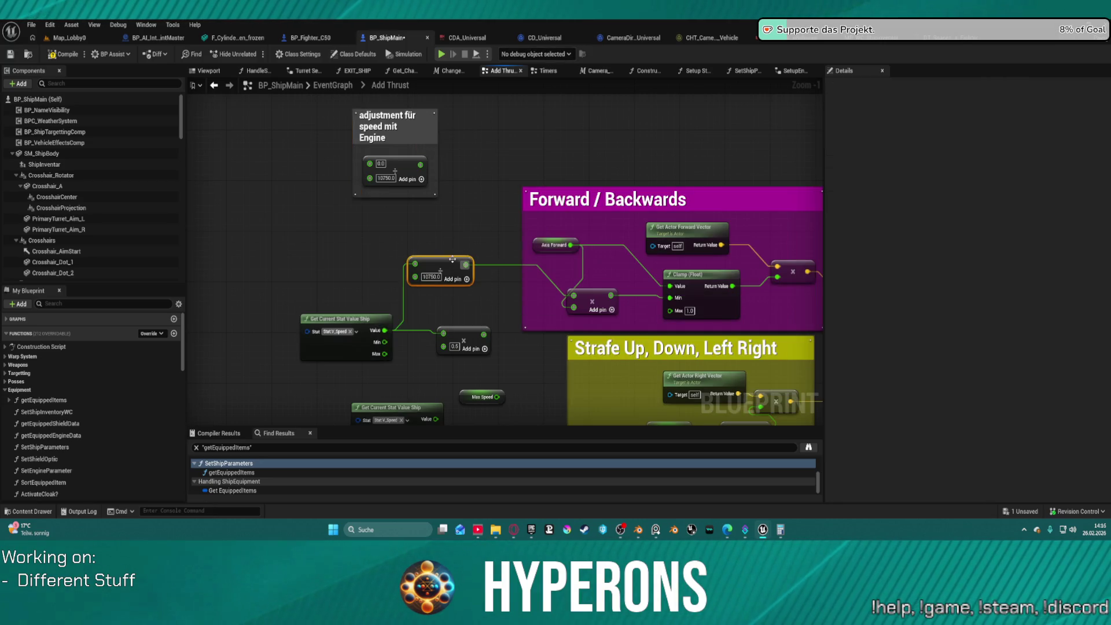
left_click(432, 277)
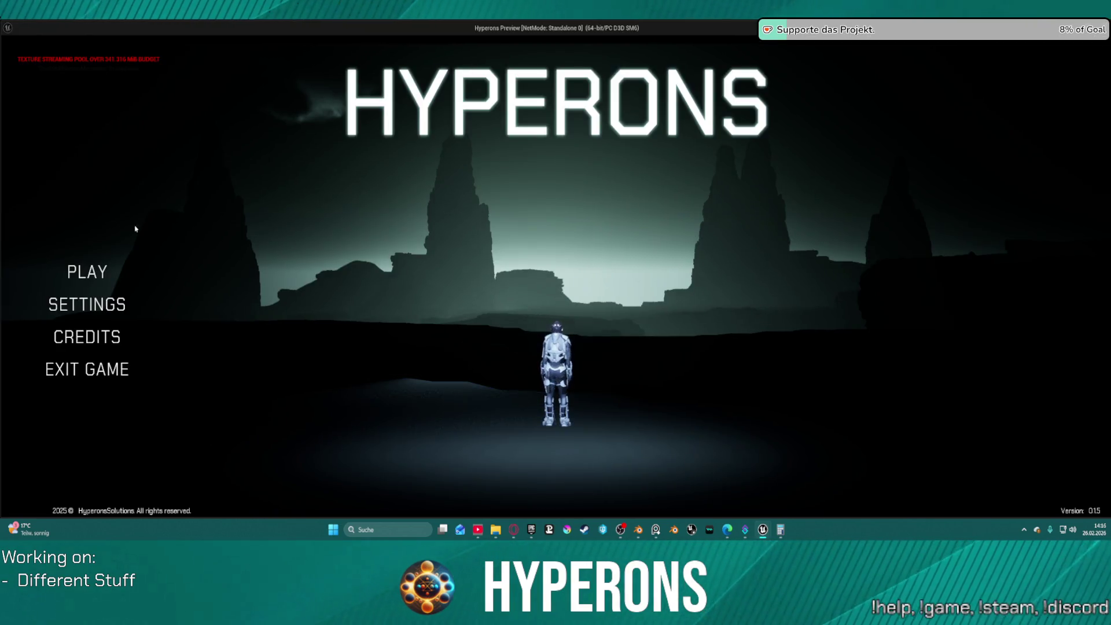
left_click(84, 281)
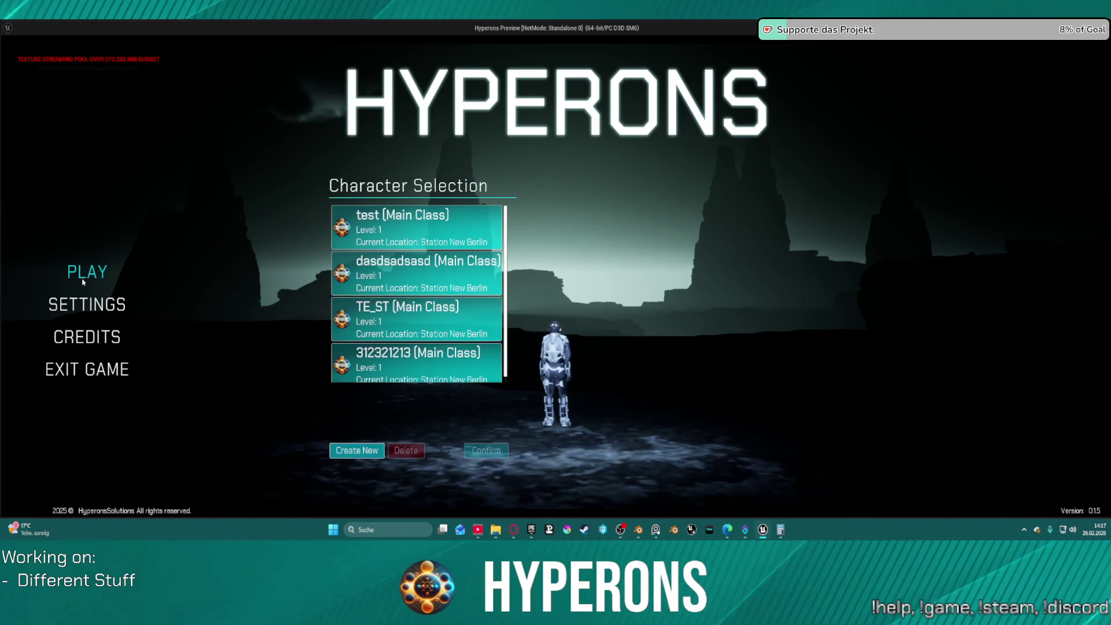
Step: Choose and confirm the TE_ST character, then start the game at Station New Berlin
left_click(405, 229)
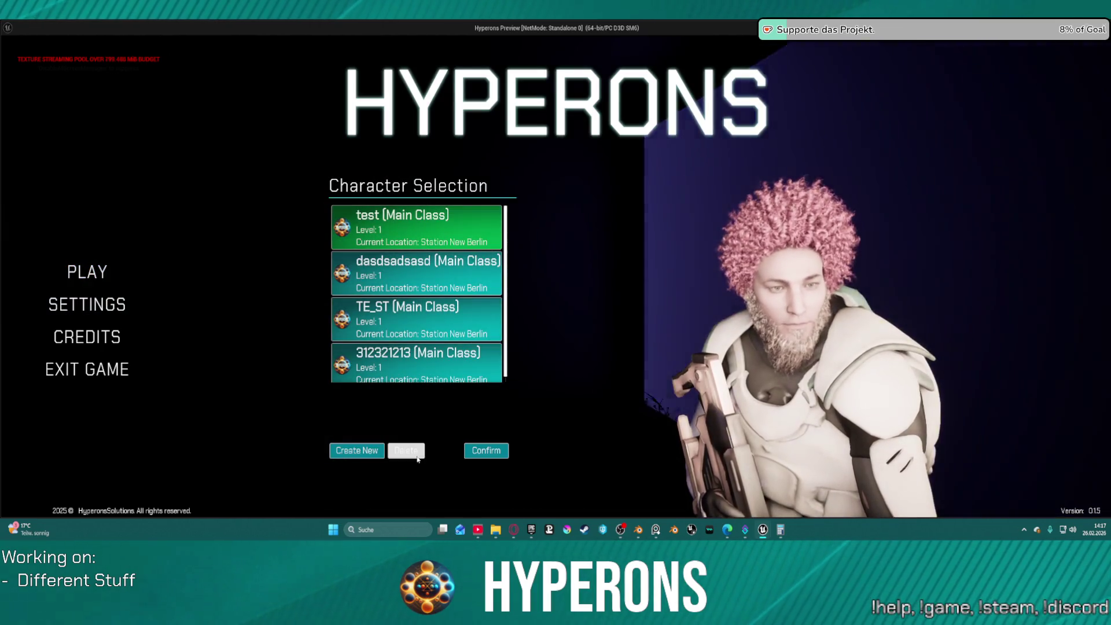
left_click(470, 330)
left_click(486, 451)
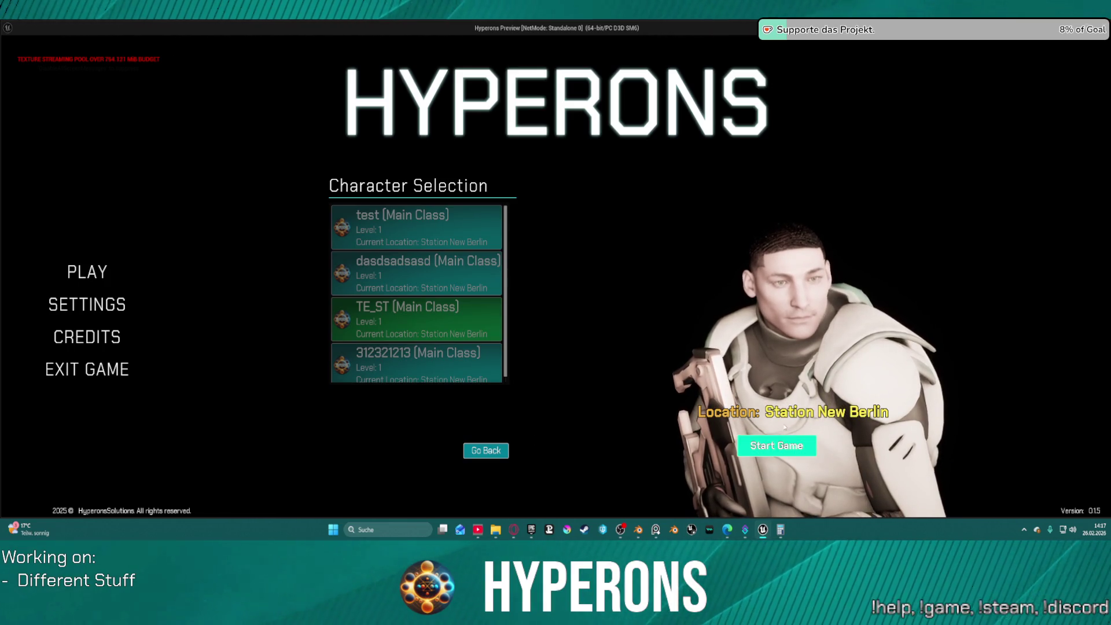
left_click(777, 445)
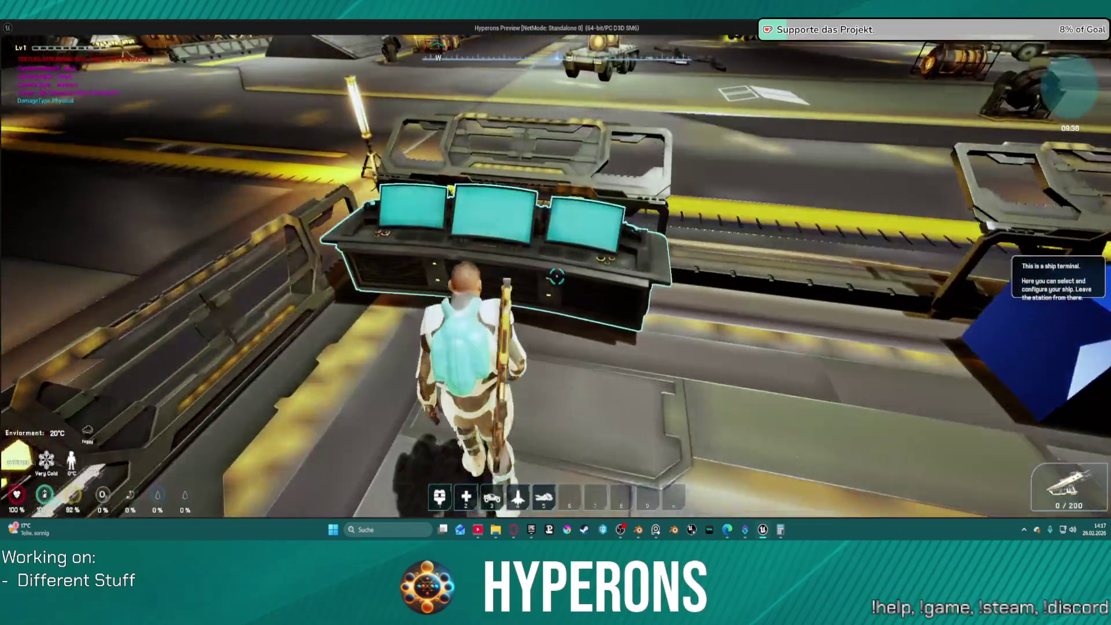
Step: Use the ship terminal to exit New Berlin and launch the ship into space
key("e")
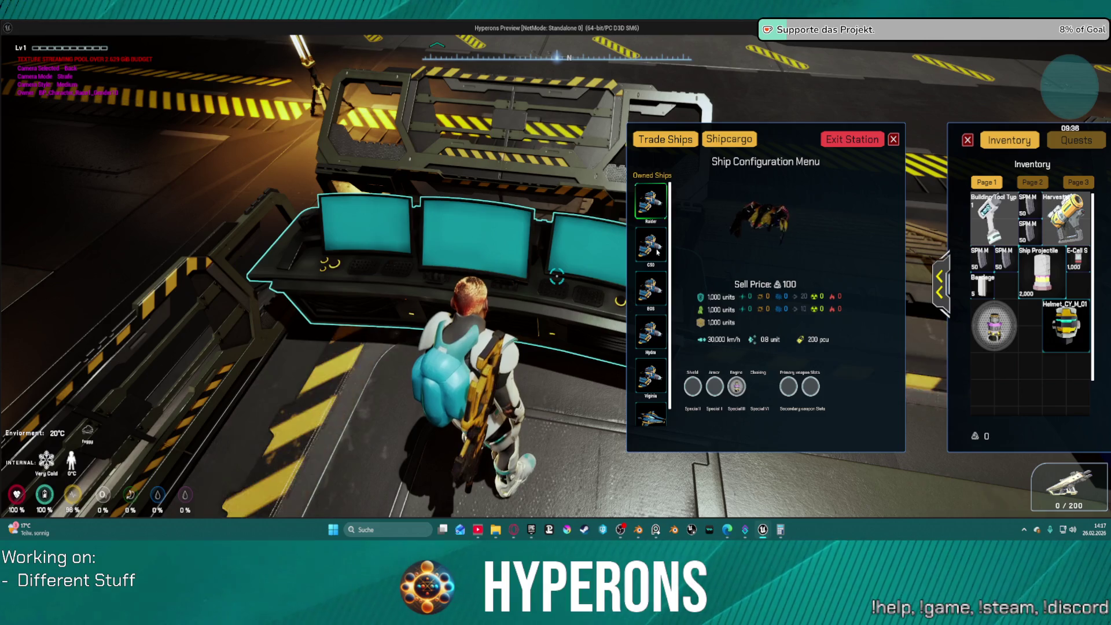
left_click(859, 144)
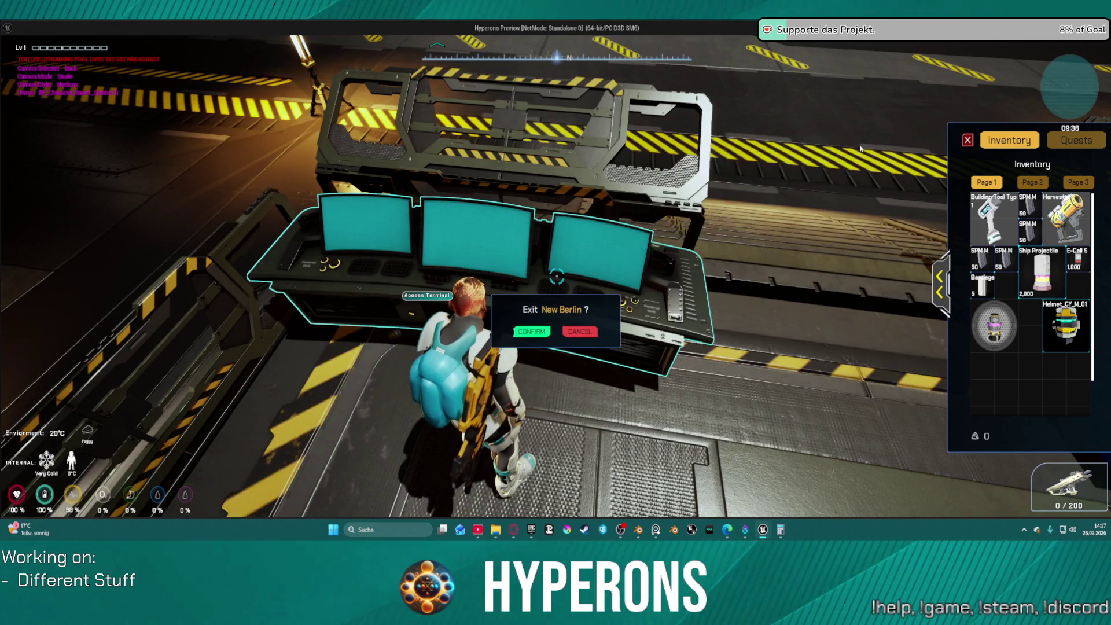
left_click(543, 332)
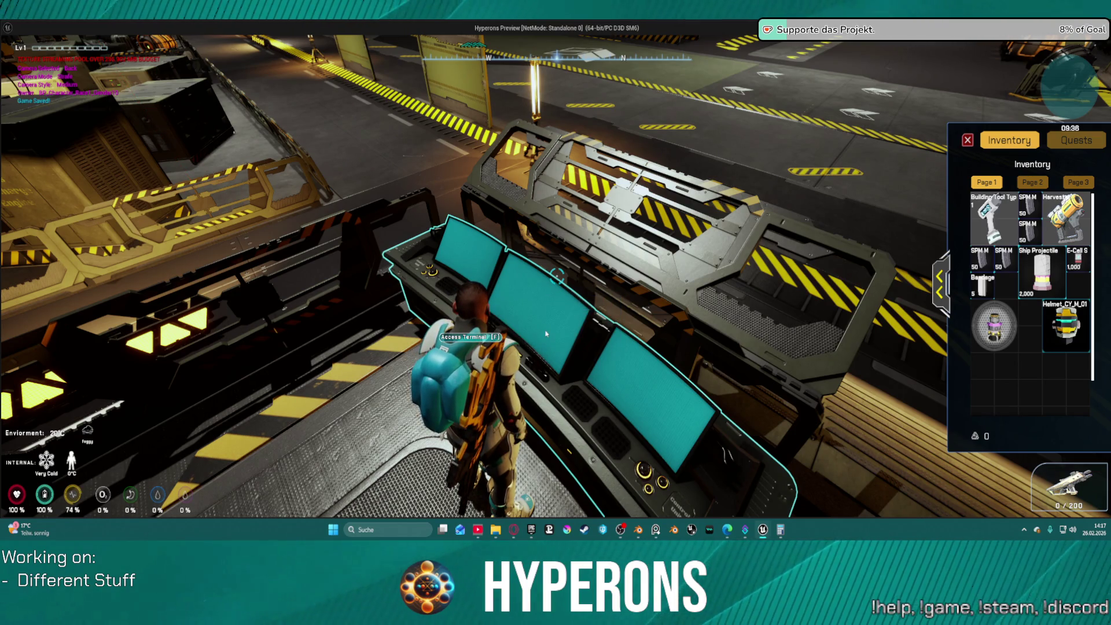
key("f")
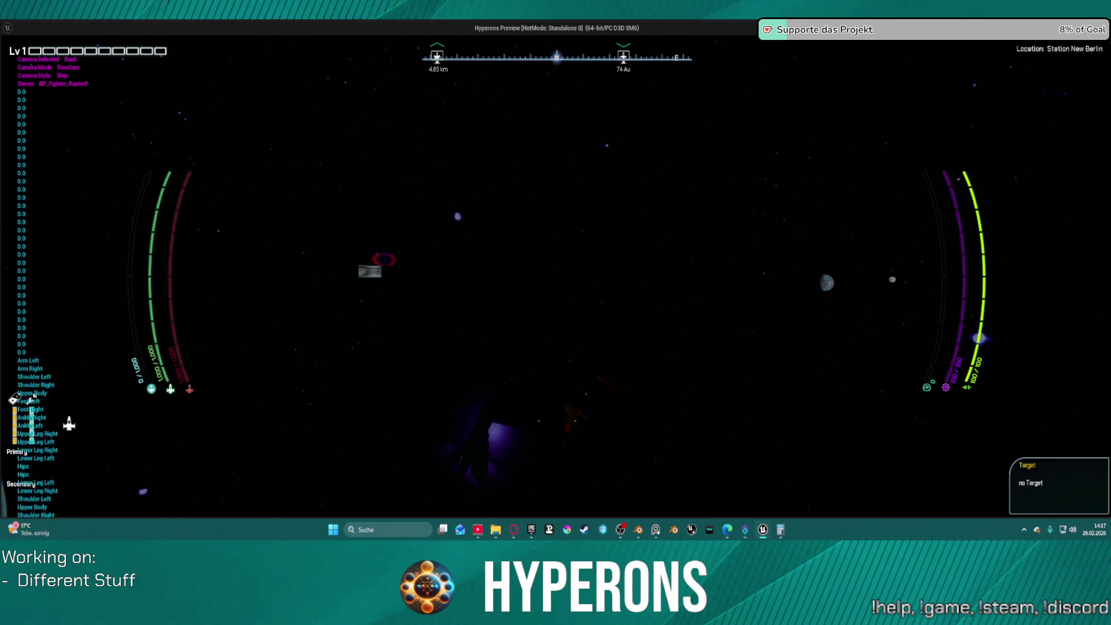
Step: Accelerate the ship, switch to the left-side camera view, then stop the preview
key("w")
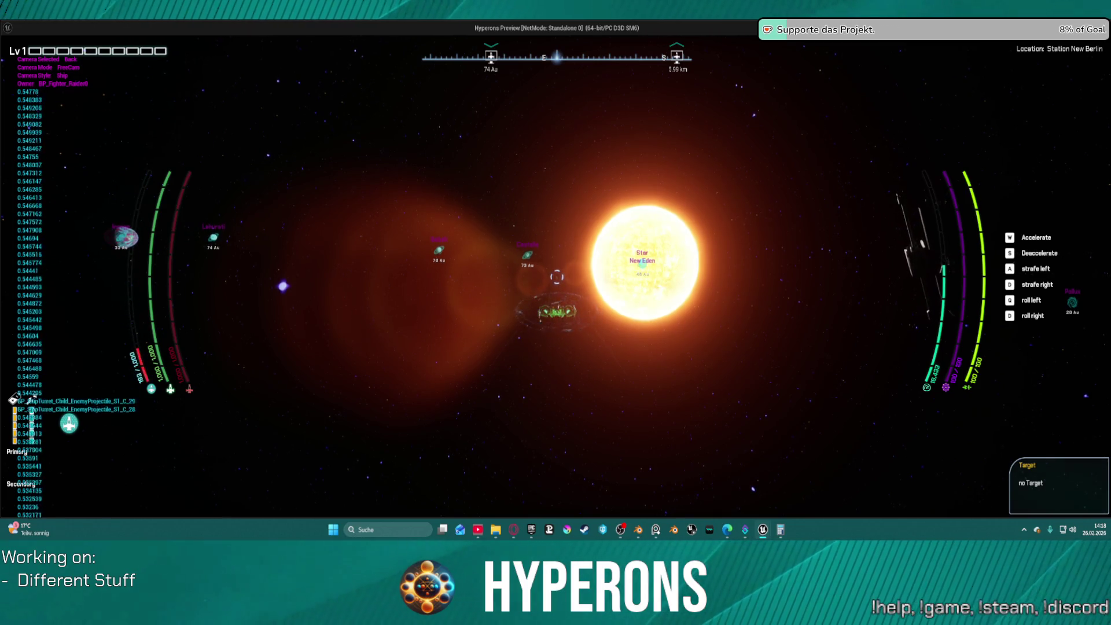
key("v")
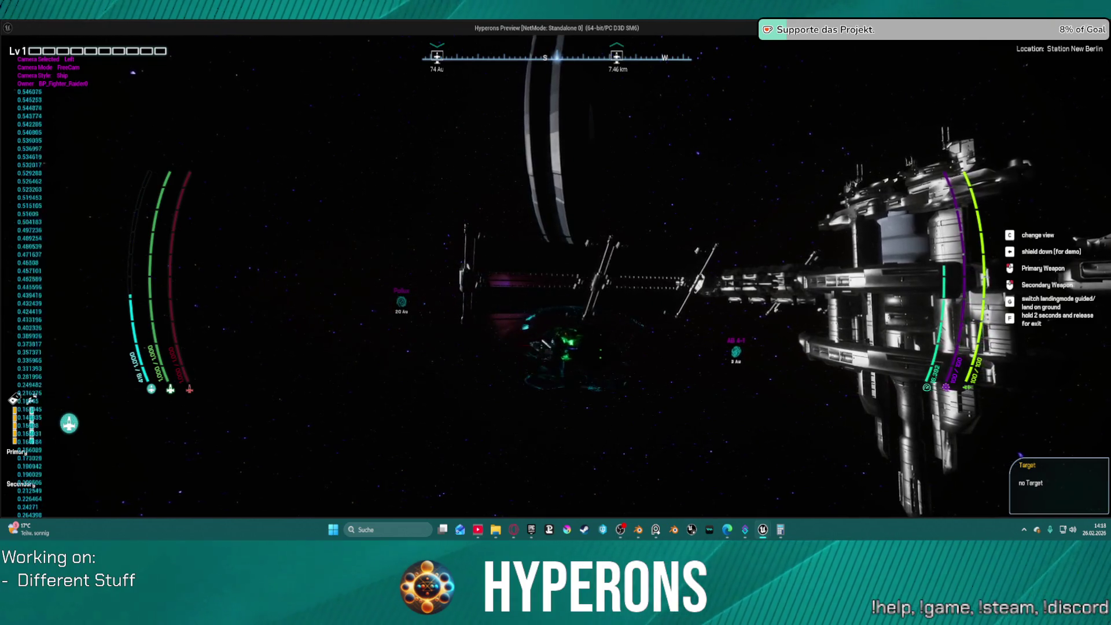
key("Escape")
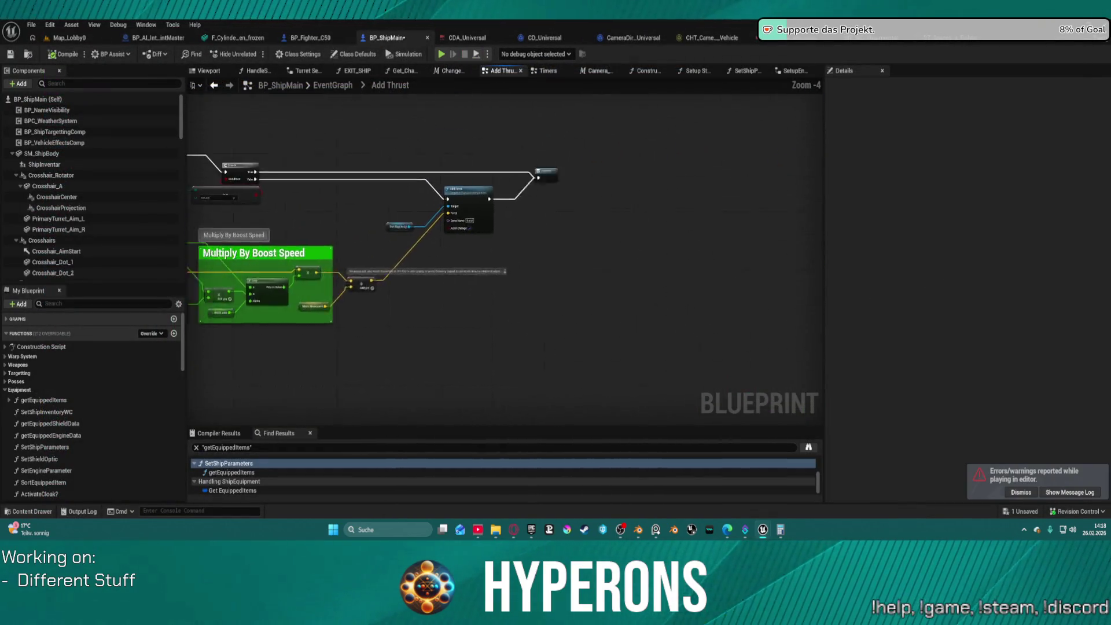
Step: In Camera_SpeedAdjustment, wire Camera Offset Height into Translation Offset Y and compile BP_ShipMain
left_click_drag(191, 231, 307, 238)
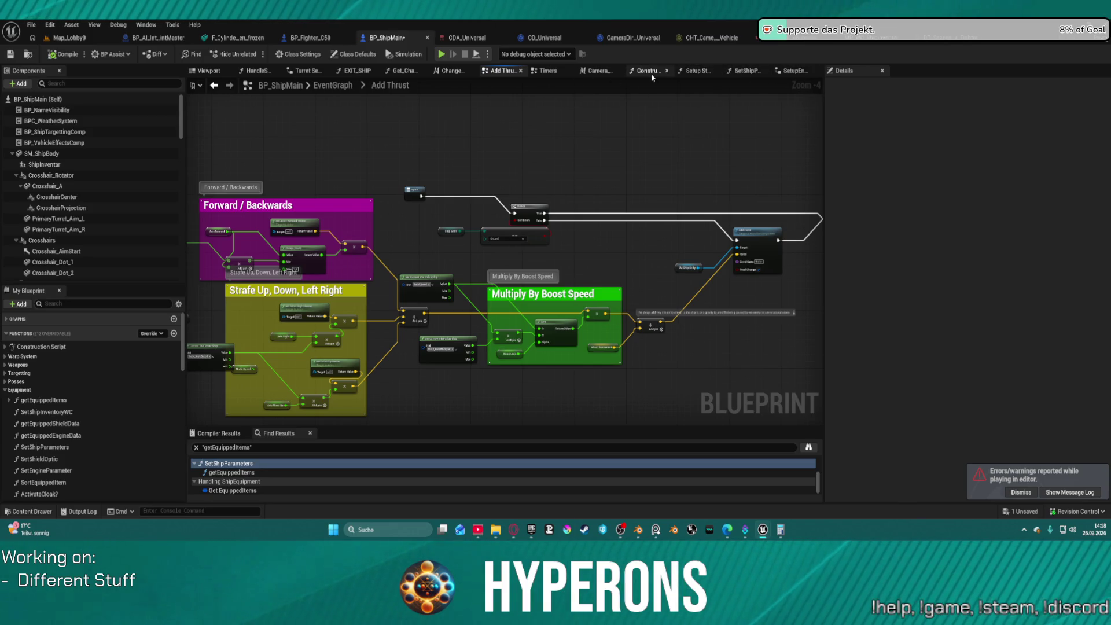
left_click(598, 72)
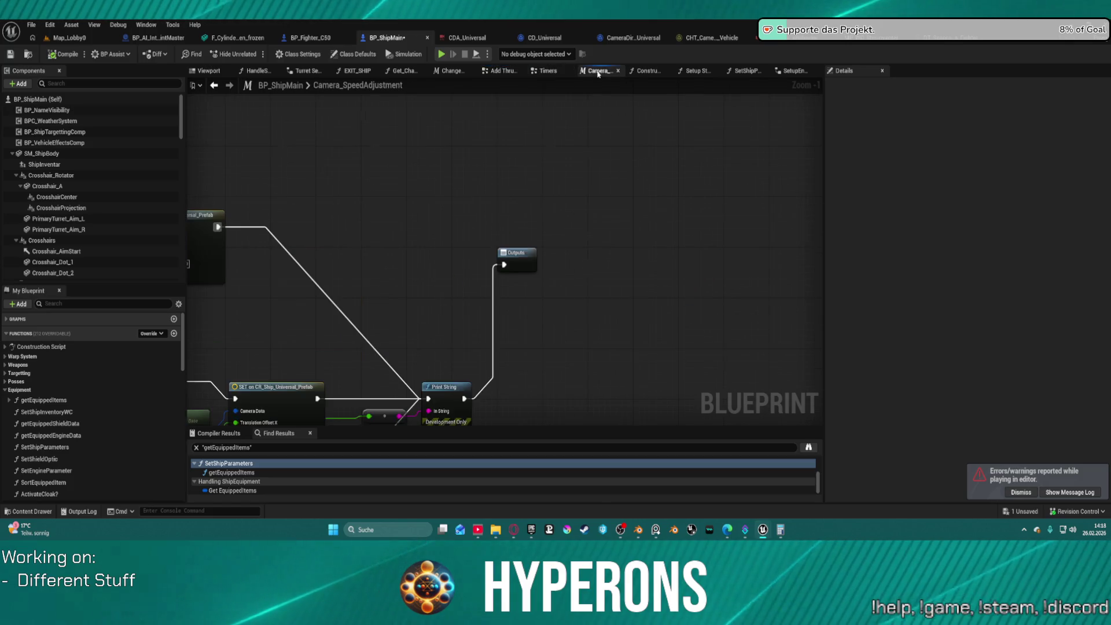
left_click_drag(464, 283, 828, 95)
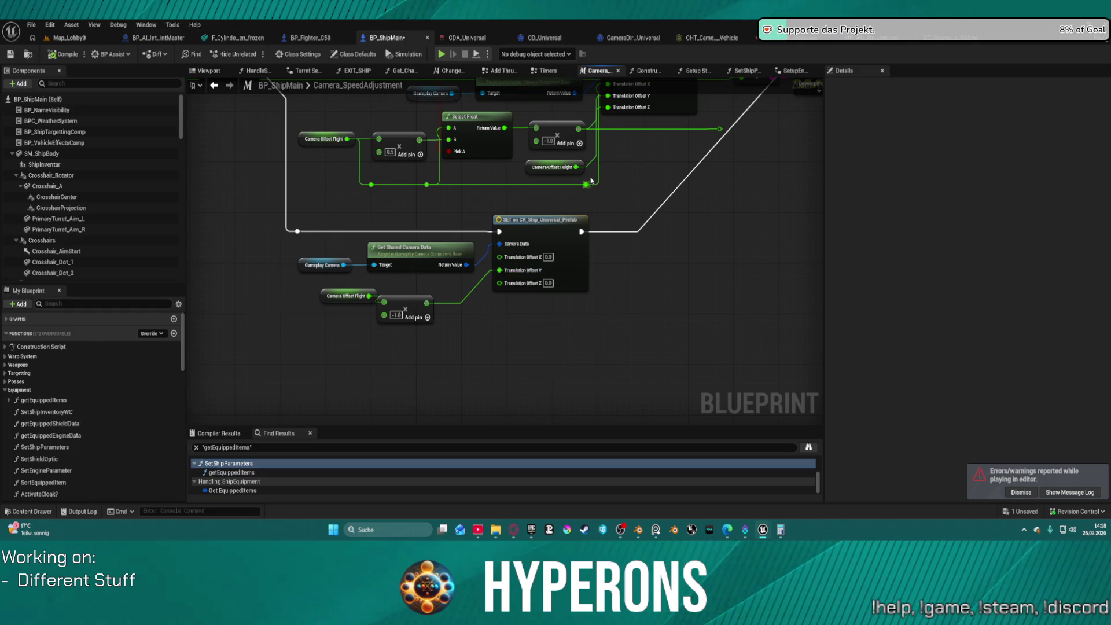
left_click_drag(577, 167, 508, 283)
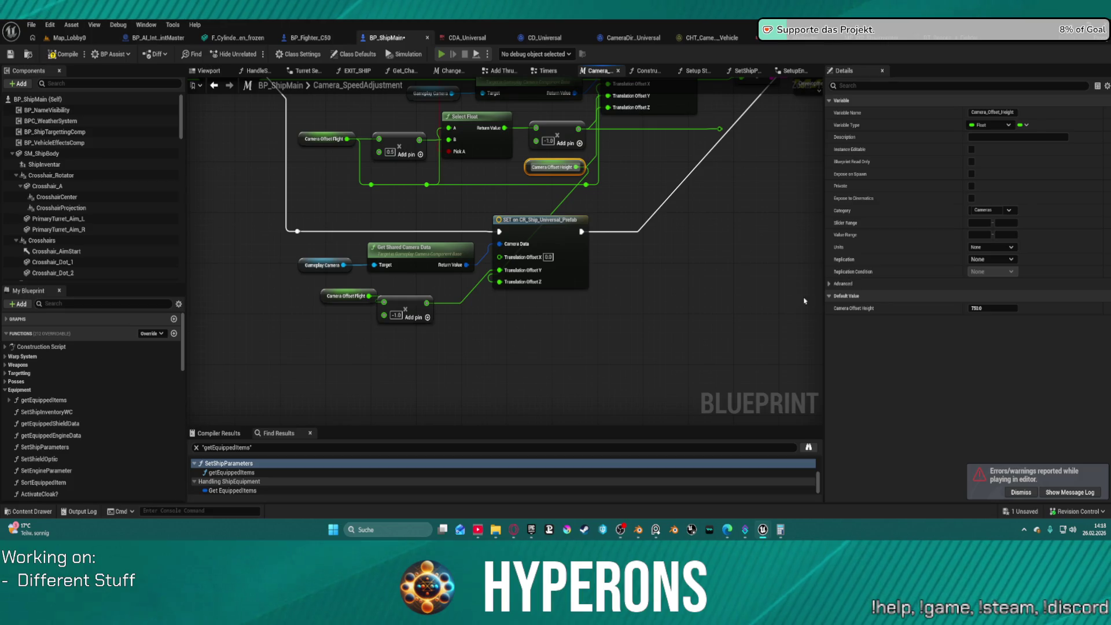
key("F7")
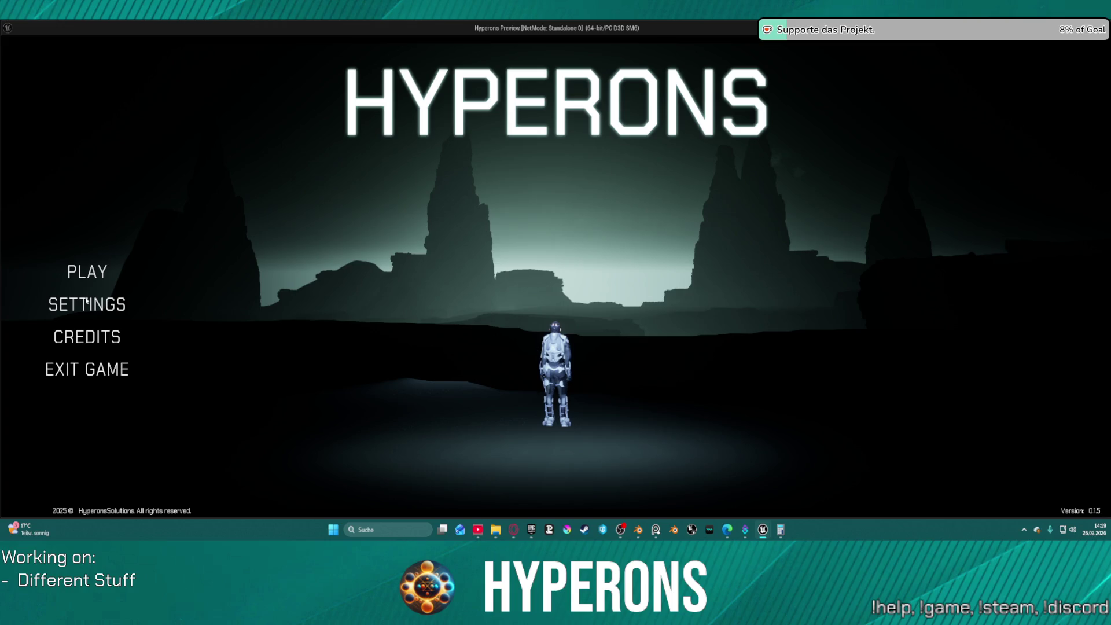
Step: Pick the TE_ST character and walk to the ship terminal's configuration menu
left_click(88, 272)
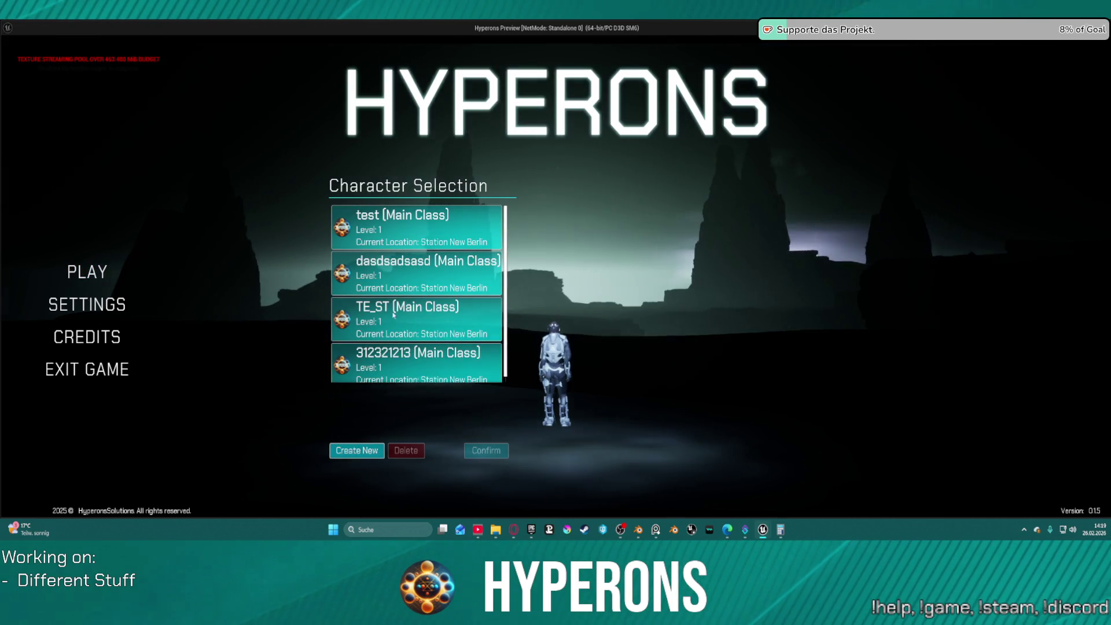
left_click(449, 230)
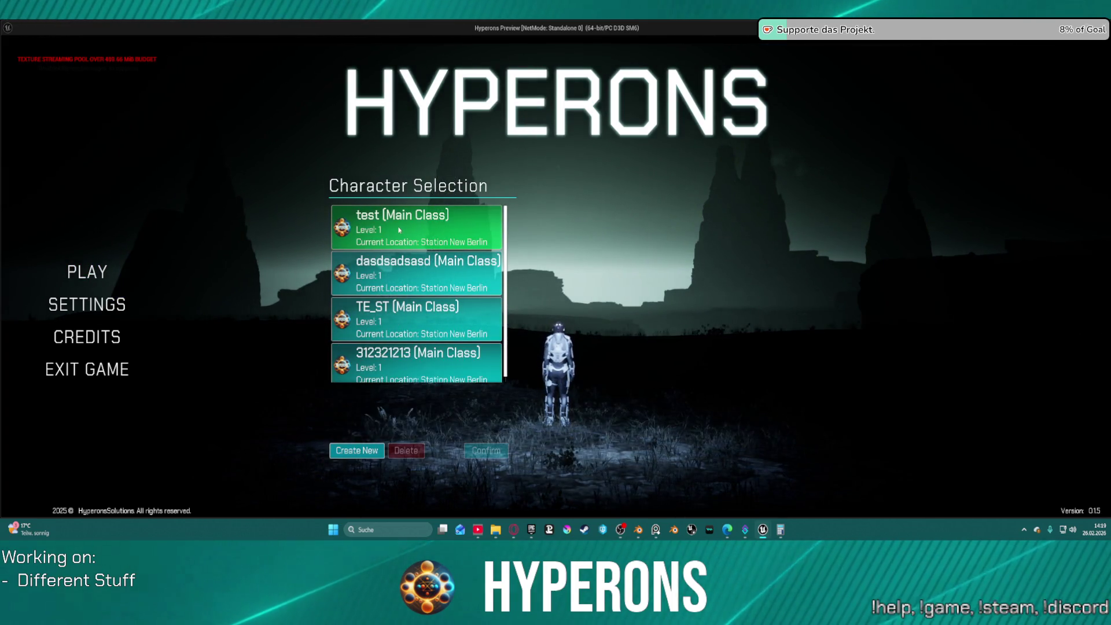
left_click(422, 320)
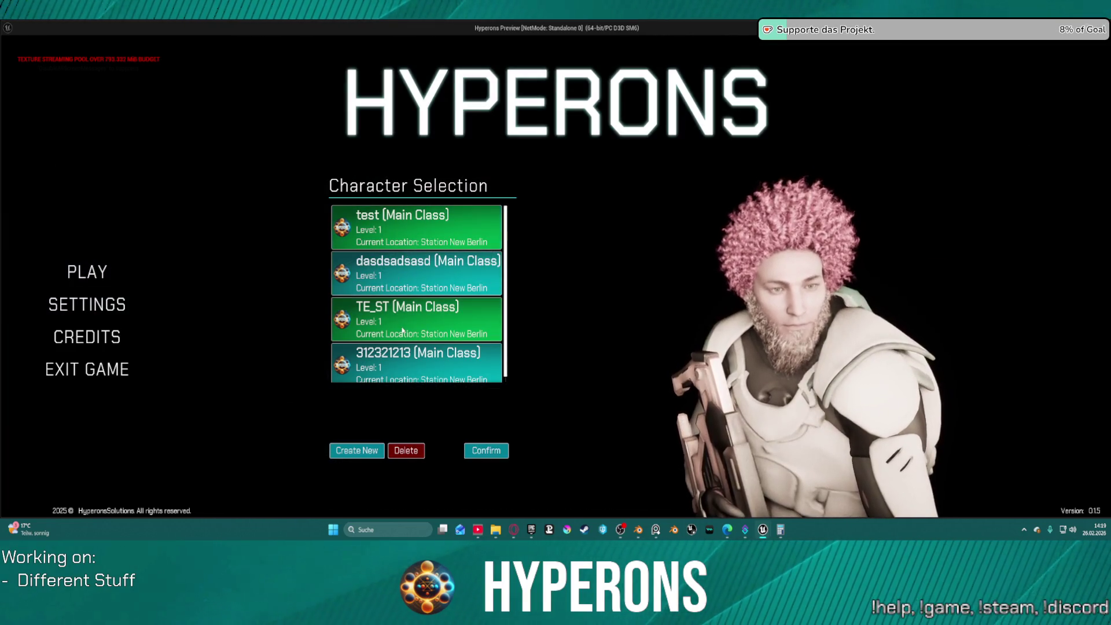
left_click(487, 450)
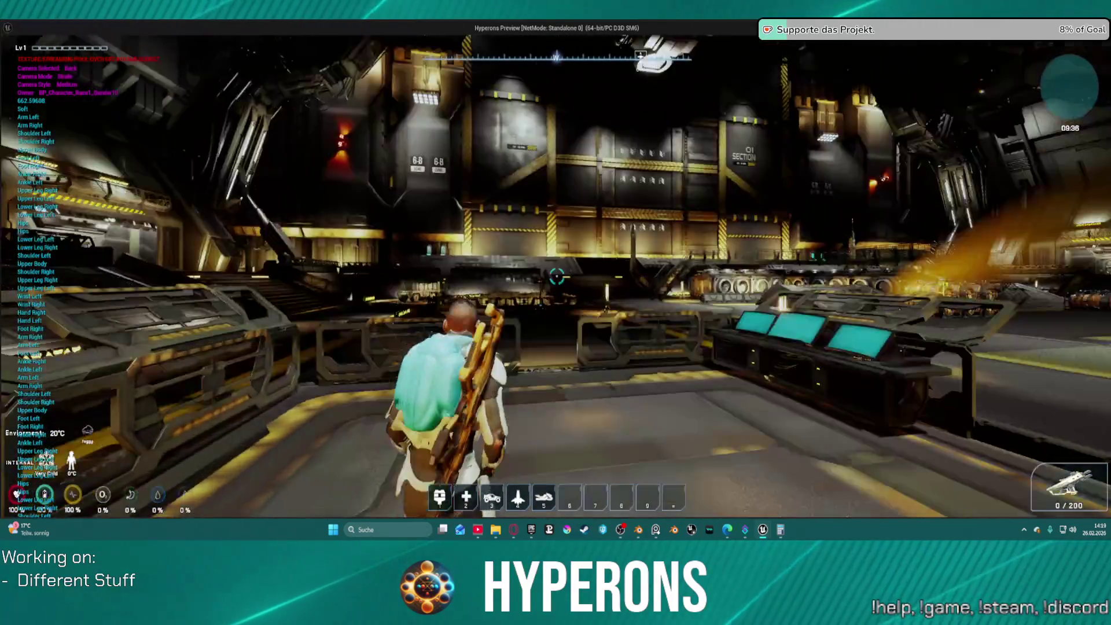
key("w")
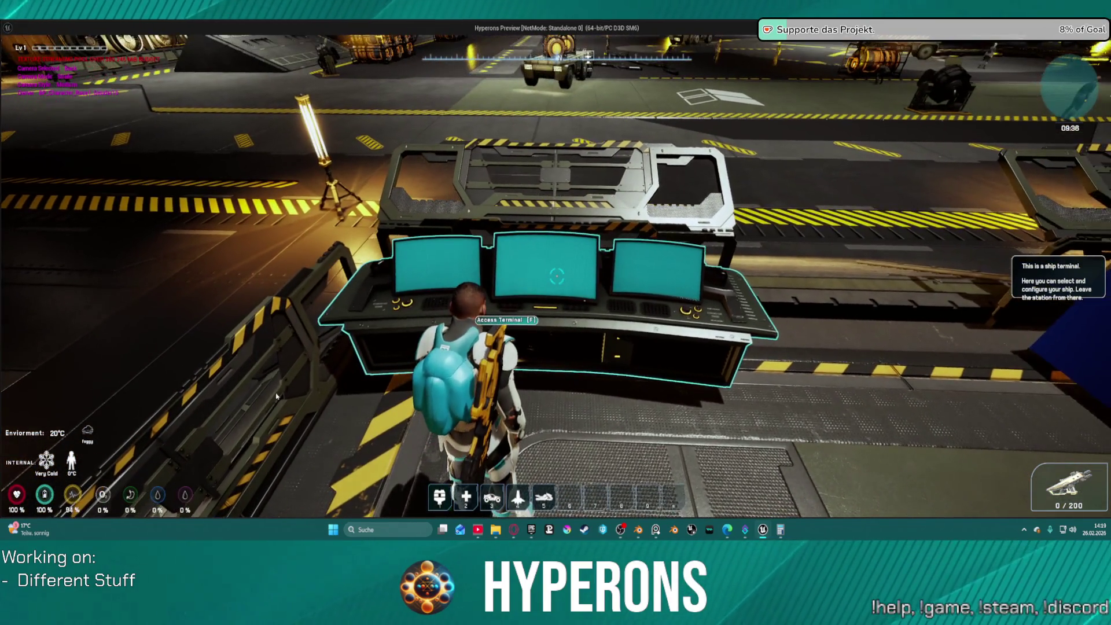
key("f")
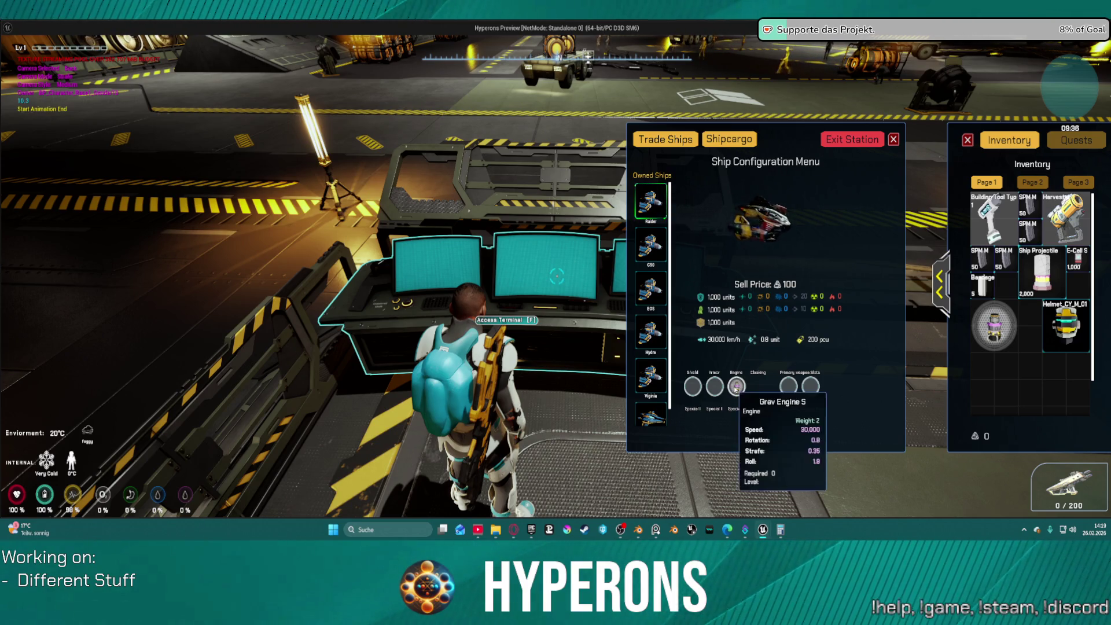
Step: Swap the current engine for the other inventory engine and exit New Berlin station
left_click(789, 387)
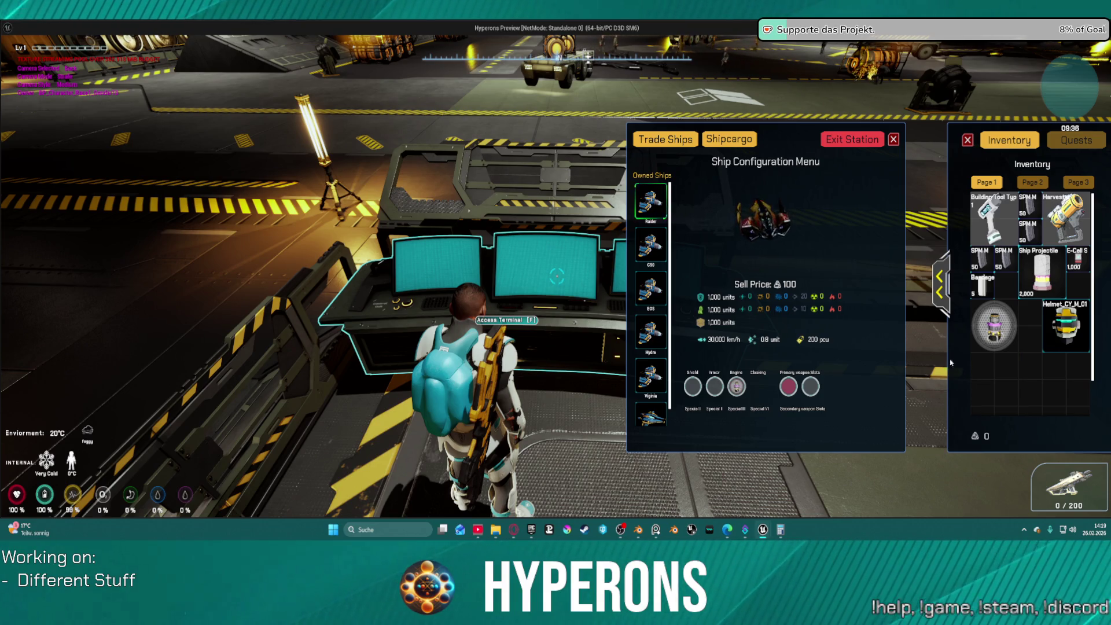
mouse_move(993, 325)
left_mouse_down()
mouse_move(815, 411)
mouse_move(790, 385)
mouse_move(971, 355)
mouse_move(924, 358)
left_mouse_up()
mouse_move(746, 389)
left_mouse_down()
mouse_move(984, 401)
mouse_move(989, 382)
left_mouse_up()
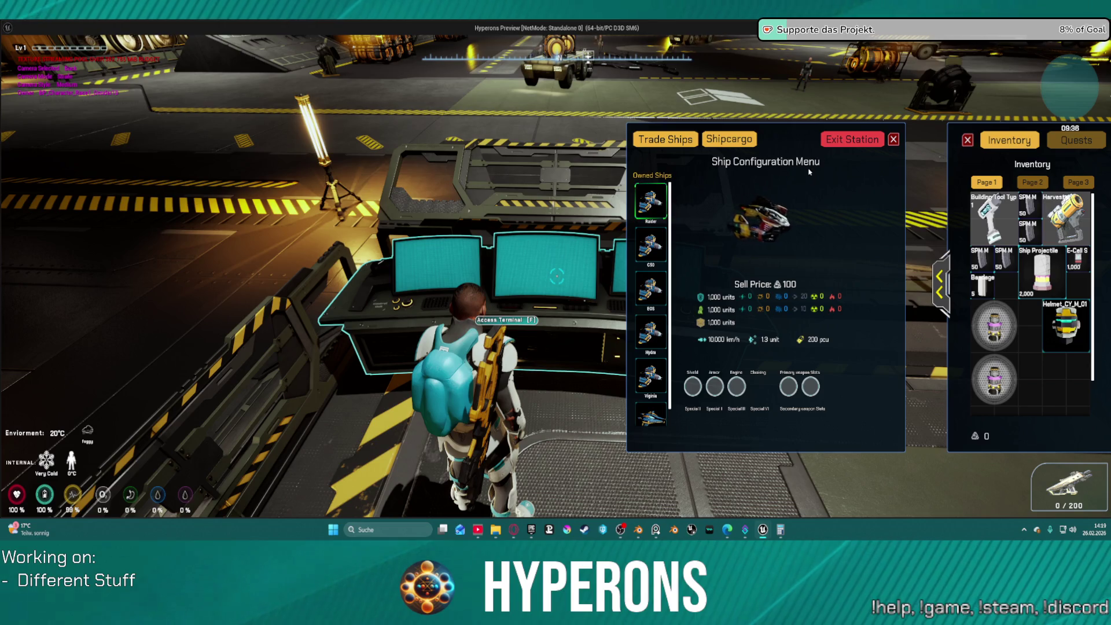
mouse_move(974, 379)
left_mouse_down()
mouse_move(773, 342)
mouse_move(732, 396)
left_mouse_up()
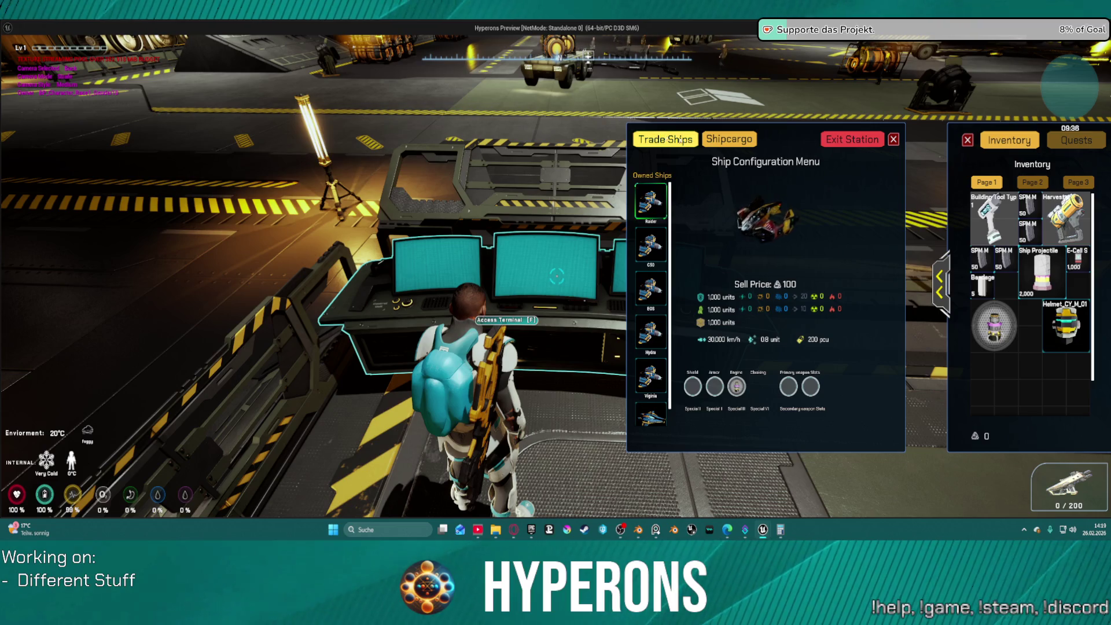
left_click(871, 142)
left_click(545, 335)
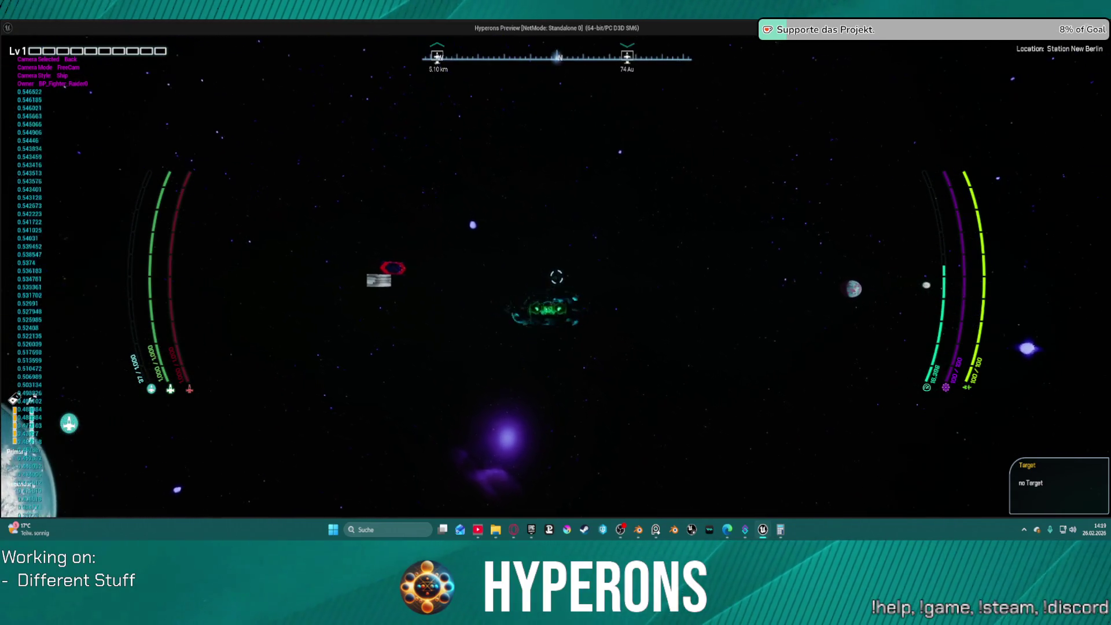
Step: Switch to the left-side camera, accelerate and boost past the sun toward New Eden, then return to the editor
key("Left")
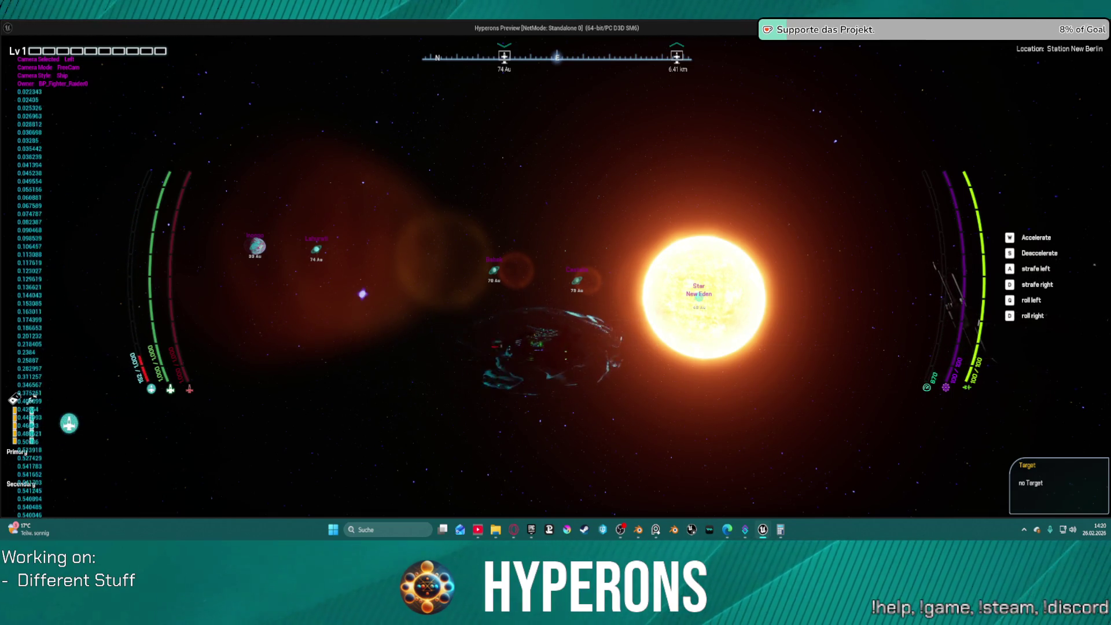
key("w")
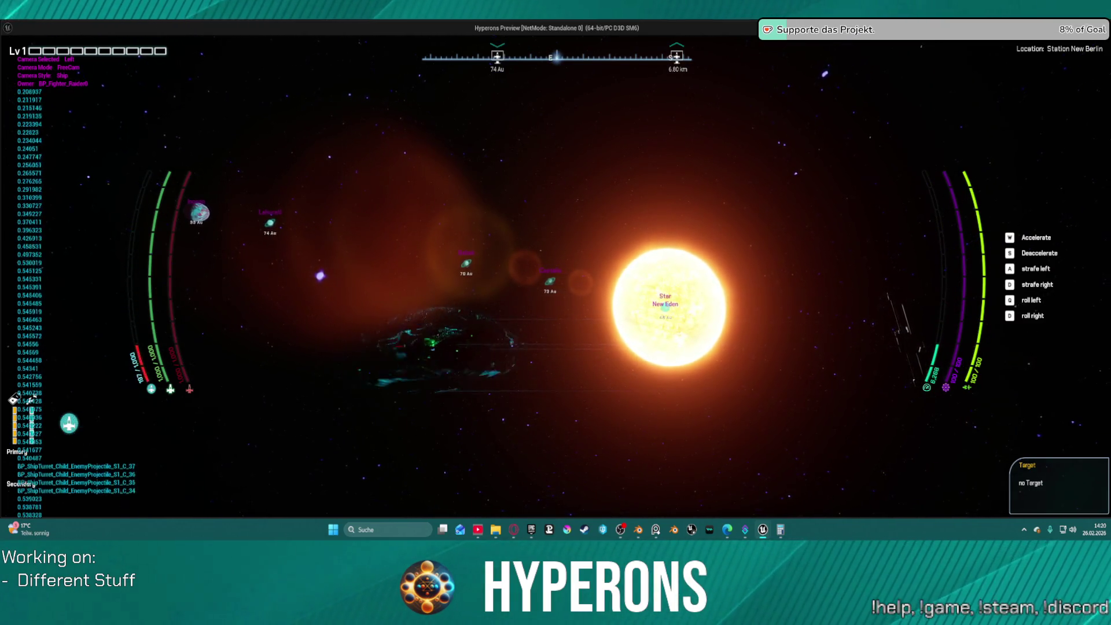
key("w")
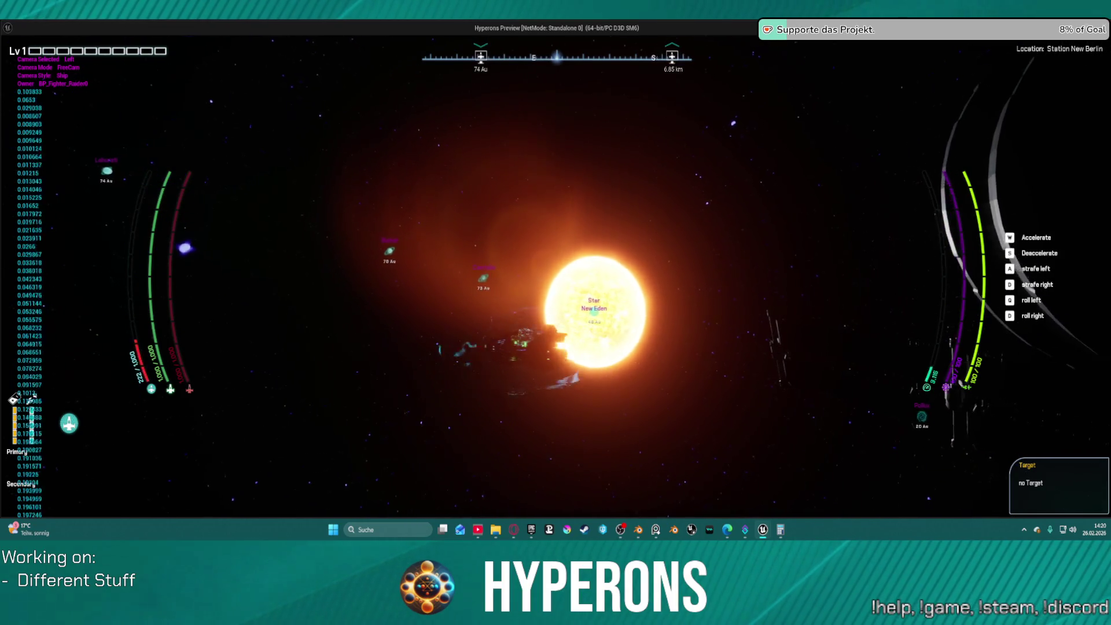
key("w")
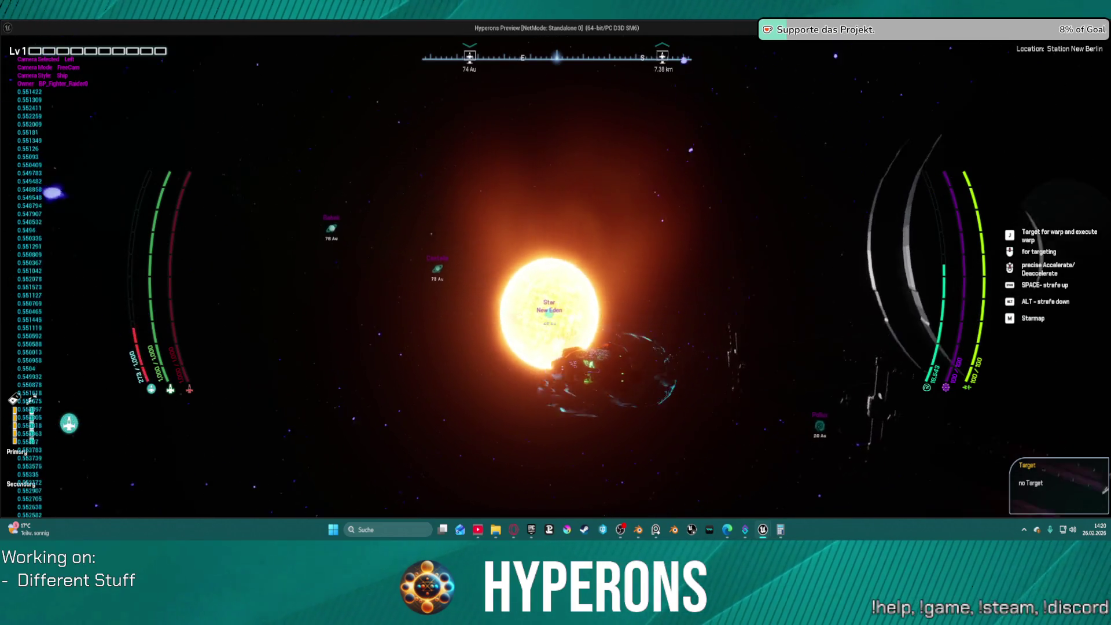
key("shift")
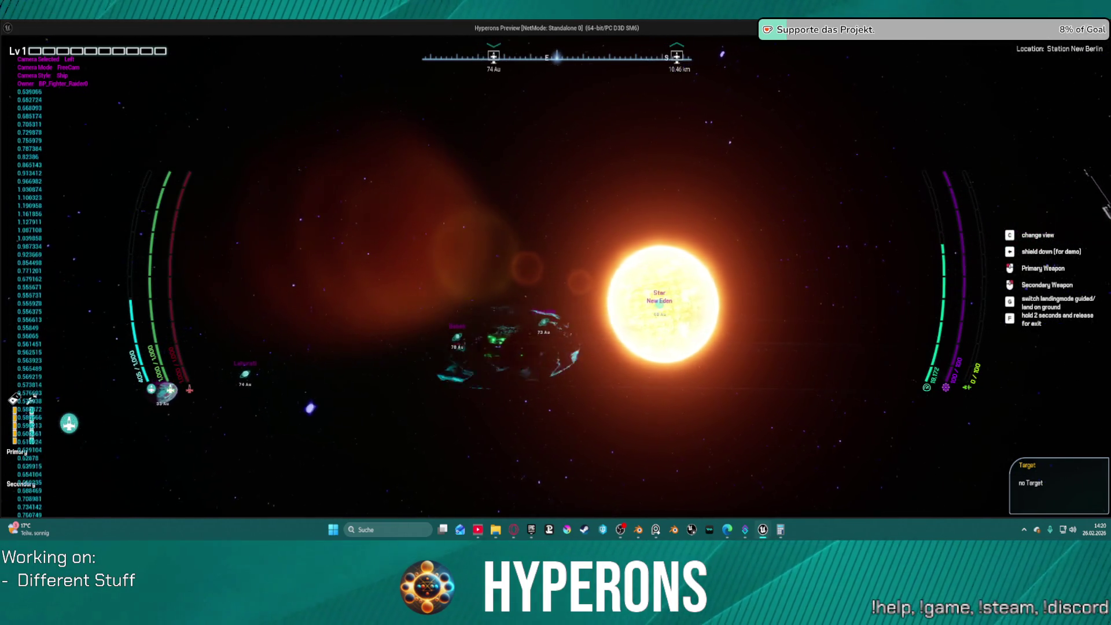
key("alt+Tab")
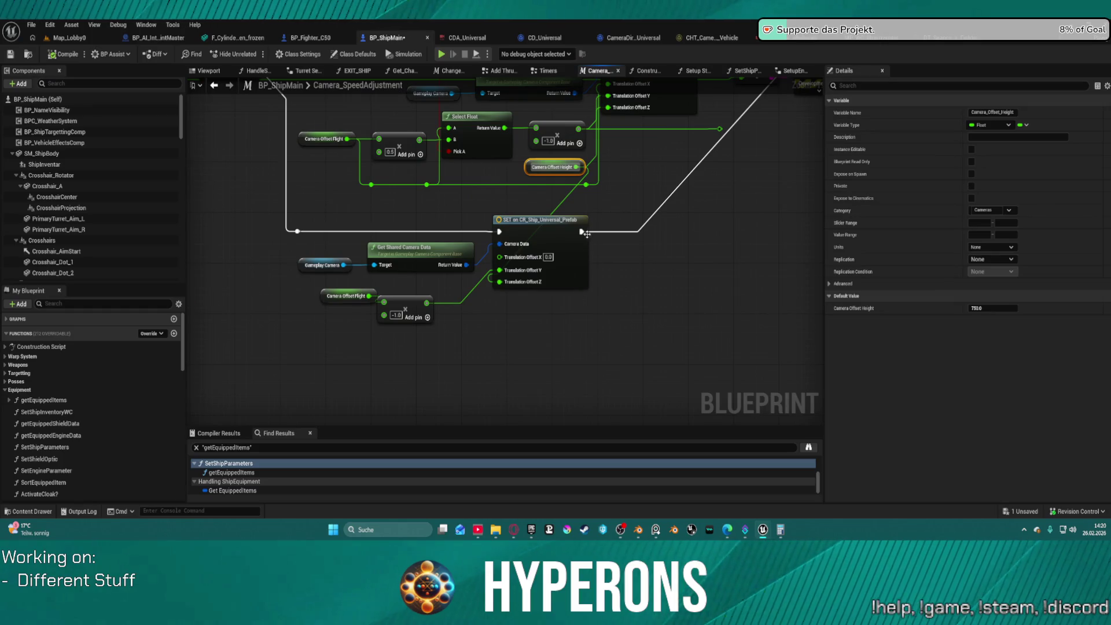
Step: Move Camera Offset Height and the multiply/Select Float group left to make room
left_click(566, 229)
scroll(565, 229, "up", 3)
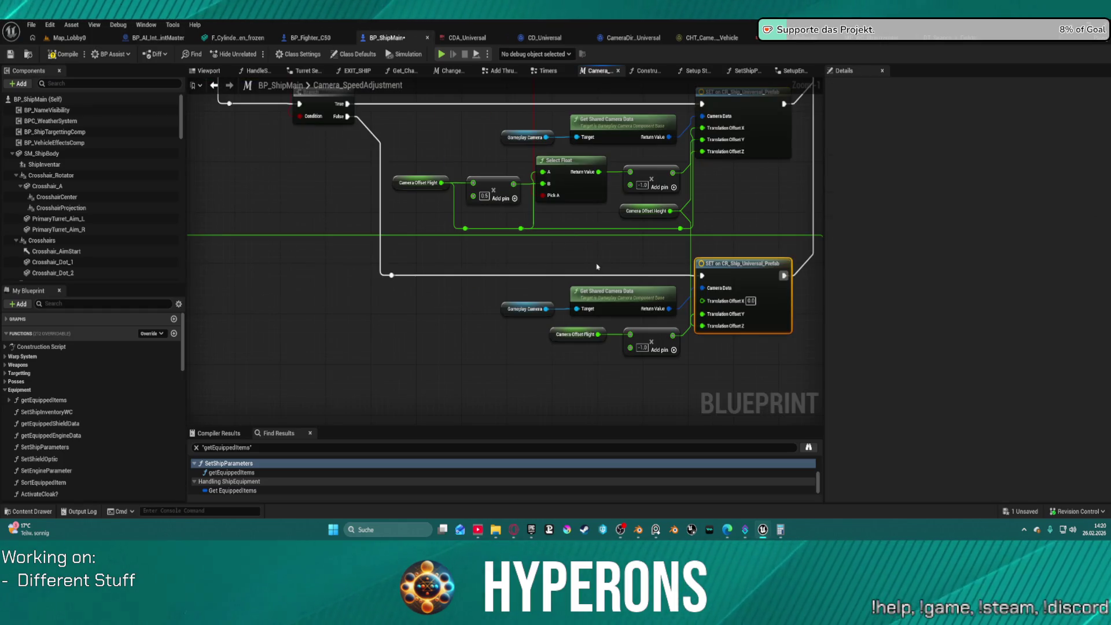
left_click_drag(575, 282, 330, 319)
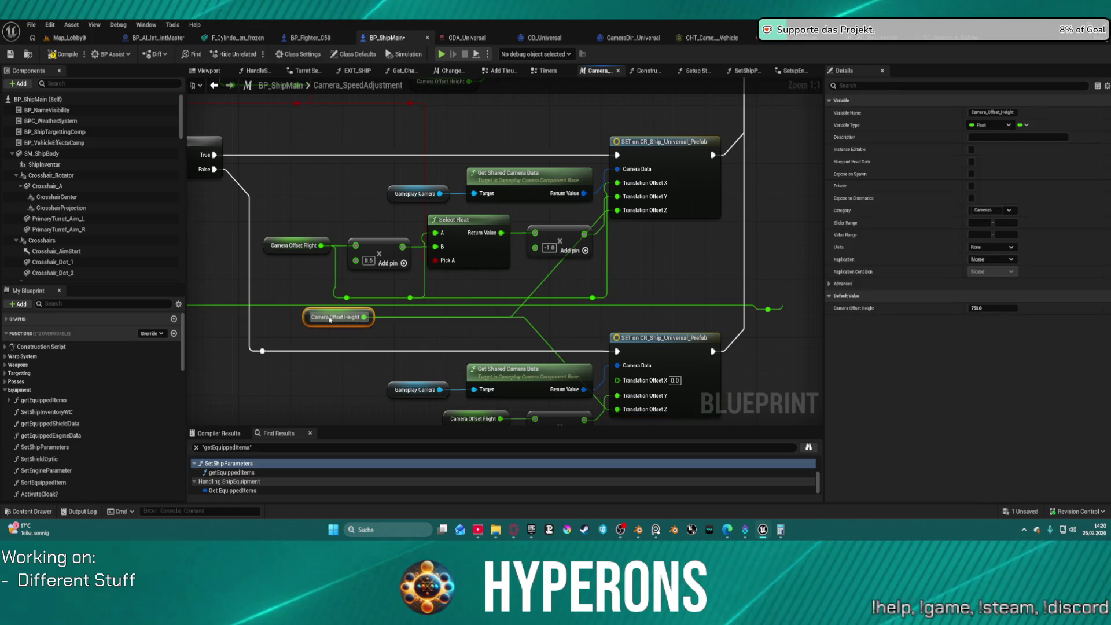
mouse_move(308, 232)
left_mouse_down()
mouse_move(591, 258)
mouse_move(520, 231)
mouse_move(480, 231)
mouse_move(636, 256)
left_mouse_up()
Step: Search 'interpol' and add an FInterp To node beside the camera offset setter
type("lep")
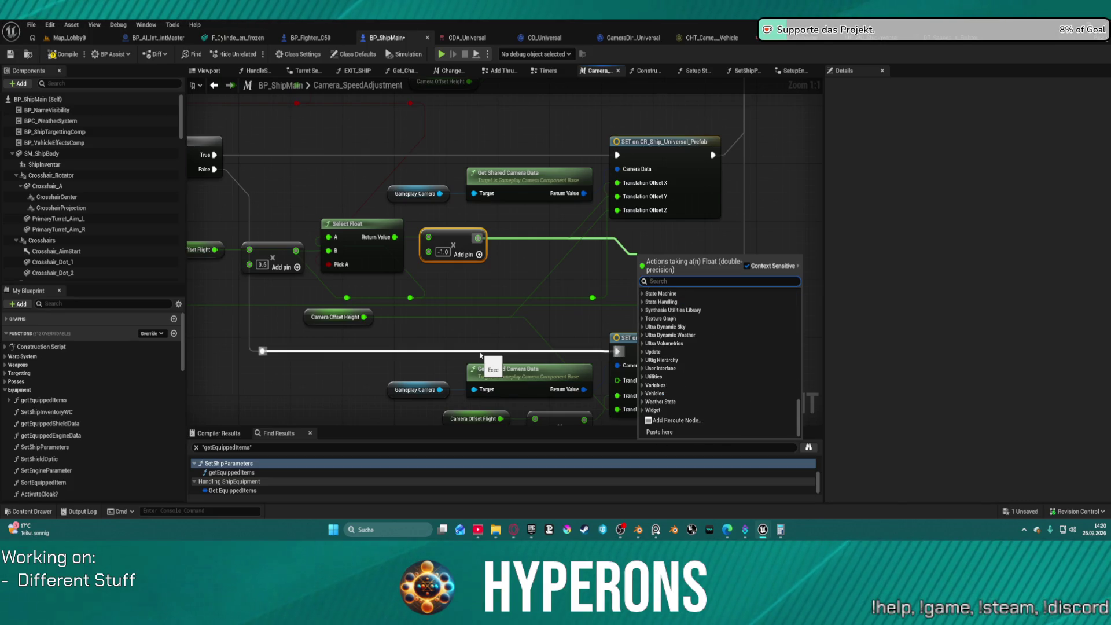
type("interpol")
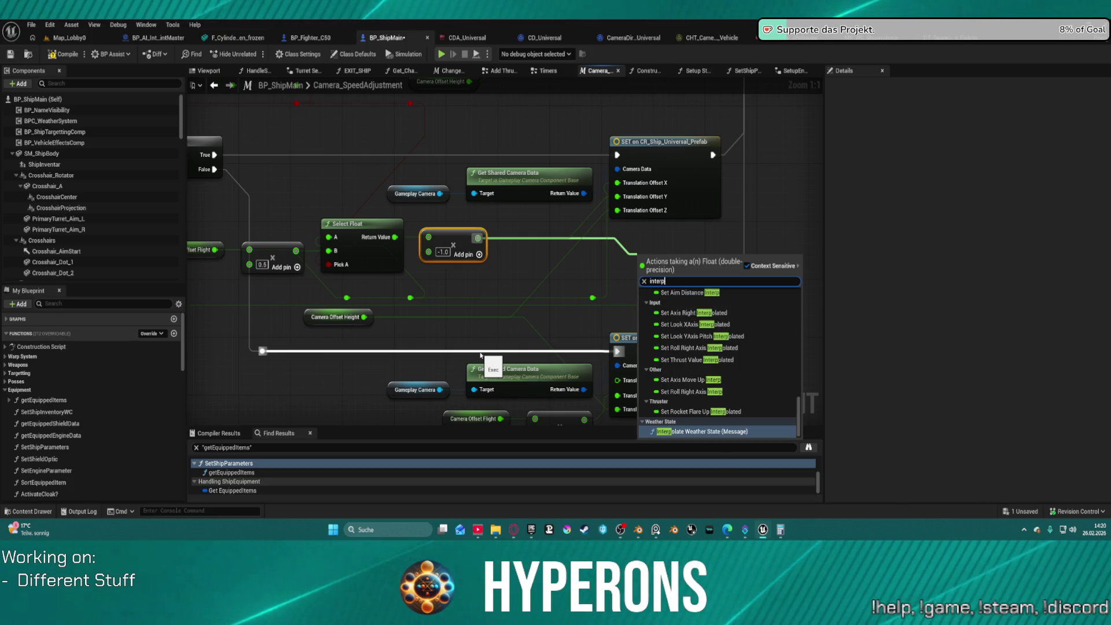
scroll(771, 347, "up", 8)
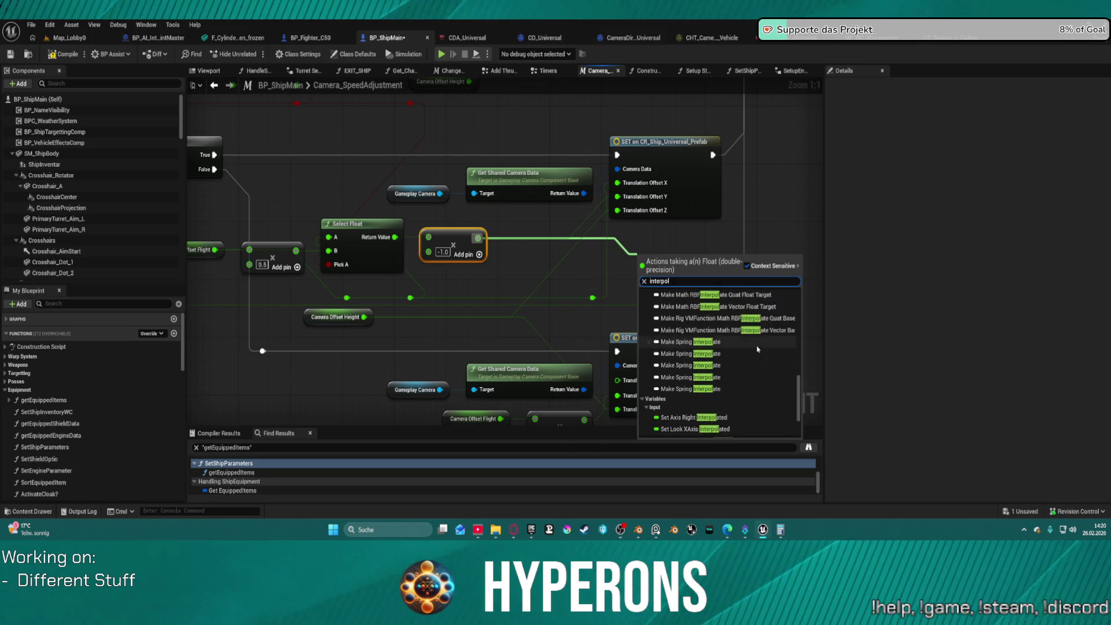
scroll(771, 347, "up", 2)
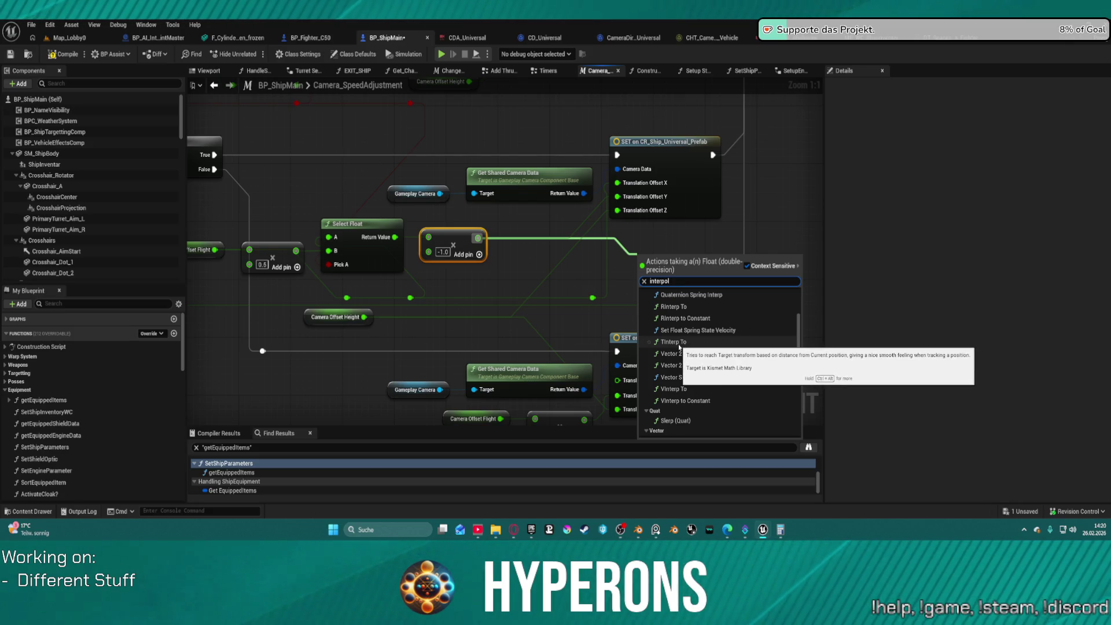
scroll(683, 349, "up", 5)
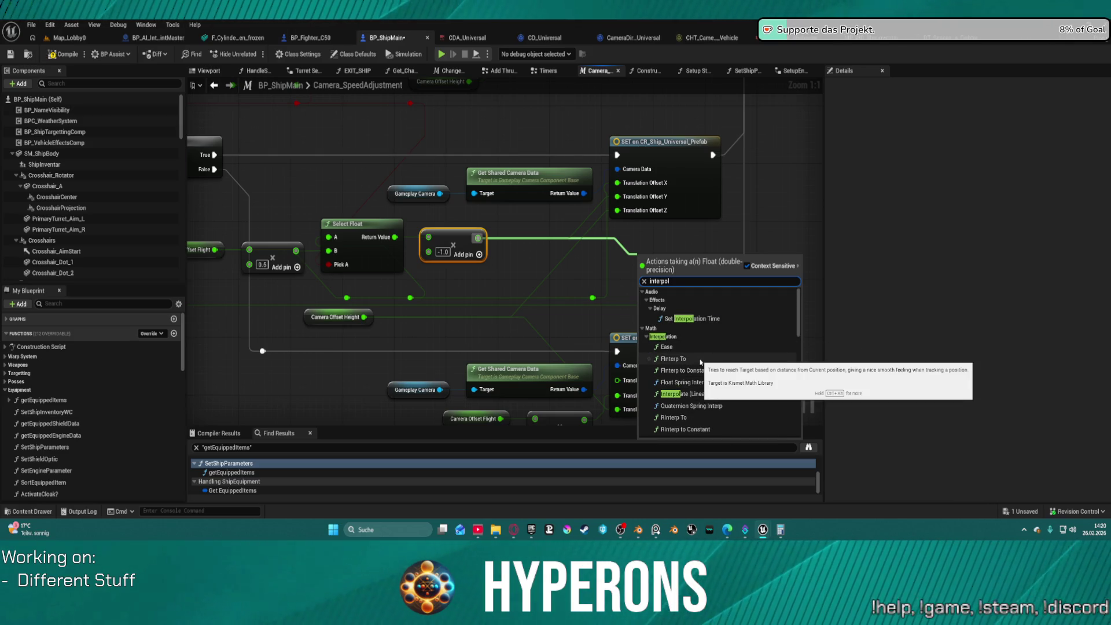
left_click(673, 359)
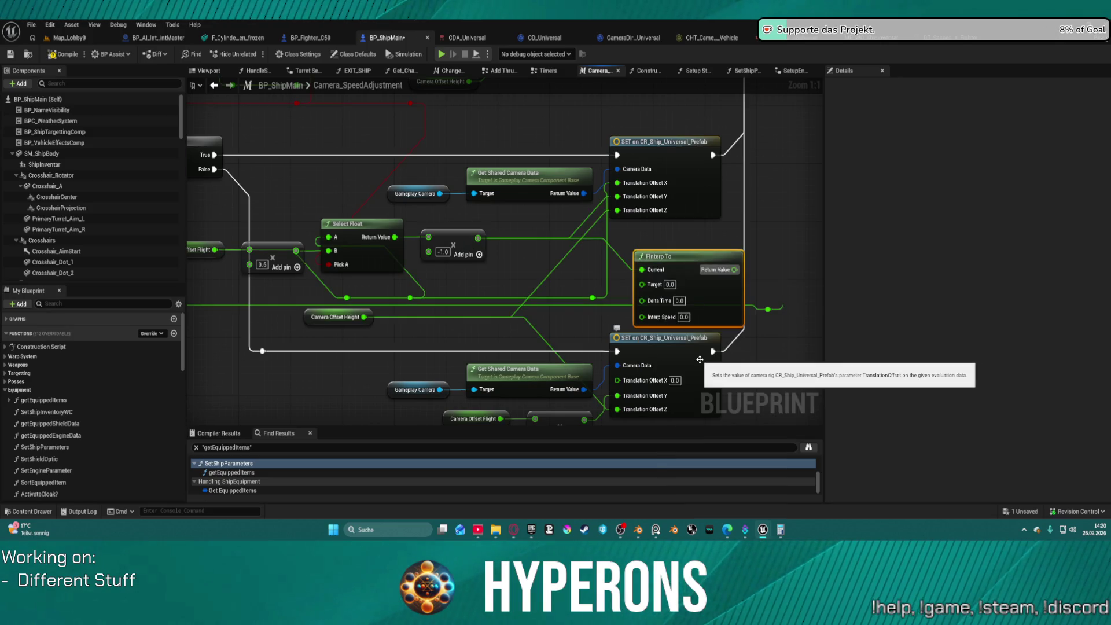
mouse_move(682, 264)
left_mouse_down()
mouse_move(580, 257)
mouse_move(636, 258)
left_mouse_up()
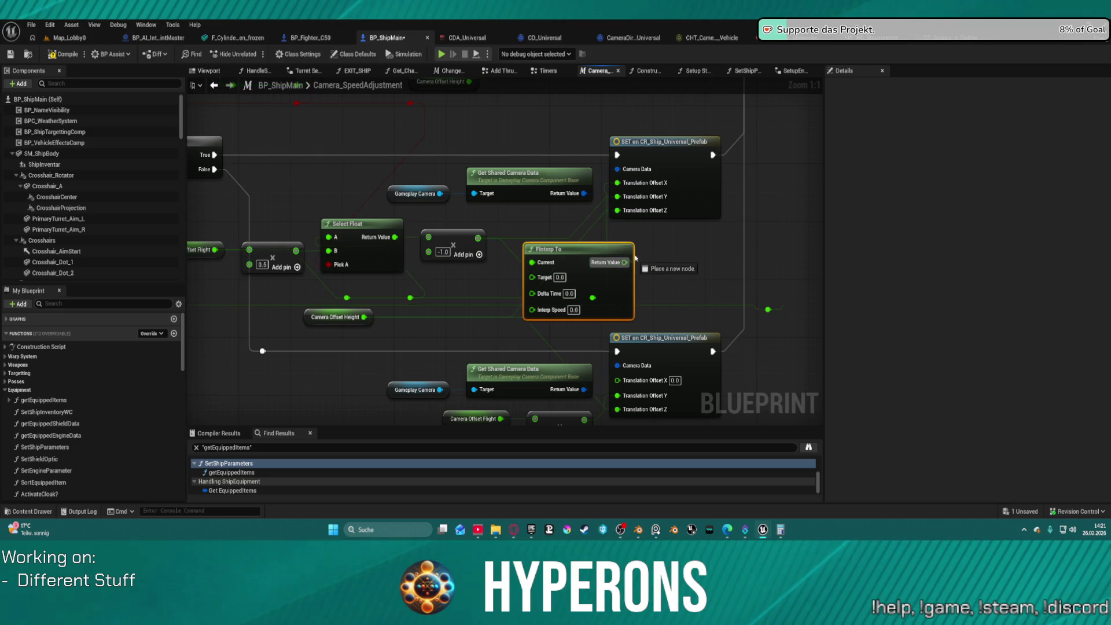
mouse_move(615, 199)
left_mouse_down()
mouse_move(583, 249)
mouse_move(619, 201)
left_mouse_up()
left_click_drag(588, 253, 574, 224)
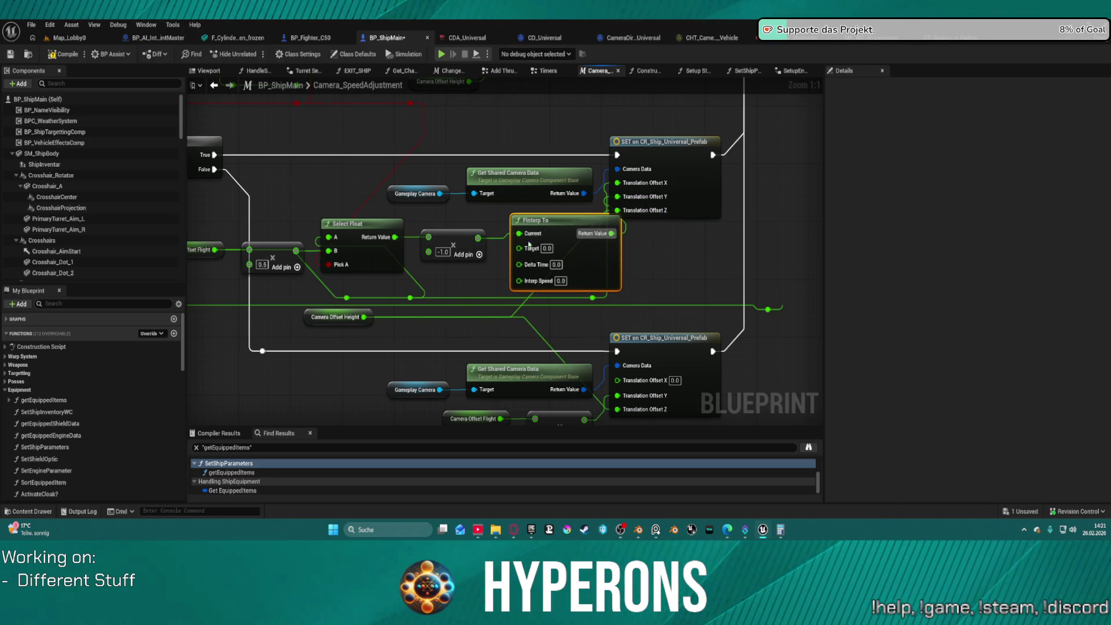
left_click_drag(442, 329, 509, 291)
mouse_move(531, 373)
left_mouse_down()
mouse_move(374, 379)
mouse_move(350, 342)
mouse_move(332, 361)
left_mouse_up()
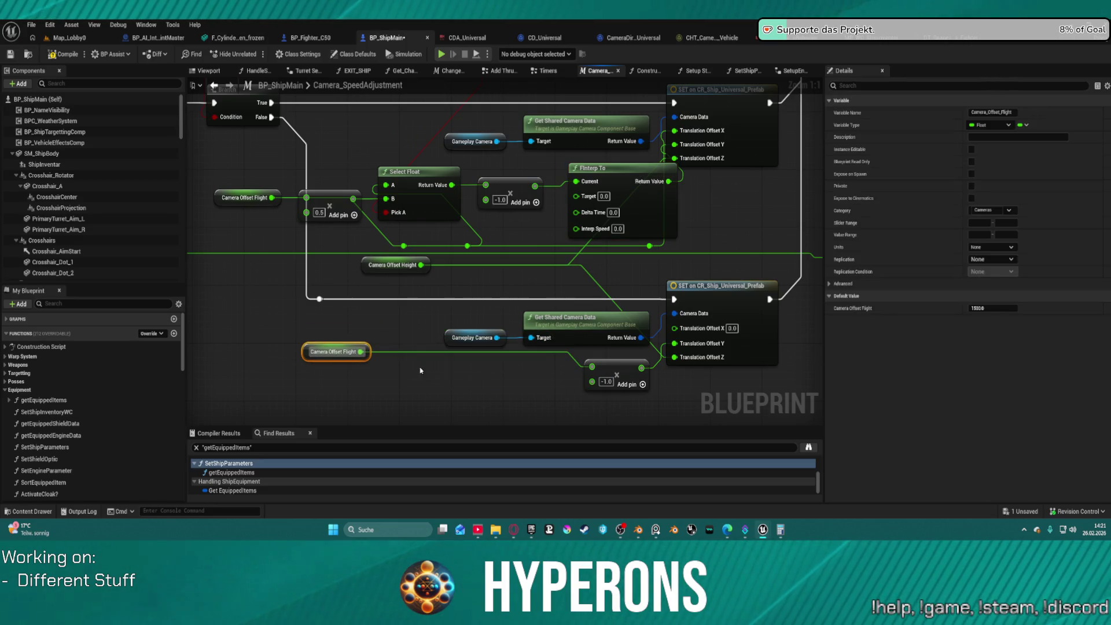
mouse_move(599, 373)
left_mouse_down()
mouse_move(579, 363)
mouse_move(498, 369)
mouse_move(498, 357)
mouse_move(495, 376)
left_mouse_up()
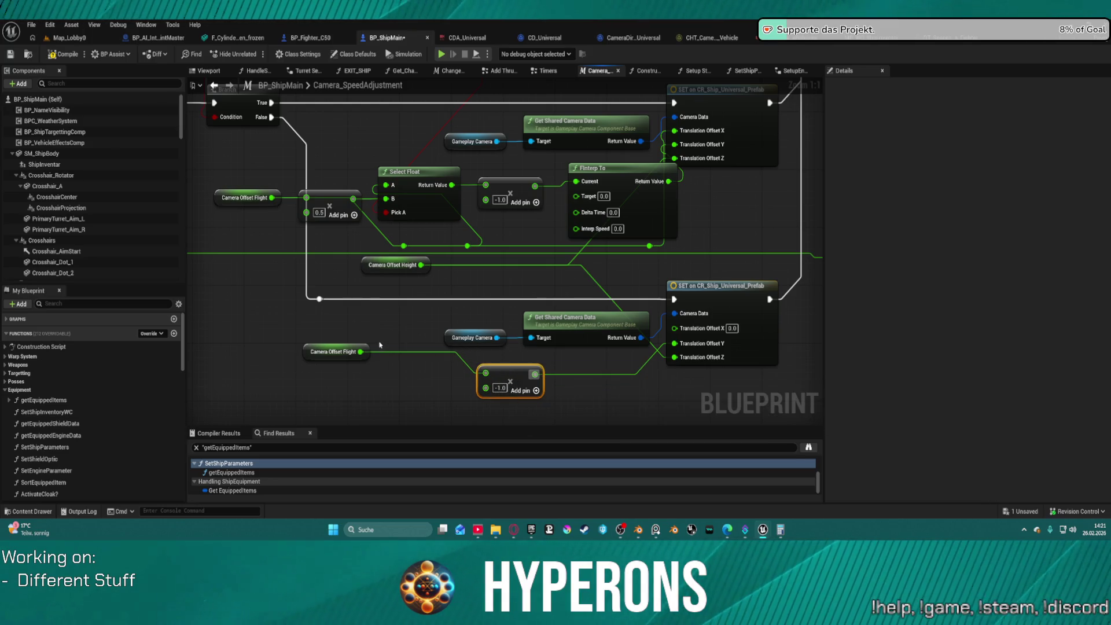
mouse_move(360, 352)
left_mouse_down()
mouse_move(442, 264)
mouse_move(576, 195)
mouse_move(446, 272)
mouse_move(320, 299)
left_mouse_up()
type("del")
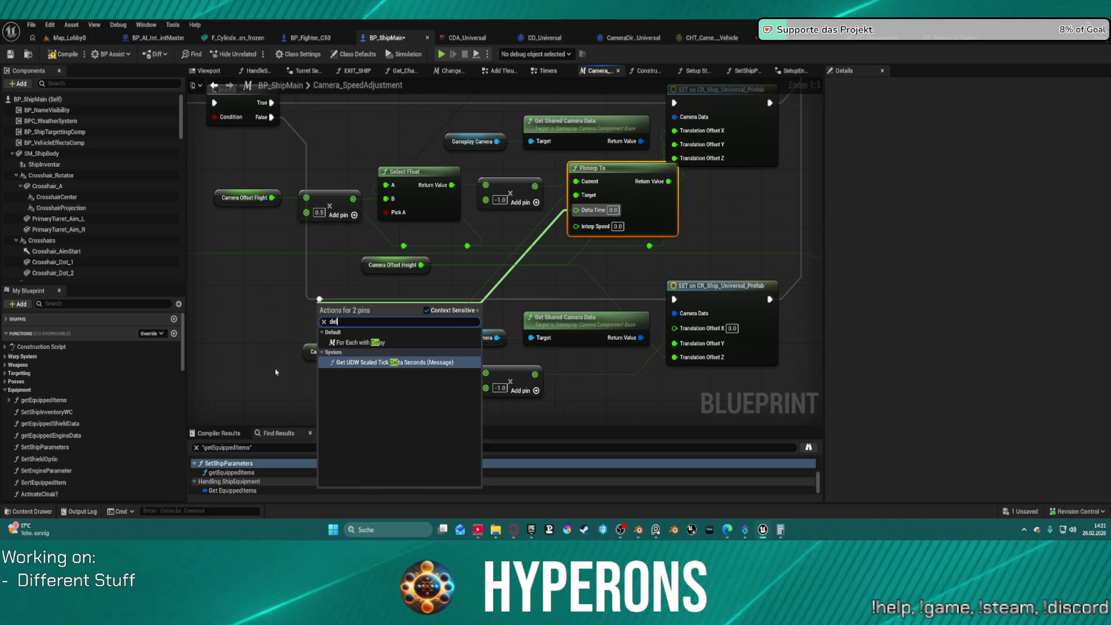
key("BackSpace")
key("BackSpace")
key("BackSpace")
type("w")
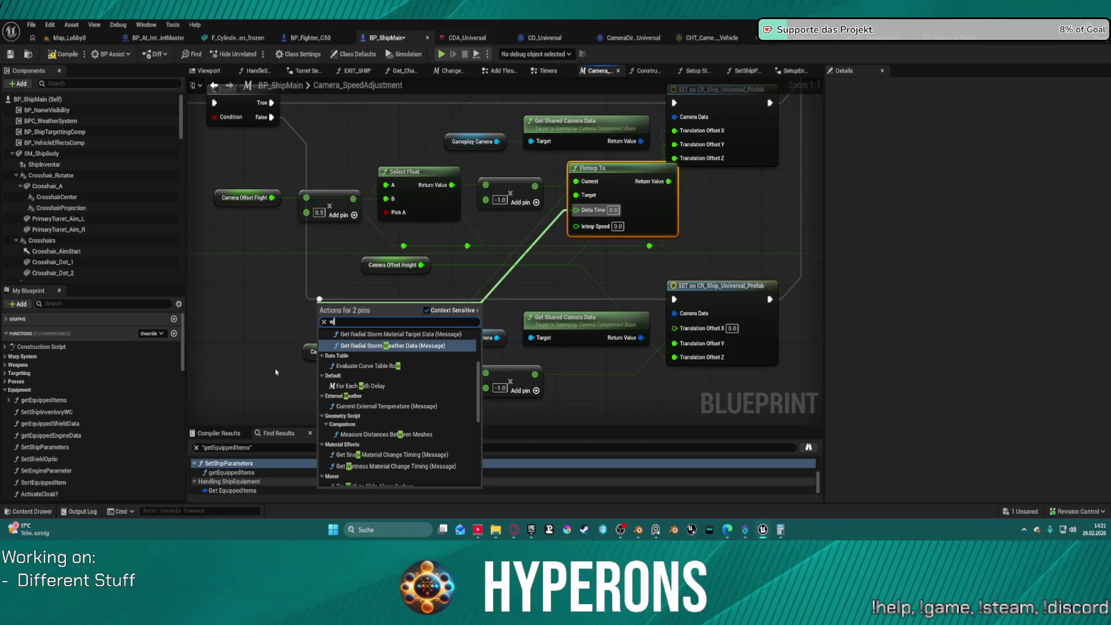
key("BackSpace")
type("time")
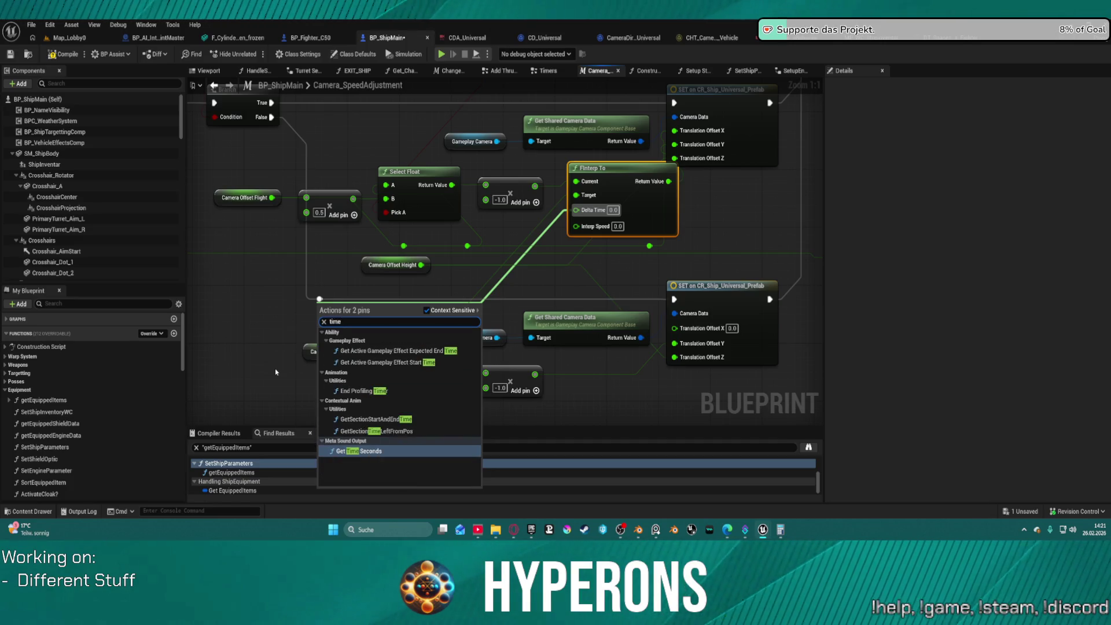
key("BackSpace")
key("BackSpace")
key("BackSpace")
type("wa")
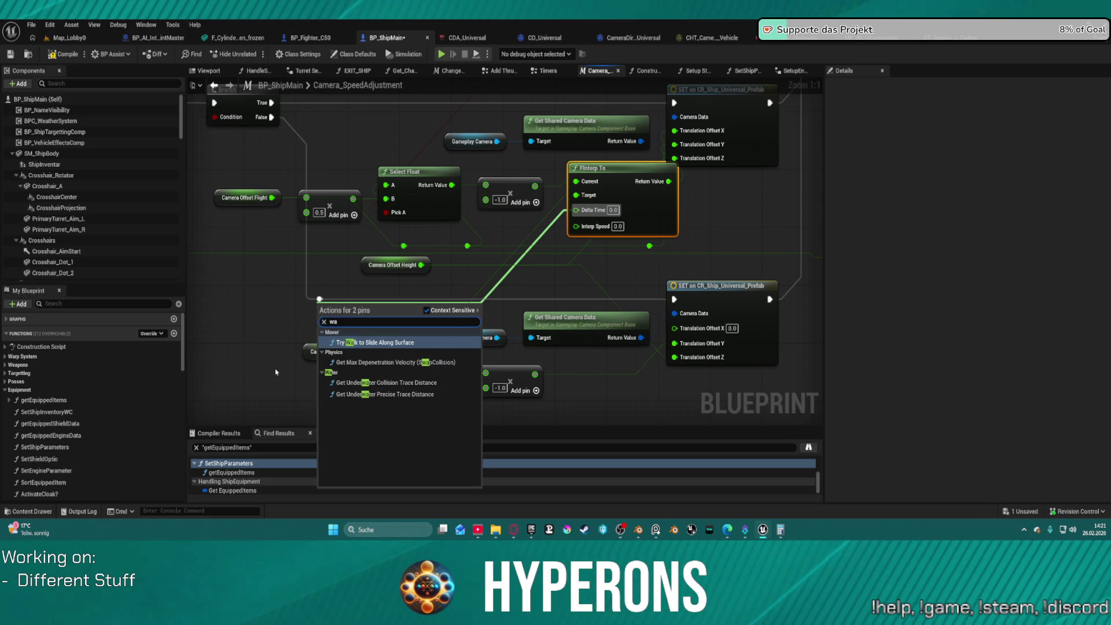
key("BackSpace")
type("orl")
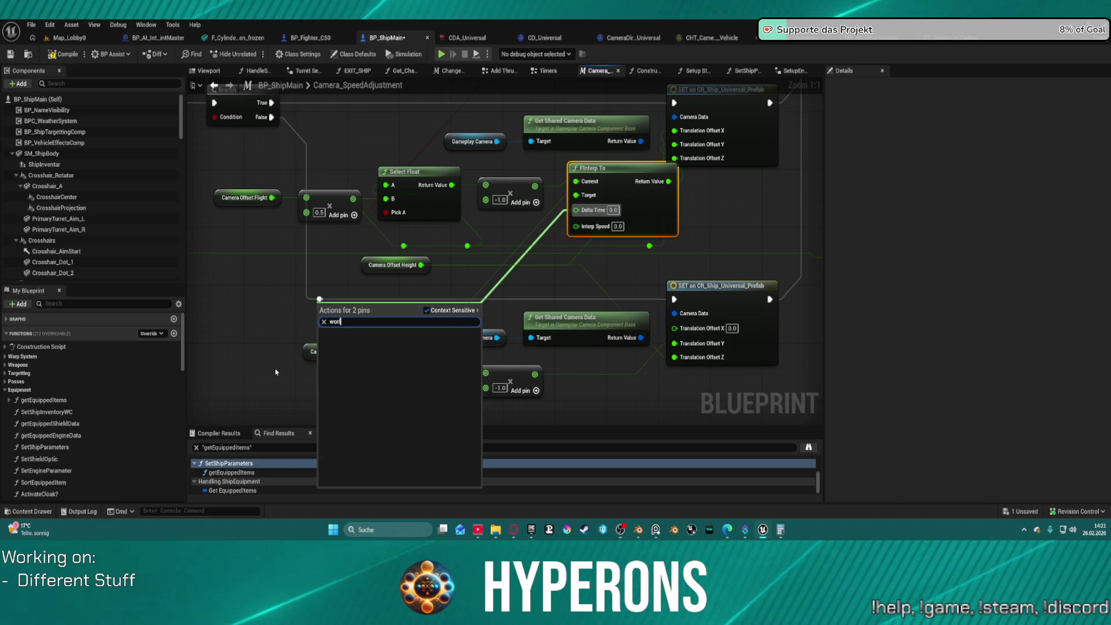
key("Escape")
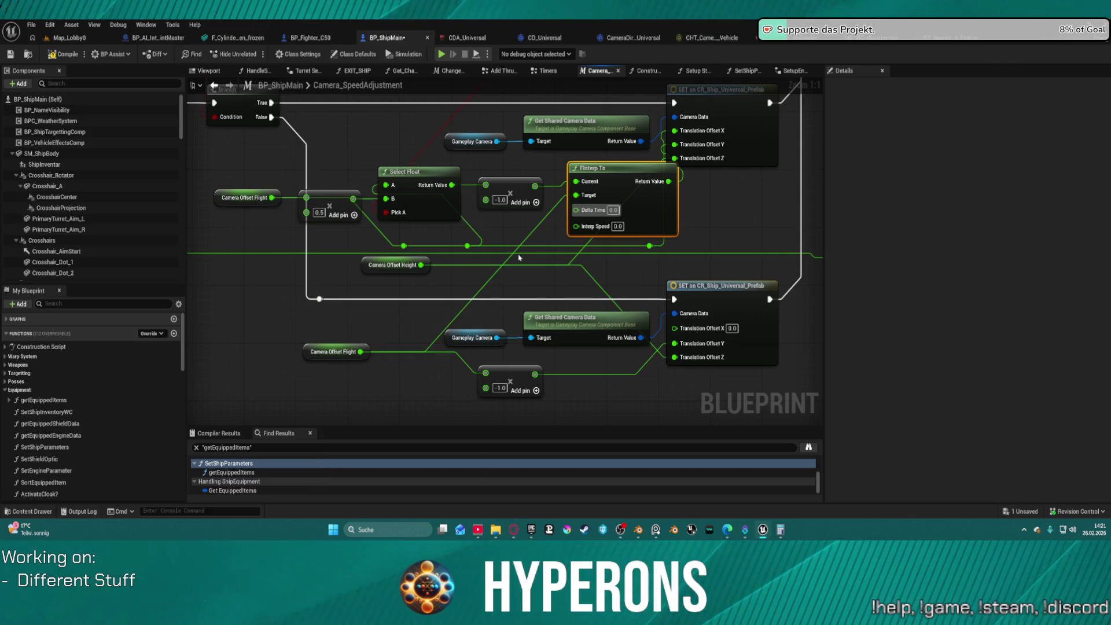
scroll(45, 396, "down", 3)
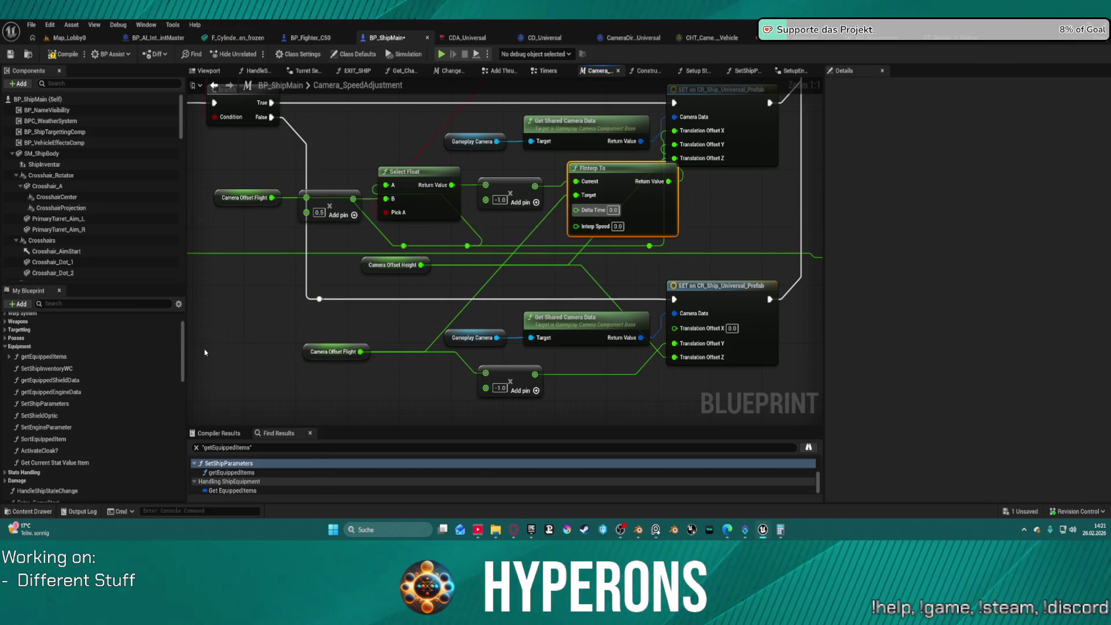
Step: Open SortEquippedItem and search its actions for world delta seconds, closing the list without adding anything
scroll(41, 459, "down", 4)
scroll(41, 459, "up", 3)
double_click(43, 424)
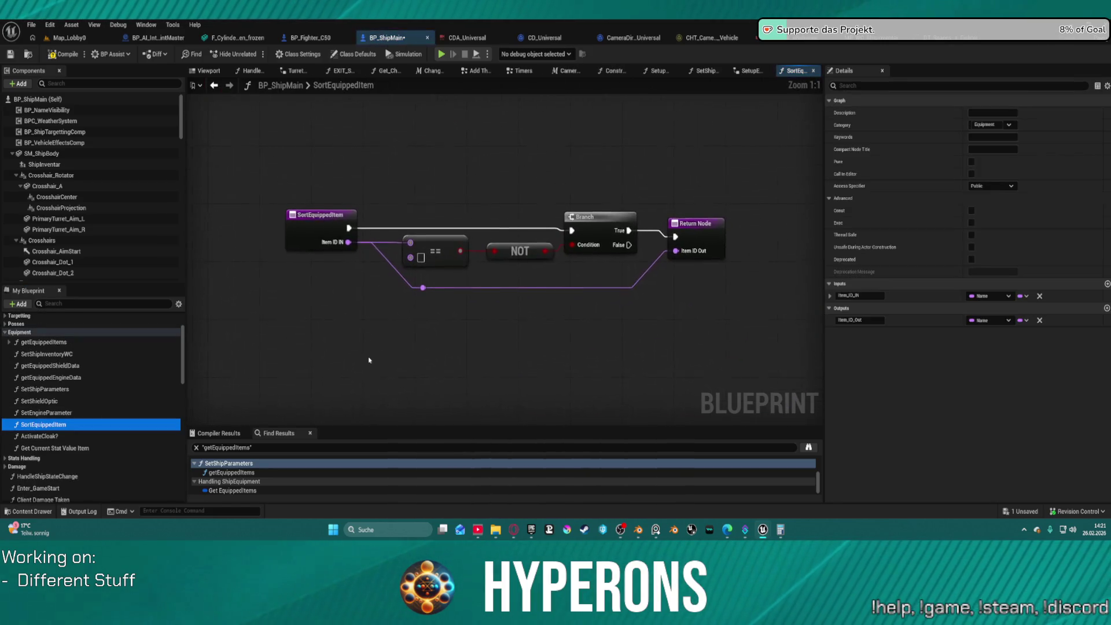
right_click(368, 360)
type("wordl")
key("BackSpace")
key("BackSpace")
type("d")
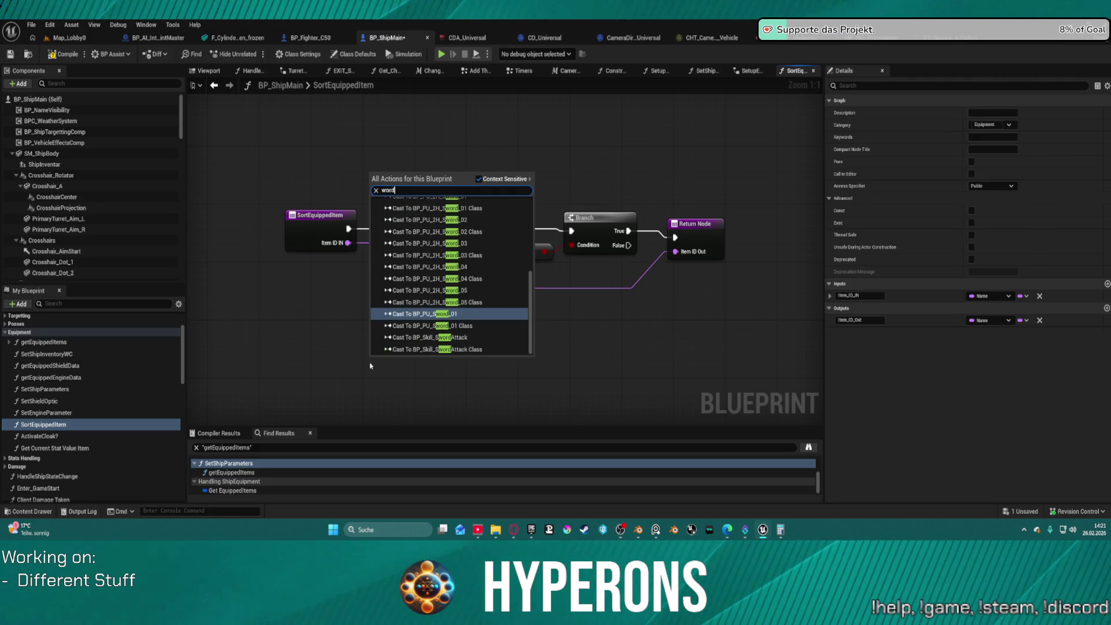
key("BackSpace")
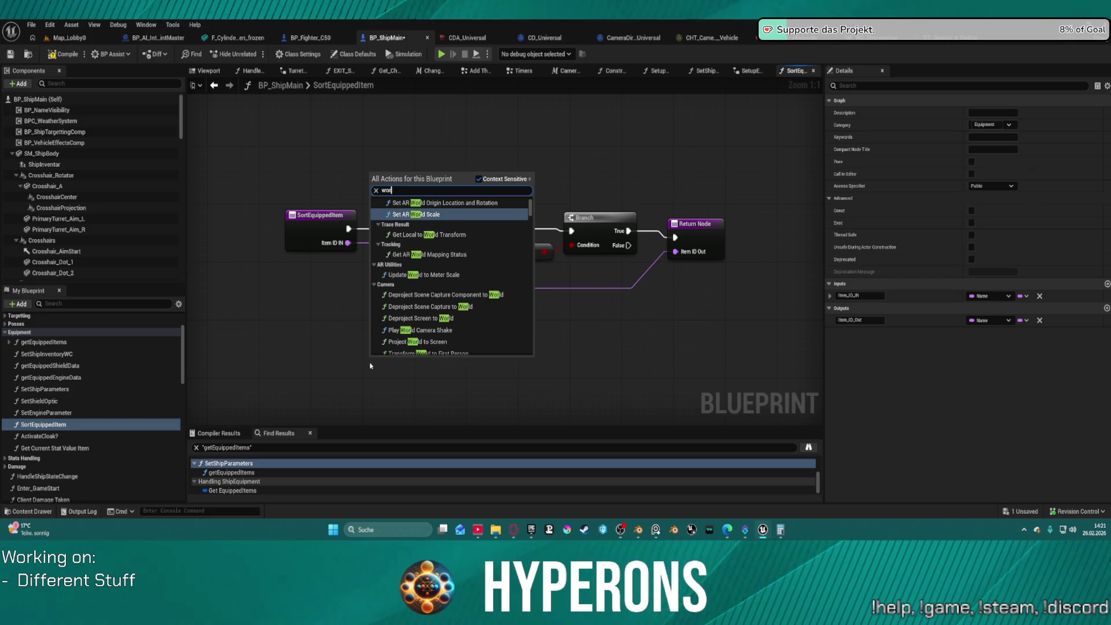
type("lds")
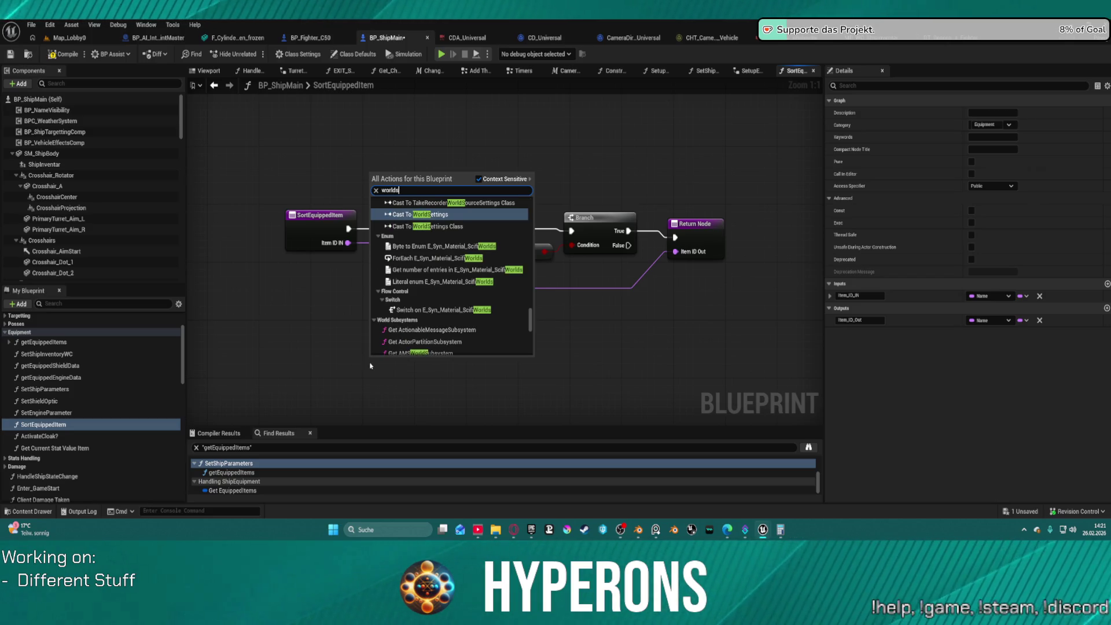
type("e")
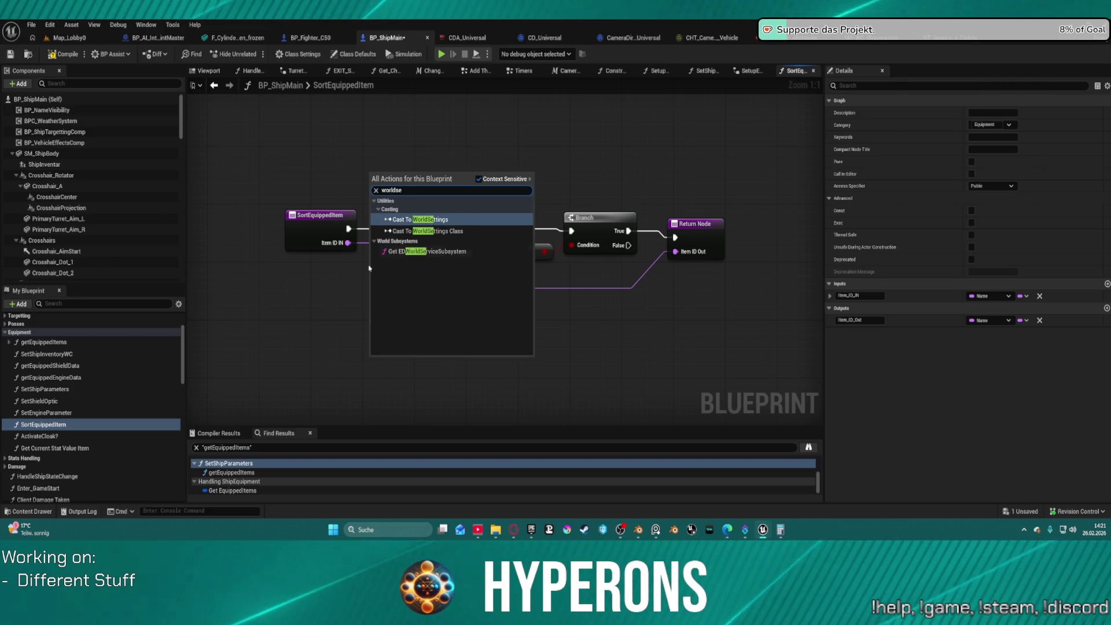
left_click(402, 139)
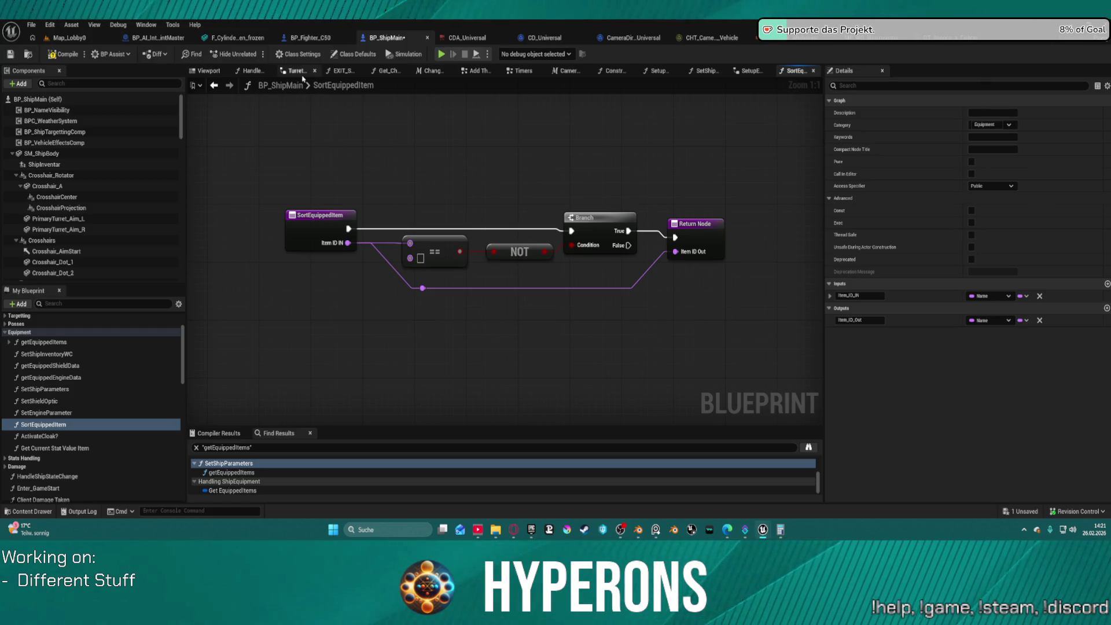
Step: Take Get World Delta Seconds from the Timers tab's Ship Functions graph and return to Camera_SpeedAdjustment
left_click(519, 72)
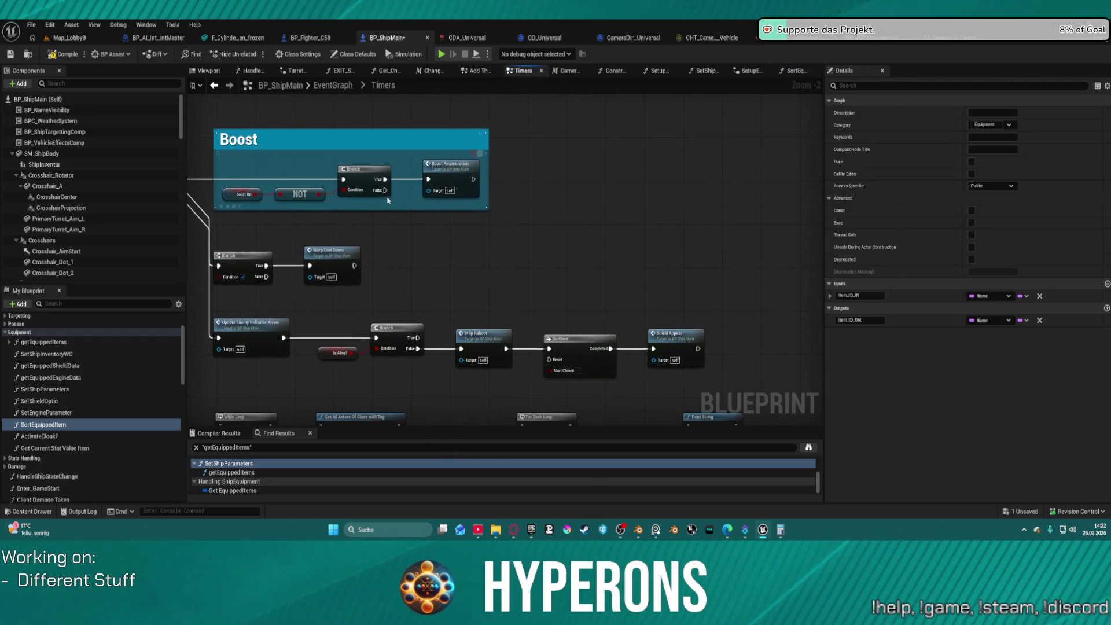
double_click(455, 169)
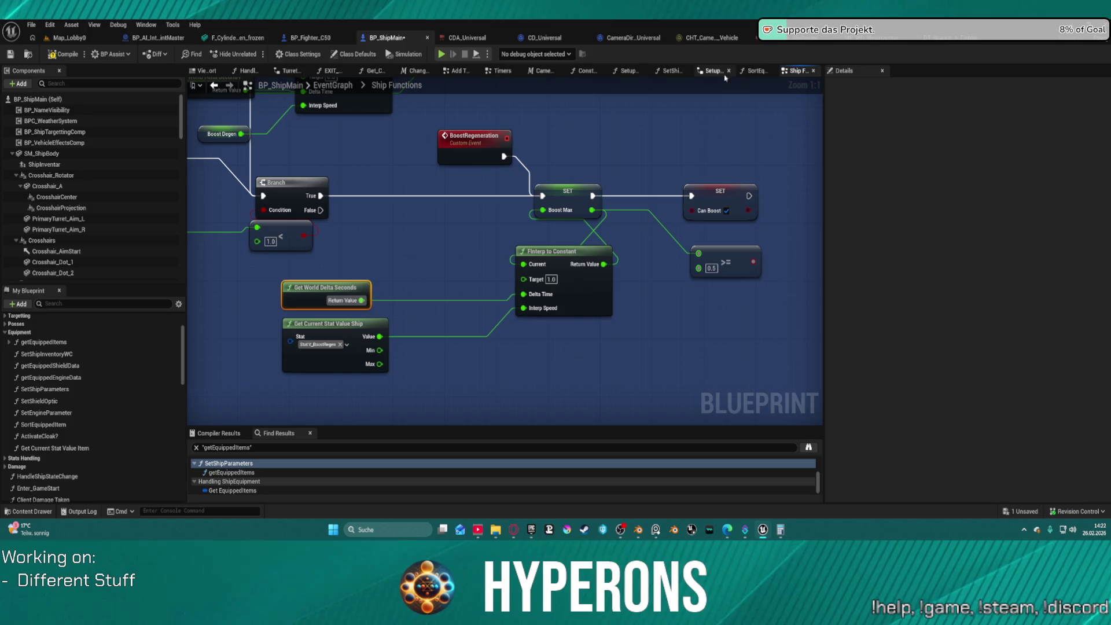
left_click(543, 70)
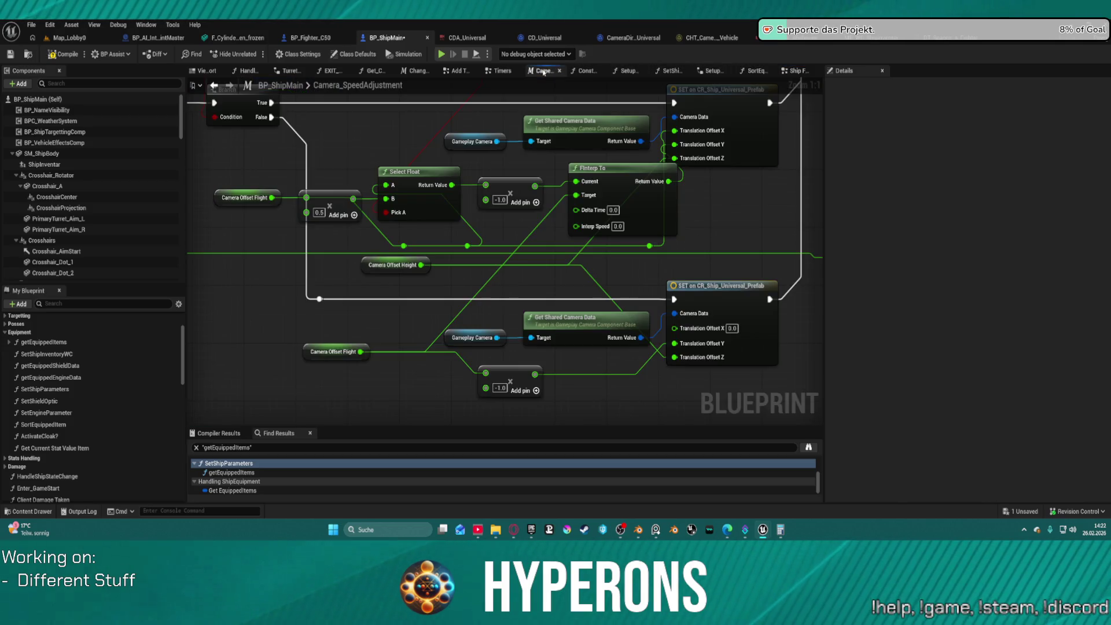
Step: Paste Get World Delta Seconds into FInterp To's Delta Time and set Interp Speed to 0.3
key("ctrl+v")
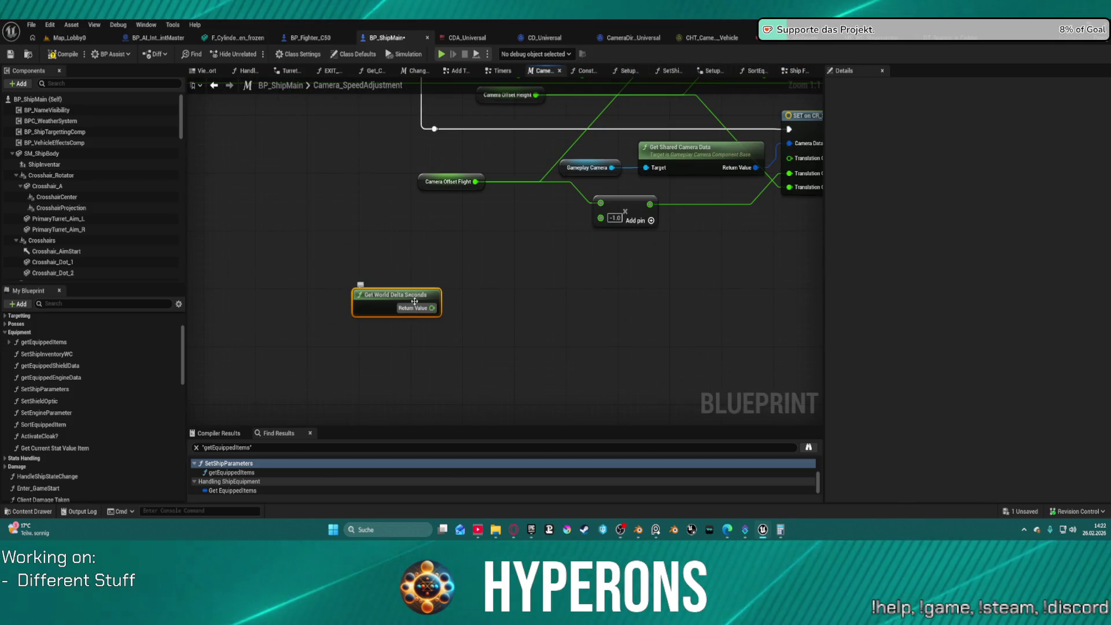
mouse_move(432, 308)
left_mouse_down()
mouse_move(509, 154)
mouse_move(608, 162)
mouse_move(719, 280)
mouse_move(747, 94)
mouse_move(676, 293)
mouse_move(690, 244)
left_mouse_up()
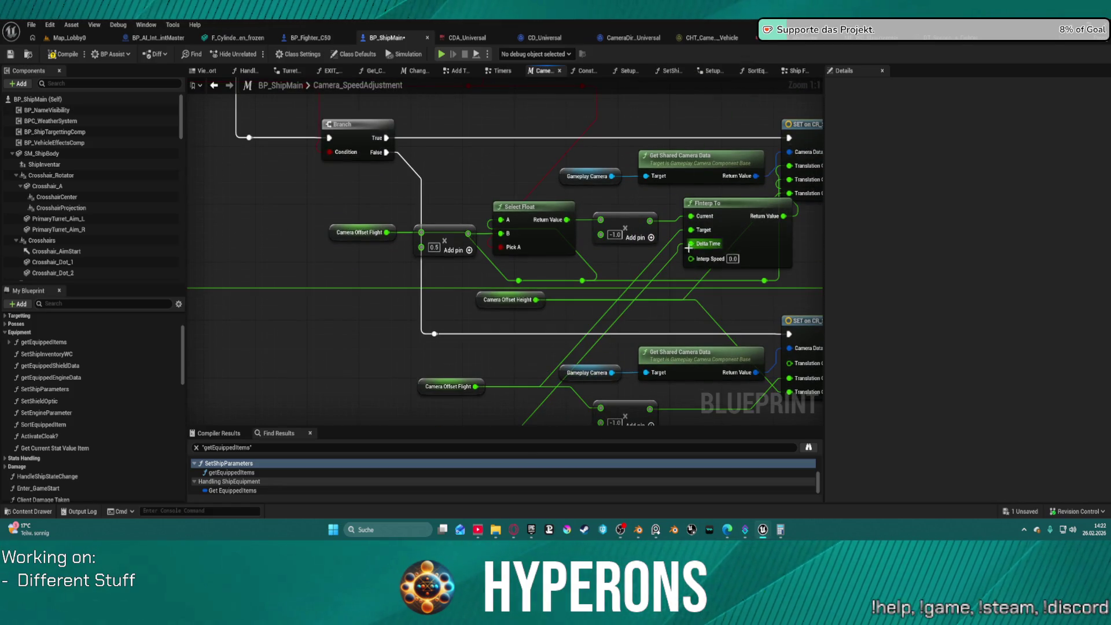
left_click(730, 259)
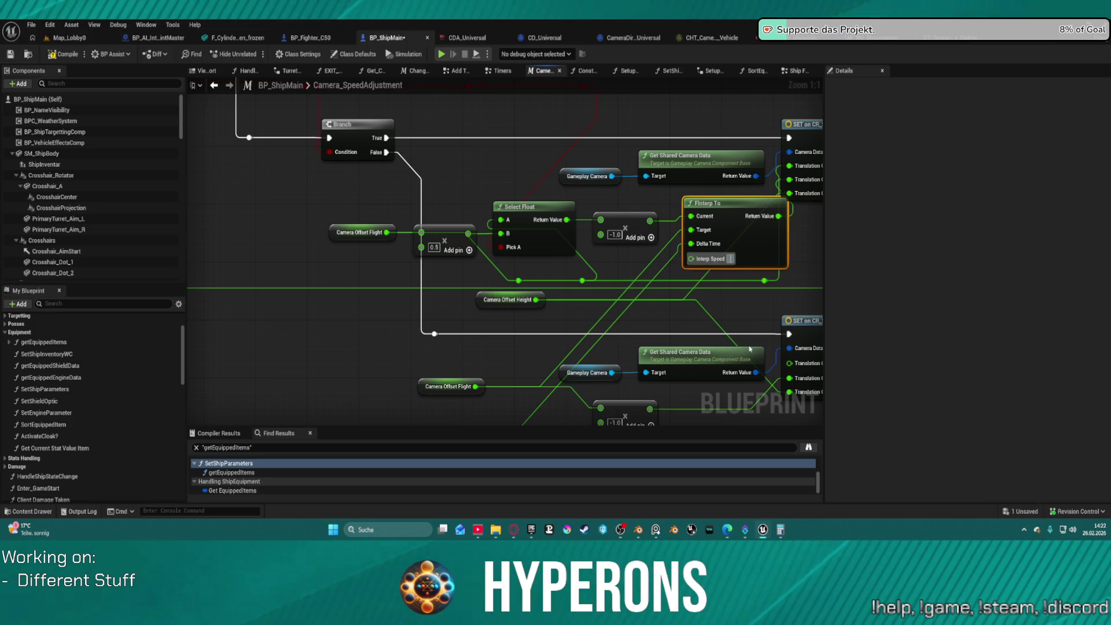
type("0.3")
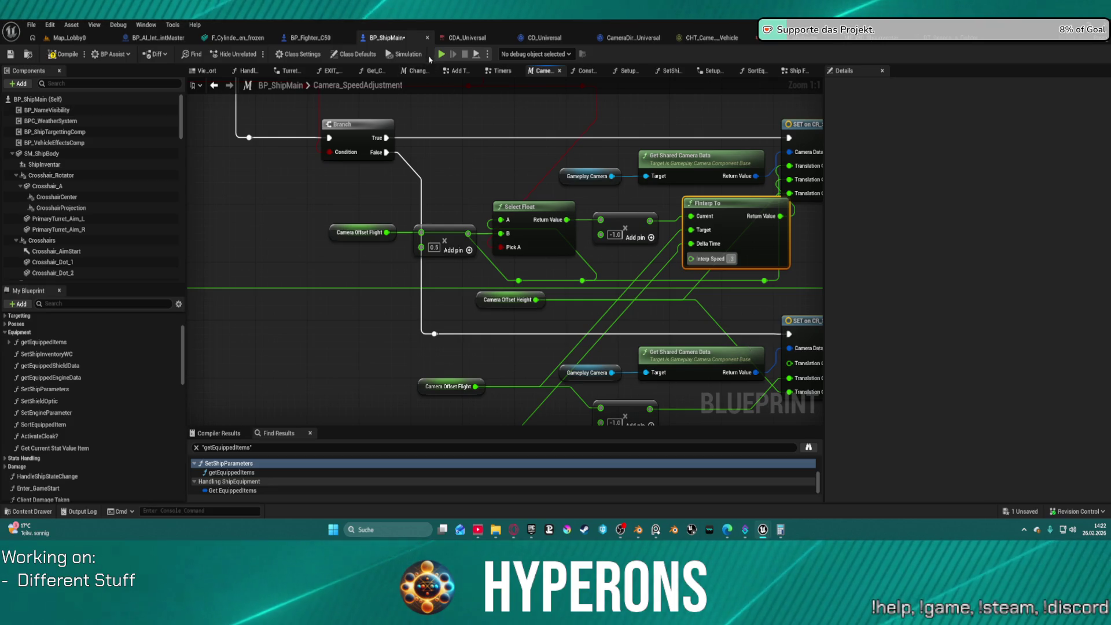
key("Return")
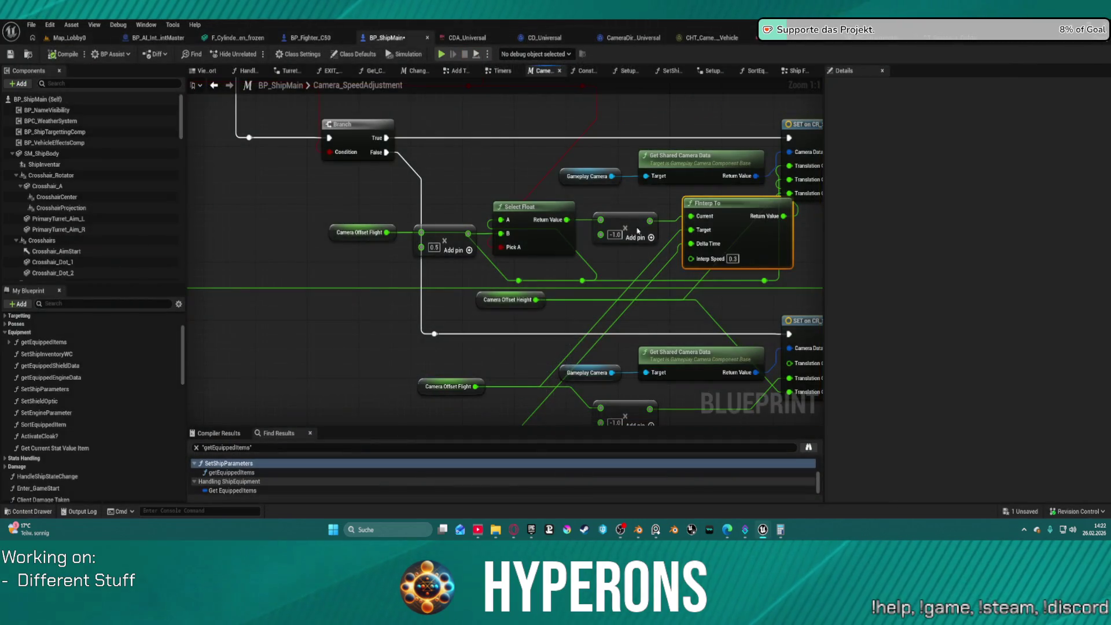
Step: Compile BP_ShipMain and launch the game preview to Character Selection
left_click_drag(650, 221, 667, 231)
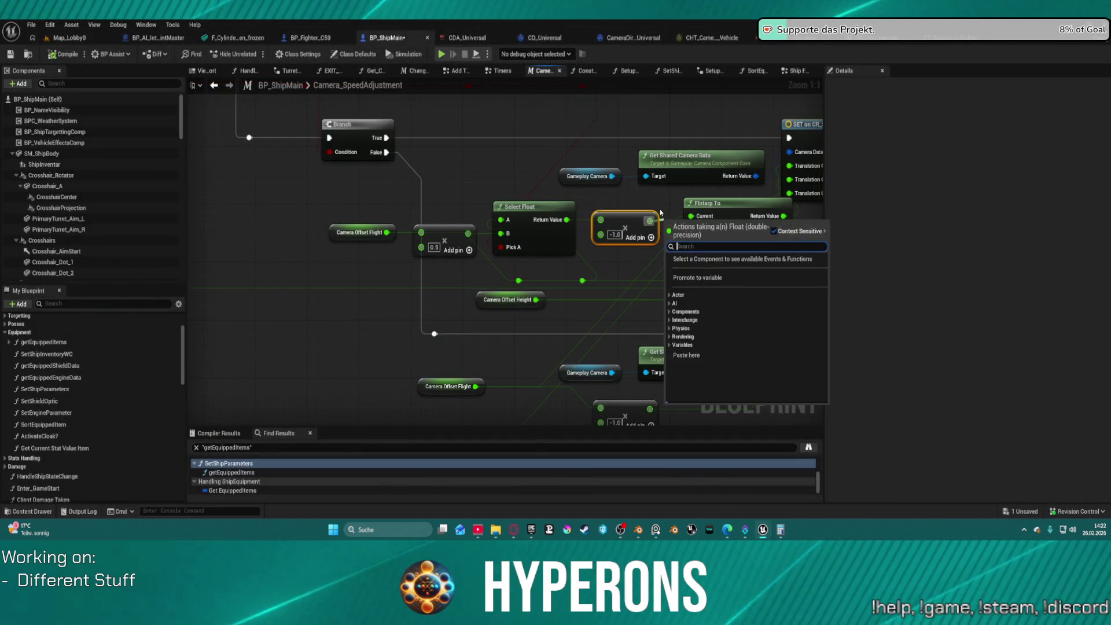
left_click(666, 222)
left_click(690, 233)
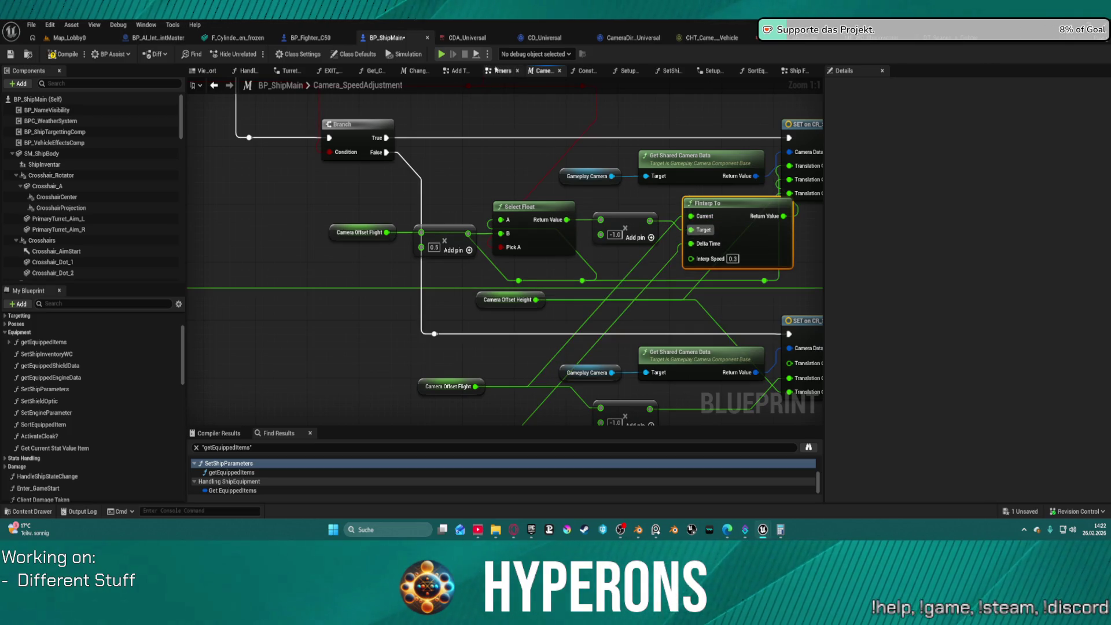
key("F7")
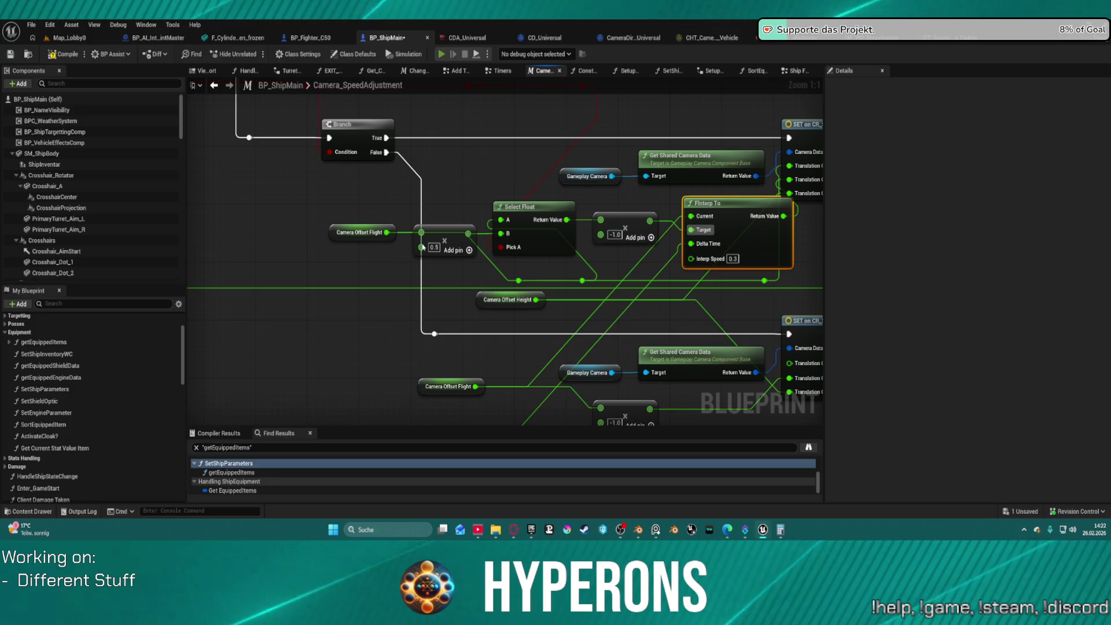
left_click(440, 54)
left_click(194, 268)
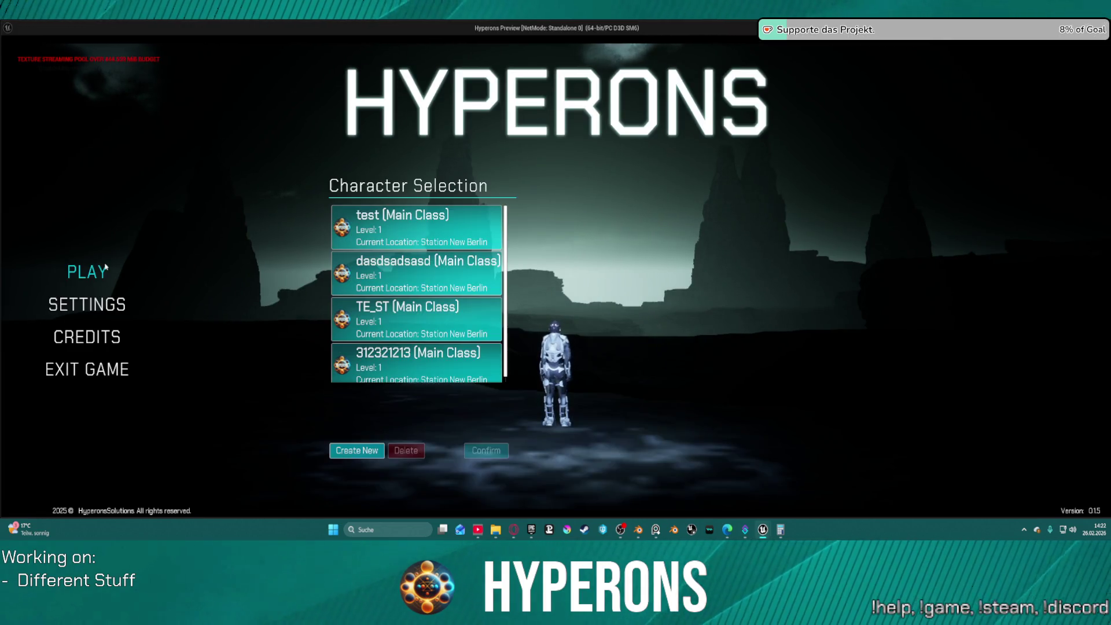
Step: Select the TE_ST character and start the game at Station New Berlin
left_click(457, 322)
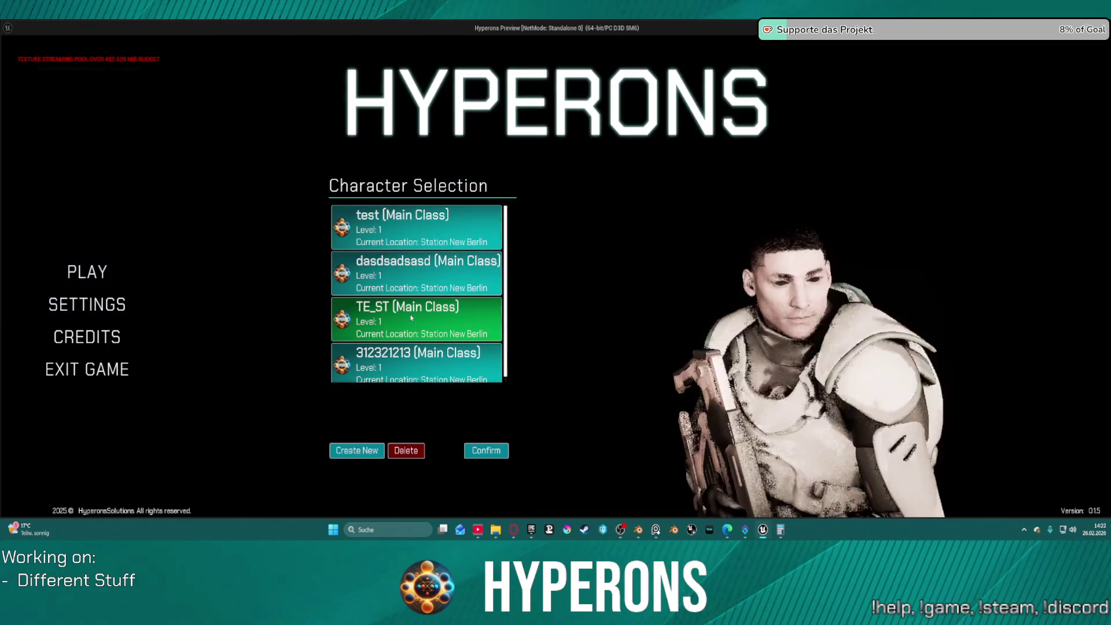
left_click(486, 450)
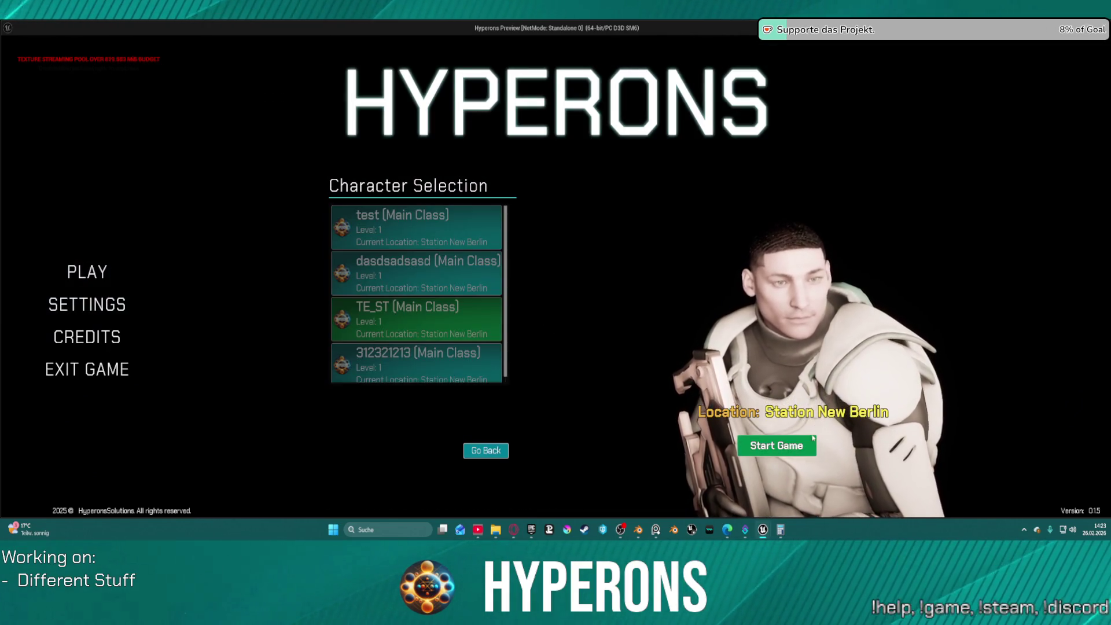
left_click(747, 450)
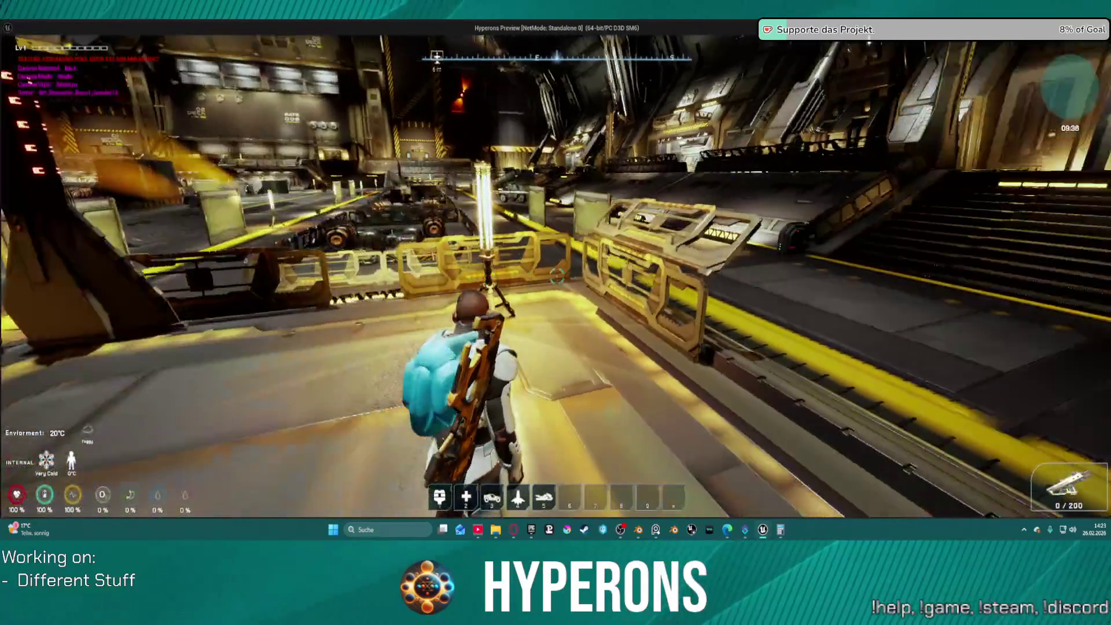
Step: Use the ship terminal, exit the berth, switch to the left camera view, then end the preview
key("w")
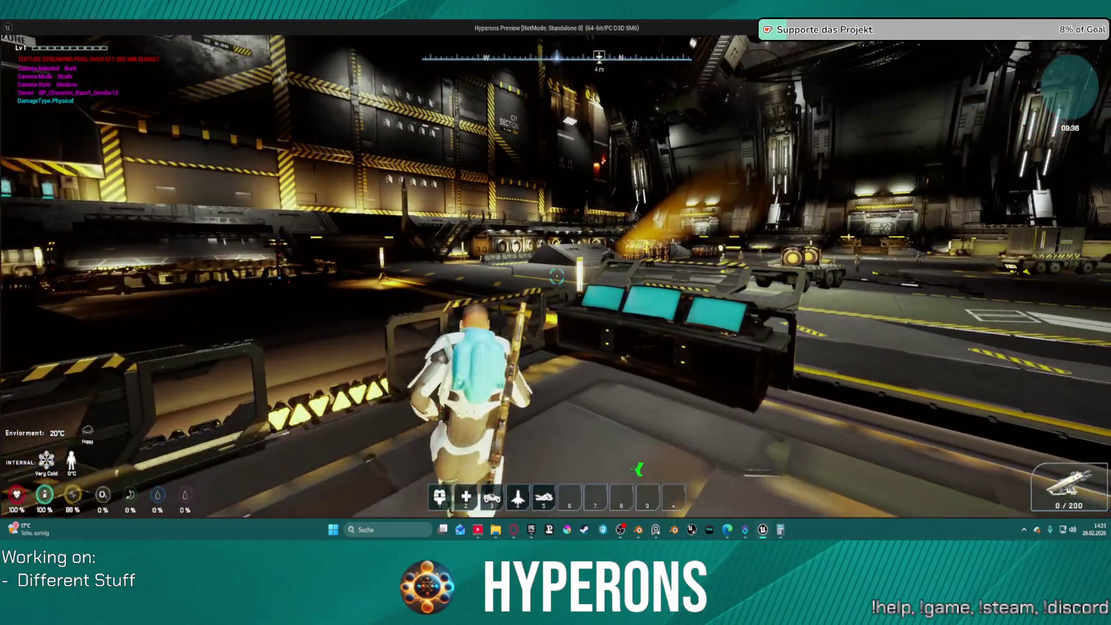
key("w")
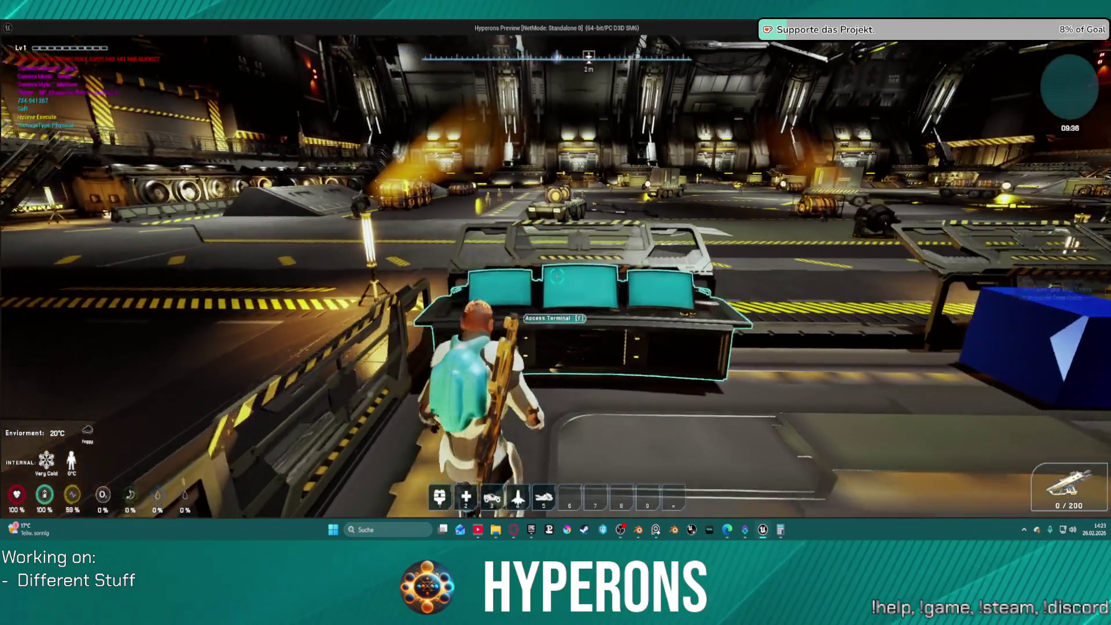
key("f")
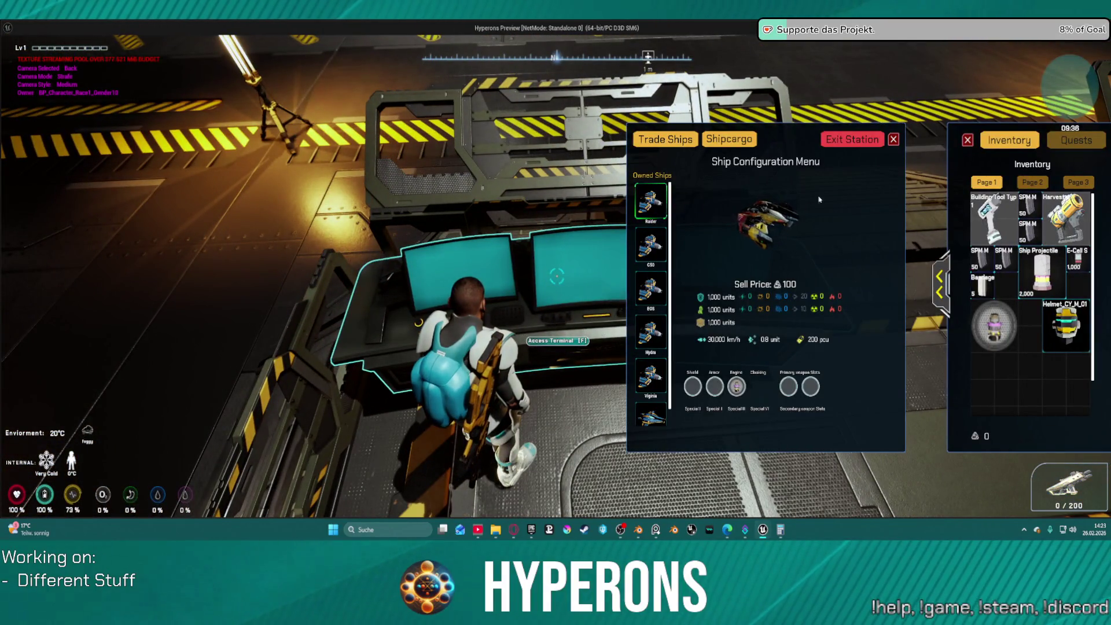
left_click(861, 141)
left_click(528, 332)
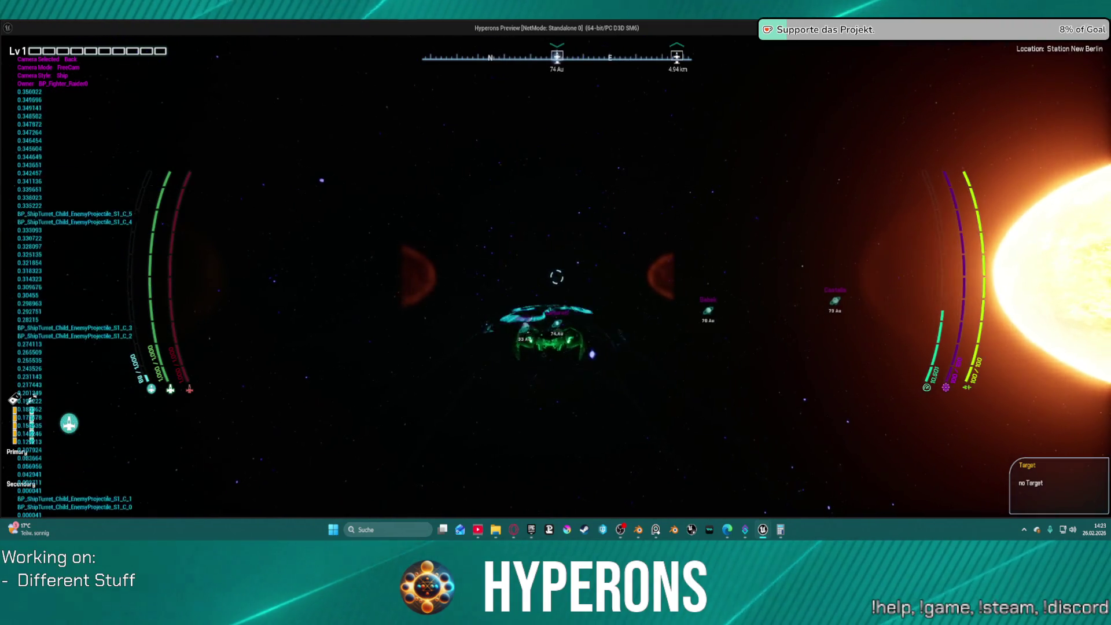
key("c")
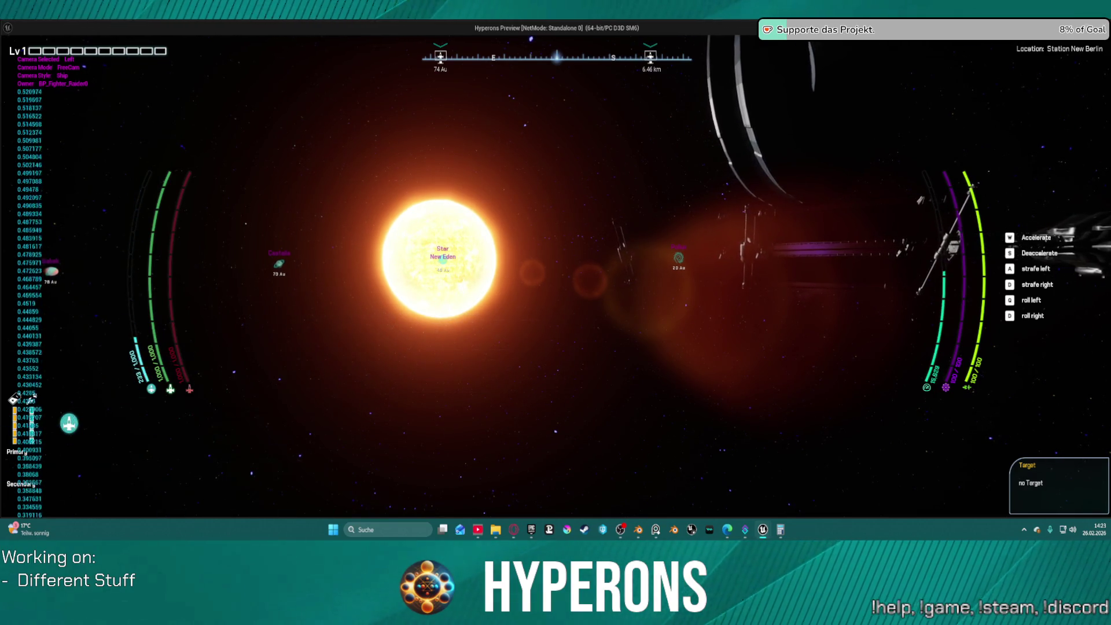
key("Escape")
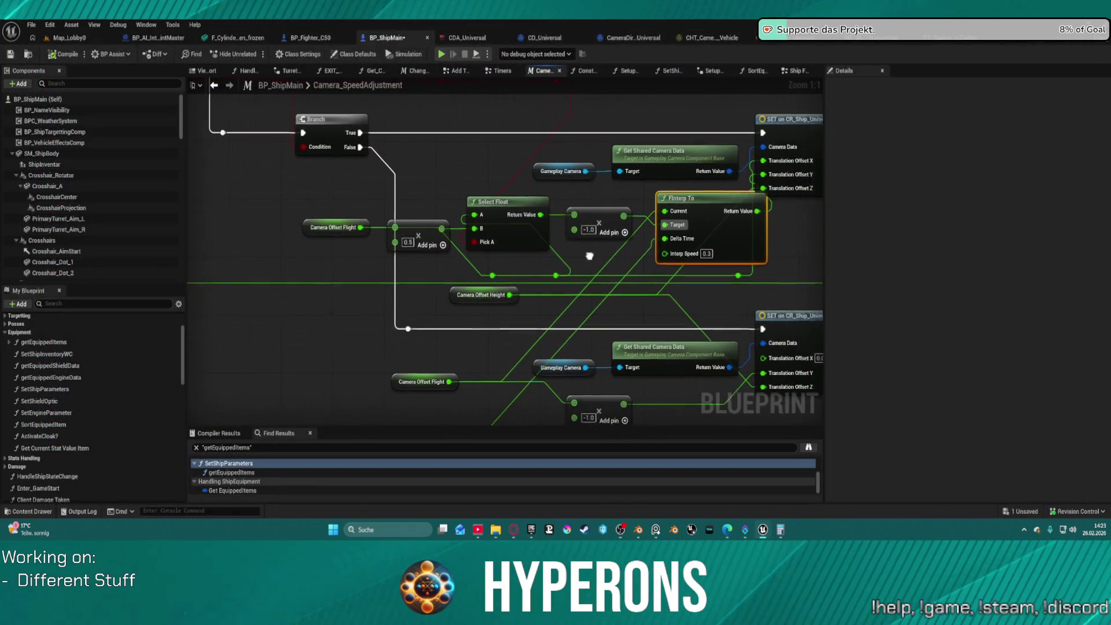
Step: Move the FInterp To node, undo the move and the earlier paste, then redo the move
mouse_move(591, 249)
left_mouse_down()
mouse_move(529, 312)
mouse_move(471, 304)
mouse_move(455, 137)
mouse_move(597, 199)
mouse_move(601, 345)
mouse_move(556, 365)
mouse_move(617, 263)
mouse_move(609, 254)
mouse_move(608, 269)
mouse_move(654, 266)
mouse_move(692, 243)
mouse_move(630, 250)
mouse_move(692, 311)
left_mouse_up()
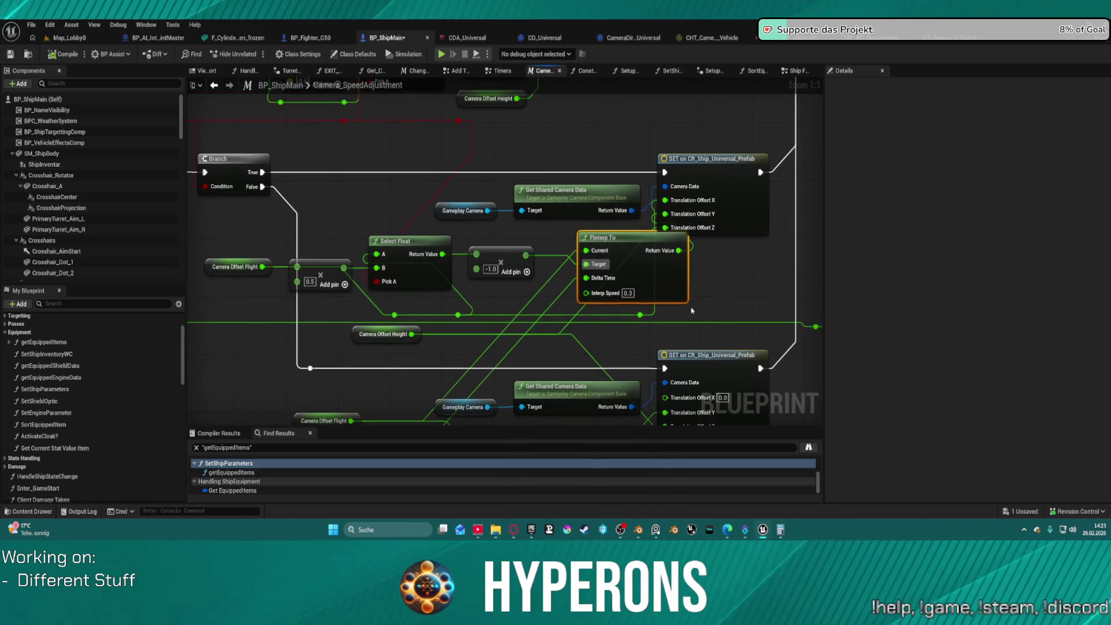
key("ctrl+z")
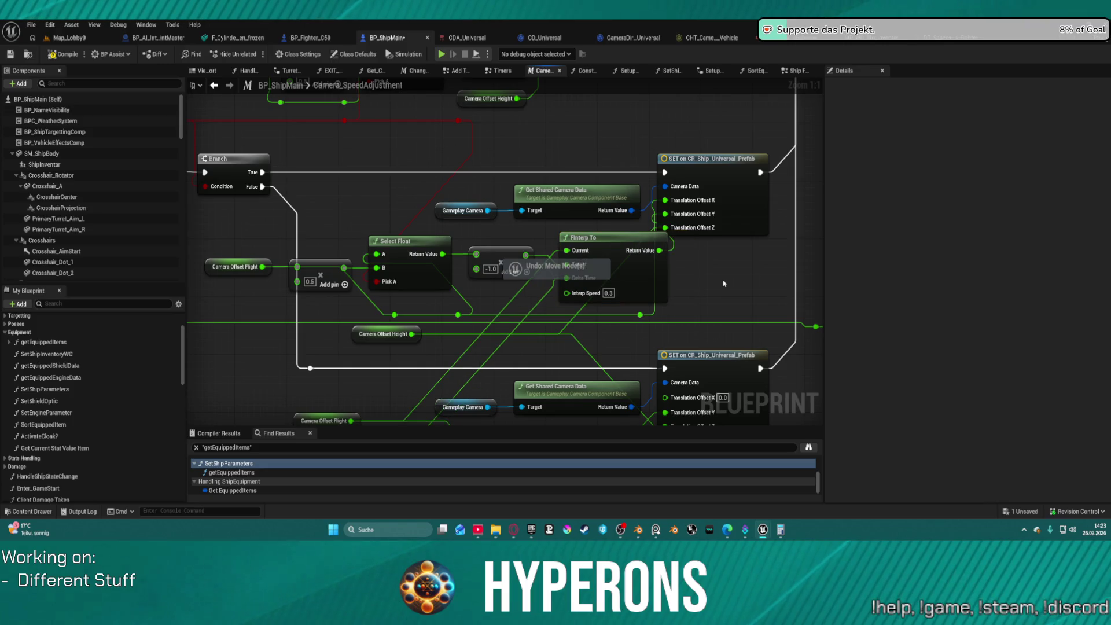
key("ctrl+z")
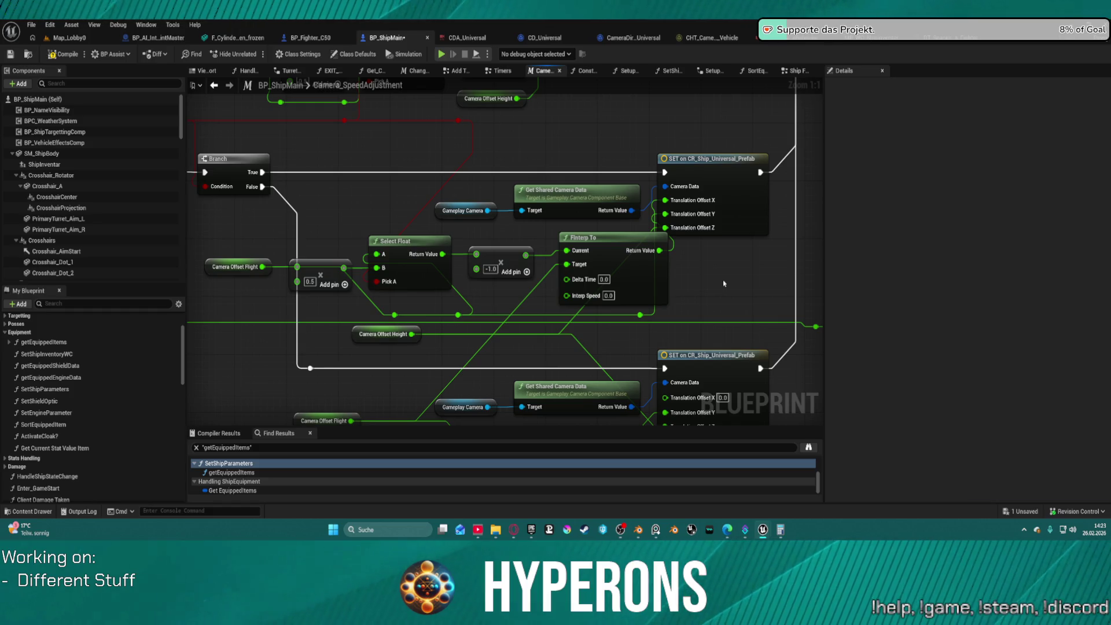
key("ctrl+z")
key("ctrl+z")
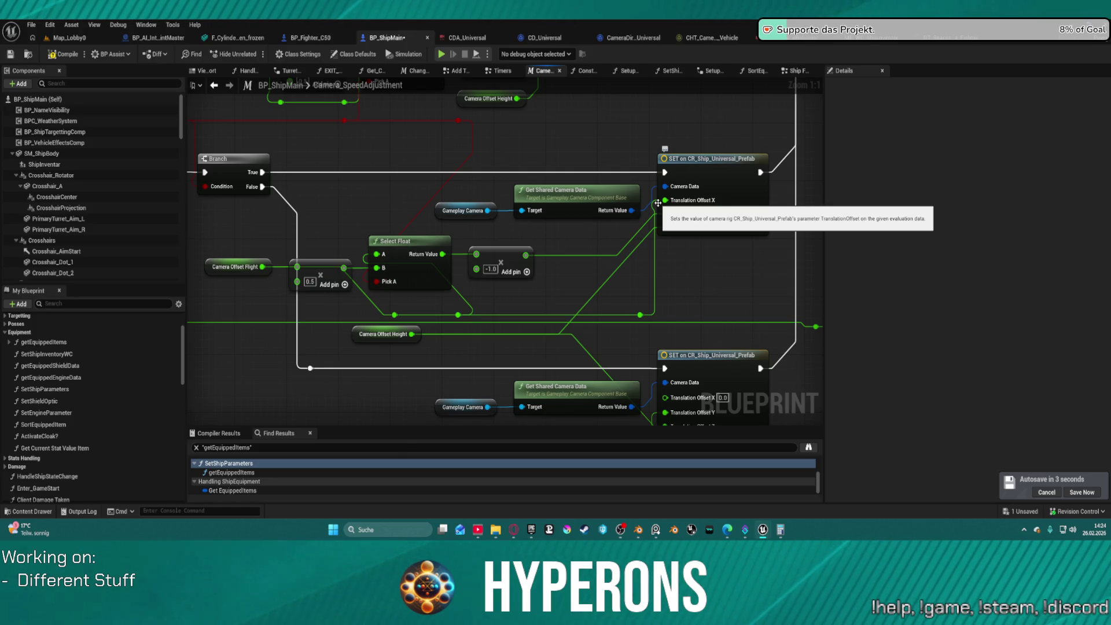
left_click_drag(658, 203, 451, 271)
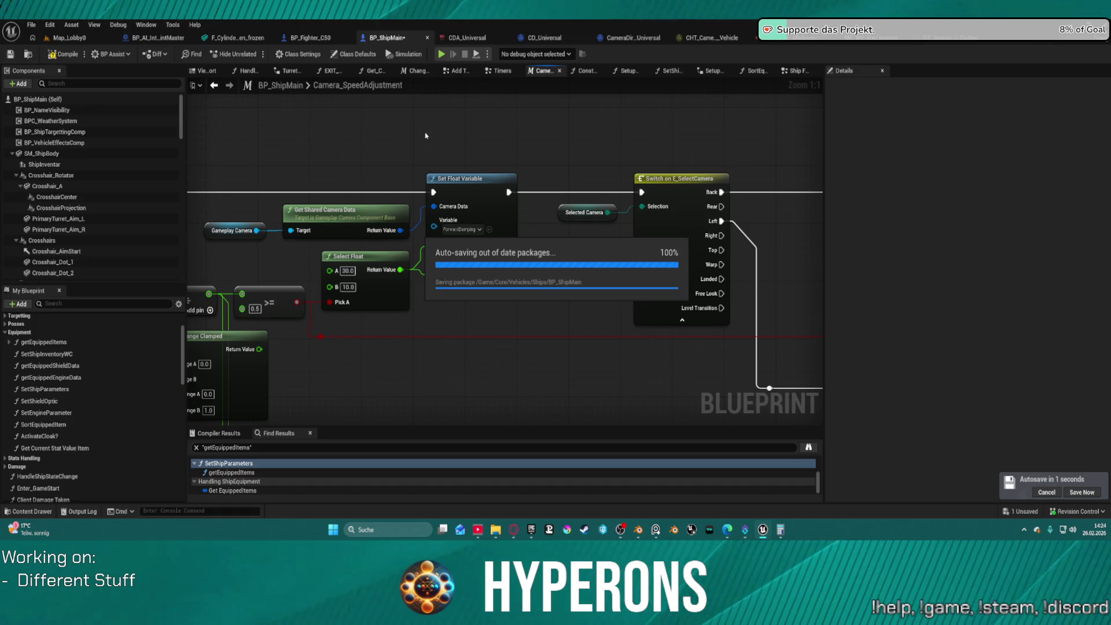
mouse_move(470, 134)
left_mouse_down()
mouse_move(454, 156)
mouse_move(477, 192)
left_mouse_up()
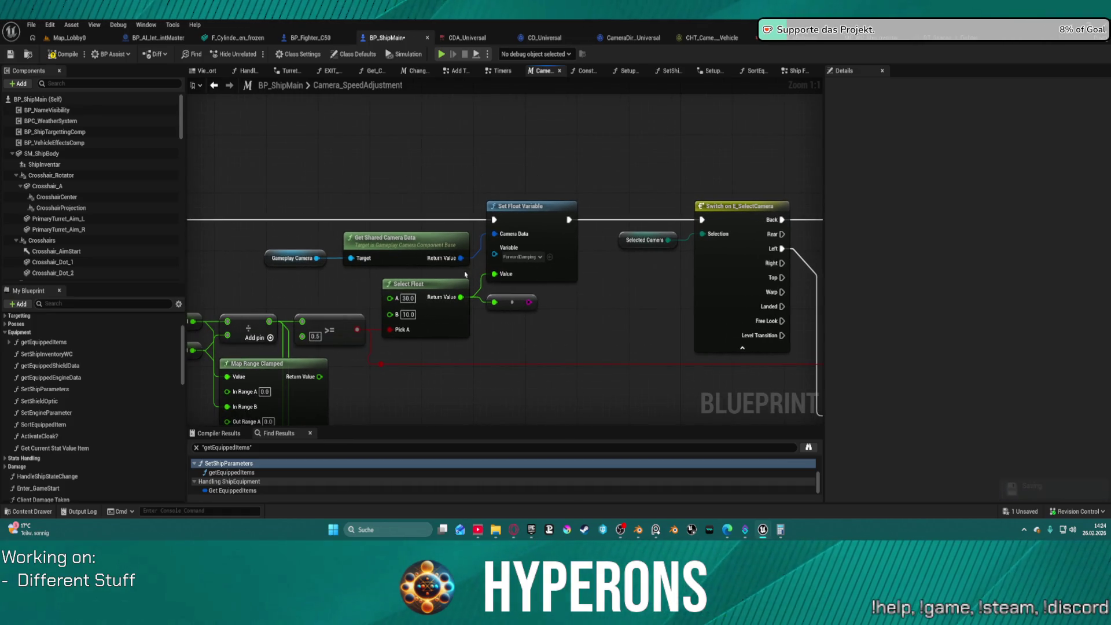
left_click_drag(460, 258, 490, 331)
type("s")
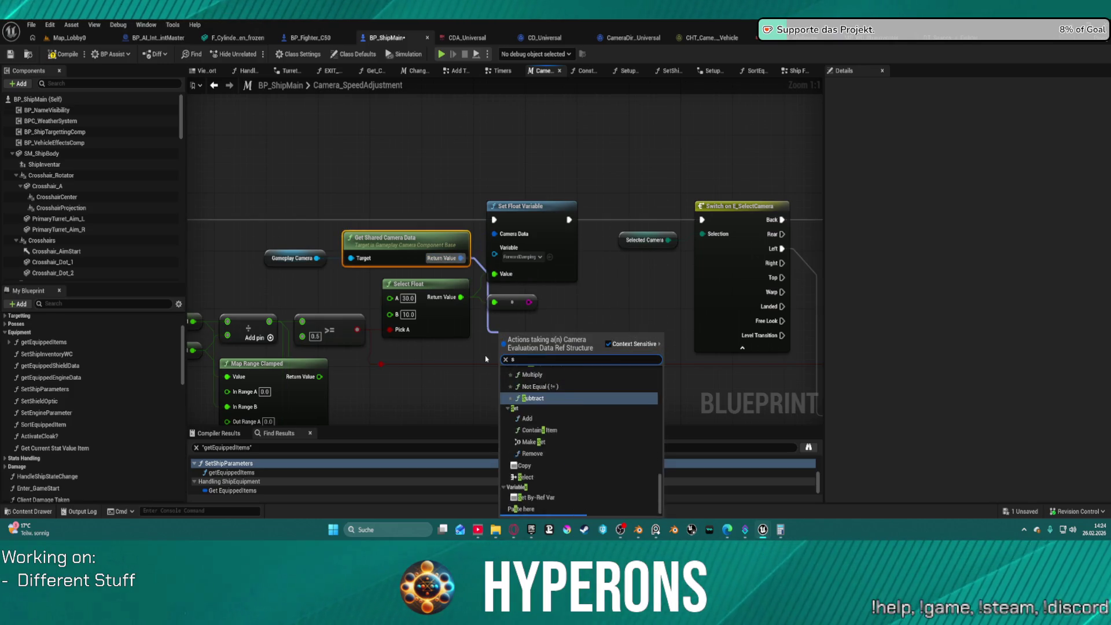
type("et fl")
key("Return")
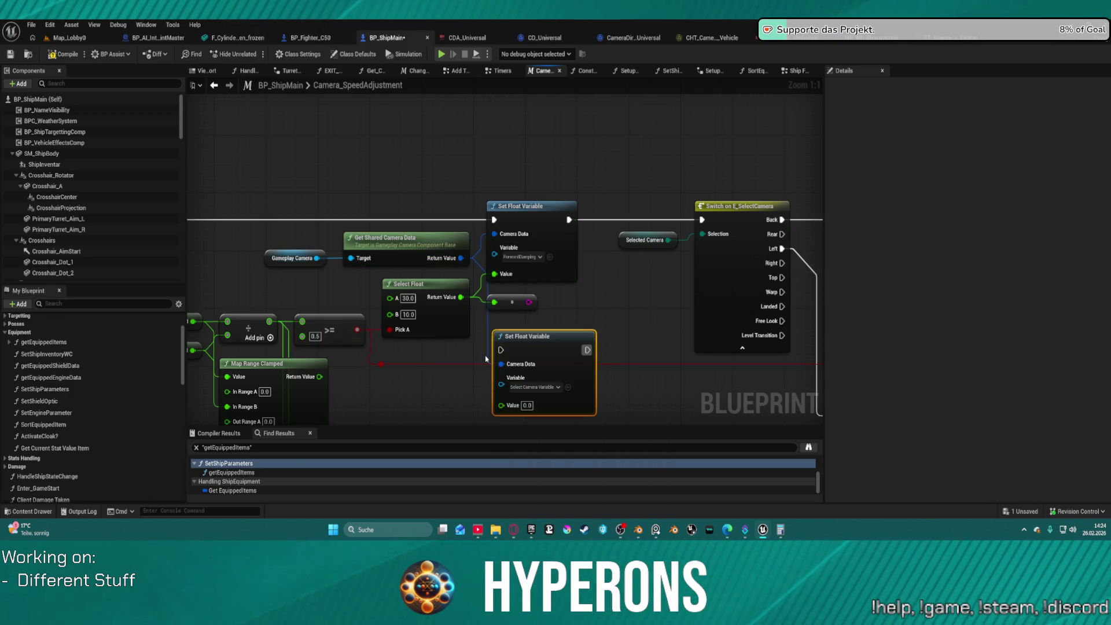
left_click(557, 388)
left_click(564, 263)
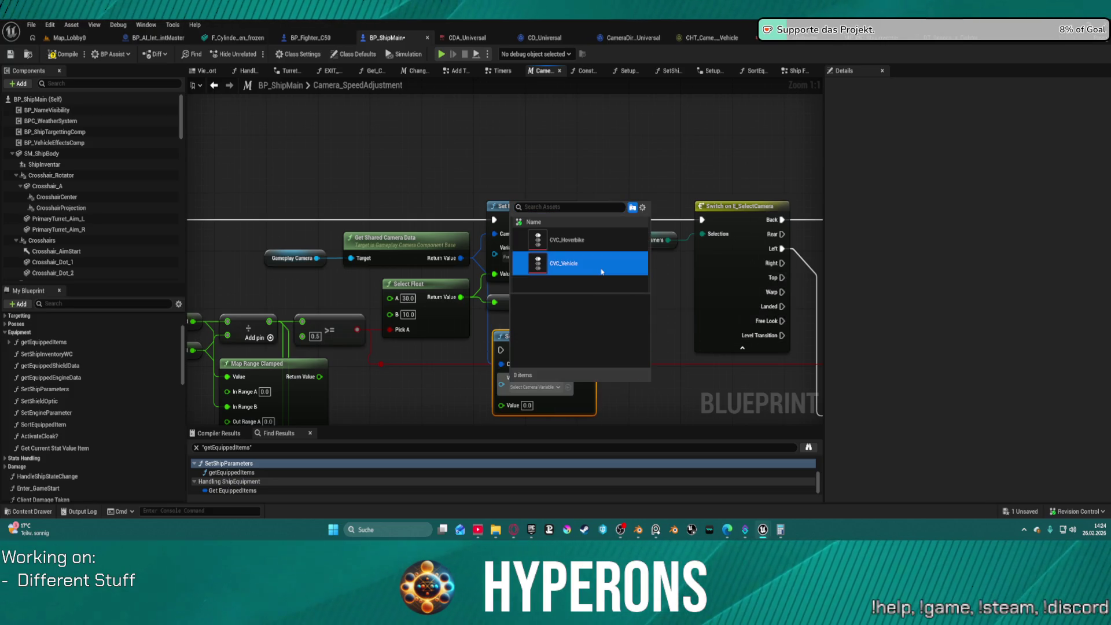
key("Escape")
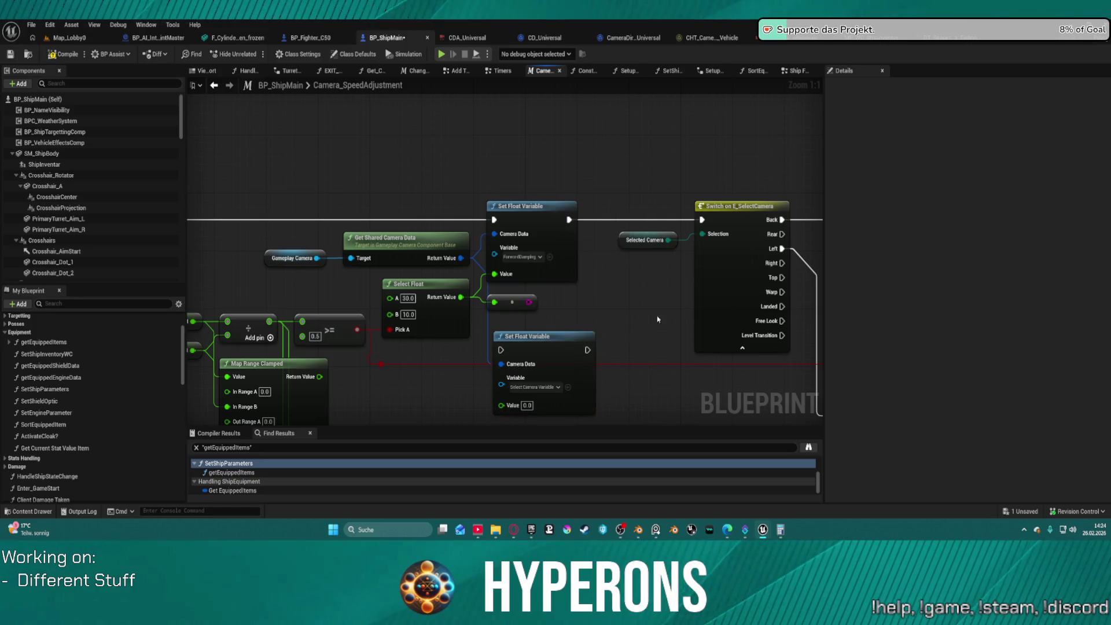
key("Delete")
mouse_move(563, 388)
left_mouse_down()
mouse_move(573, 97)
mouse_move(570, 110)
mouse_move(536, 116)
mouse_move(460, 186)
mouse_move(398, 222)
mouse_move(549, 247)
mouse_move(529, 236)
mouse_move(199, 203)
mouse_move(196, 188)
mouse_move(139, 165)
mouse_move(602, 193)
mouse_move(578, 199)
left_mouse_up()
scroll(565, 108, "down", 2)
left_click_drag(387, 270, 390, 265)
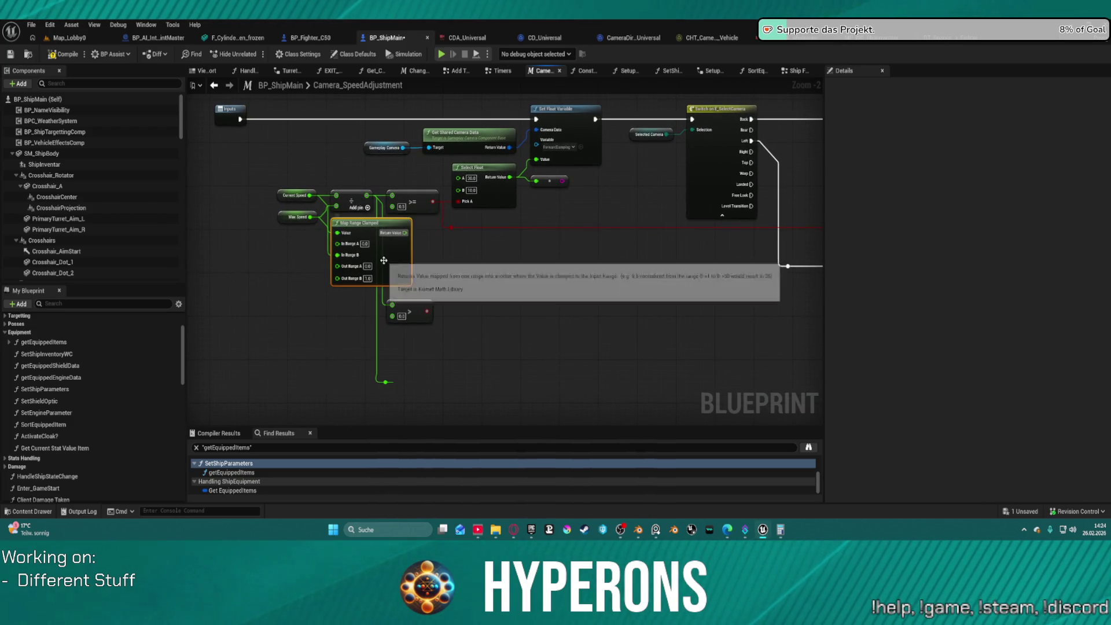
Step: Paste a Map Range Clamped node and move the Current Speed and Max Speed nodes beside it
left_click_drag(625, 286, 197, 248)
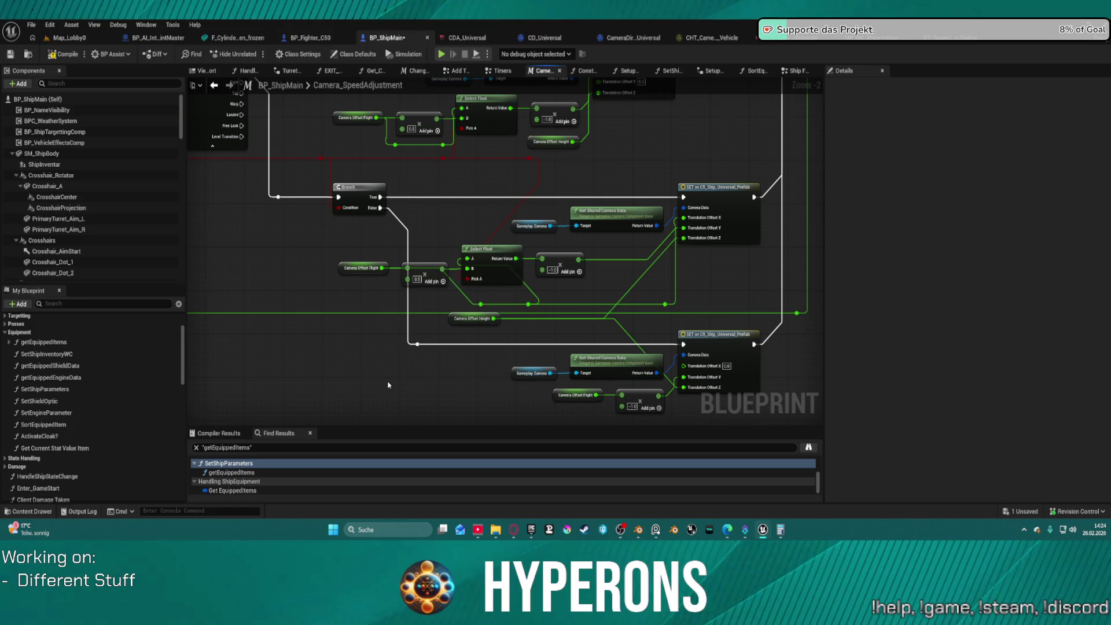
key("ctrl+v")
left_click_drag(436, 393, 449, 361)
mouse_move(362, 348)
left_mouse_down()
mouse_move(347, 335)
mouse_move(772, 355)
mouse_move(724, 343)
left_mouse_up()
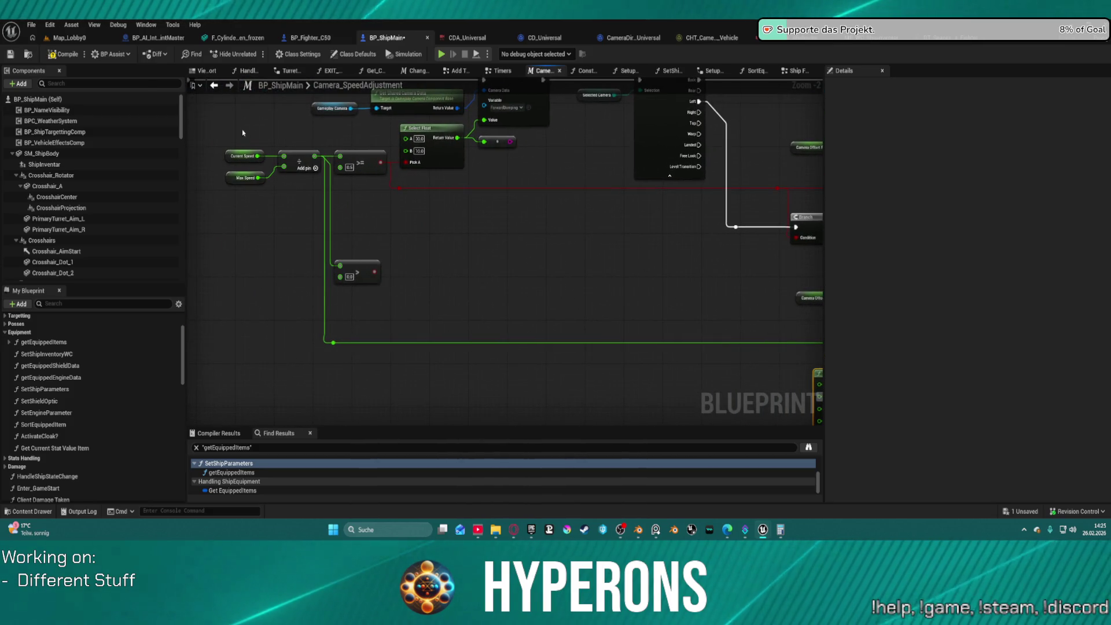
left_click_drag(220, 146, 238, 180)
key("ctrl+x")
left_click_drag(539, 280, 335, 241)
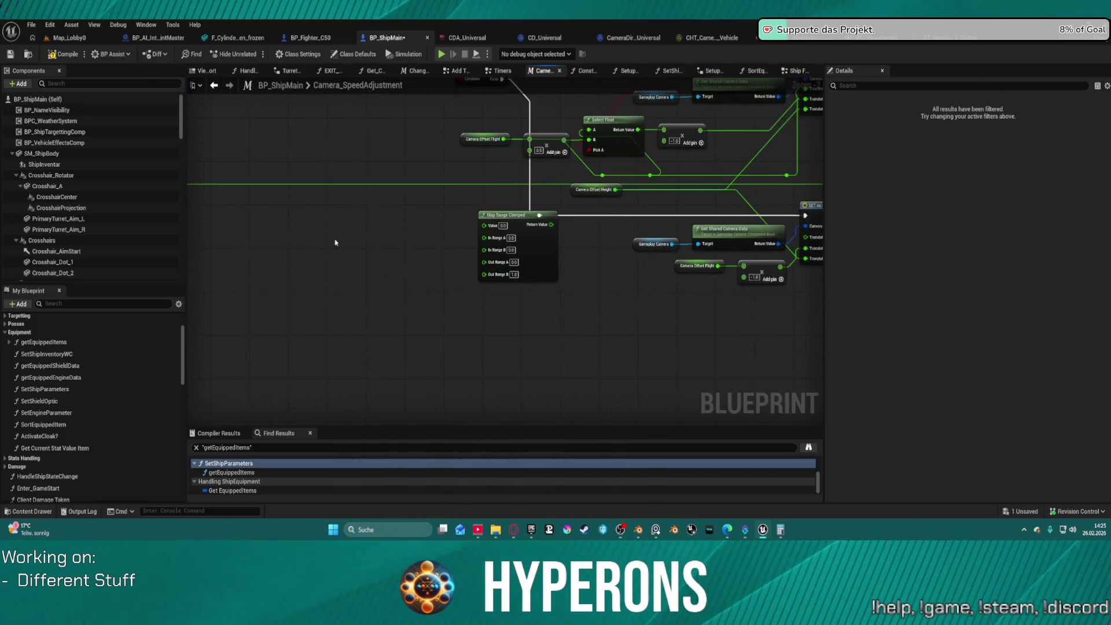
key("ctrl+v")
Step: Wire Current Speed into In Range A and Max Speed into In Range B
scroll(465, 240, "up", 2)
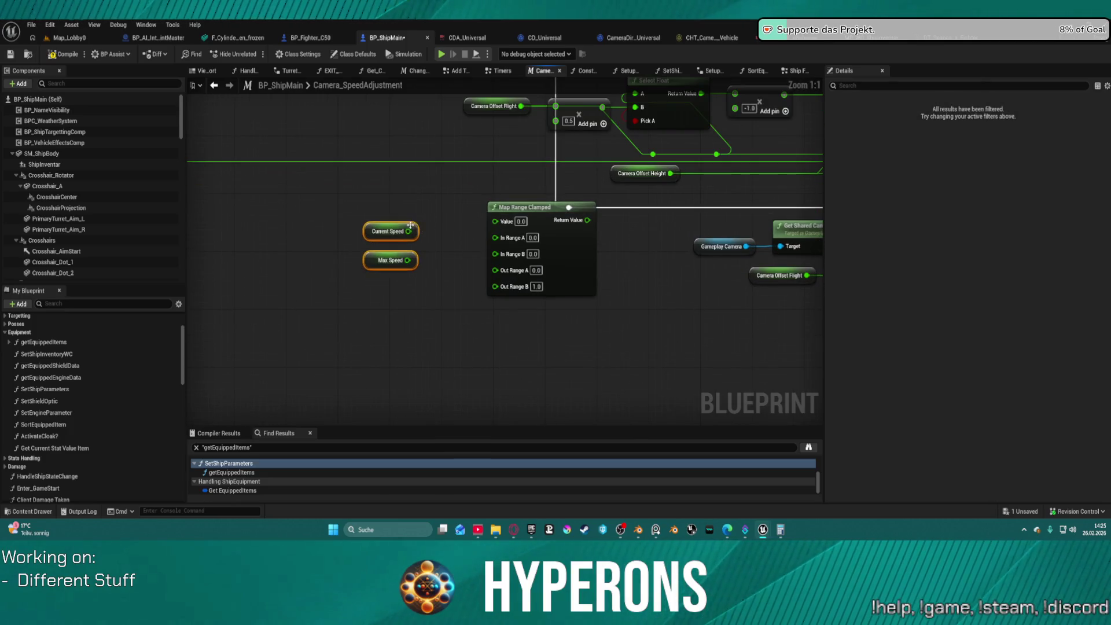
left_click(411, 226)
left_click_drag(409, 231, 496, 242)
left_click(391, 260)
mouse_move(407, 259)
left_mouse_down()
mouse_move(434, 268)
mouse_move(495, 250)
left_mouse_up()
left_click(535, 265)
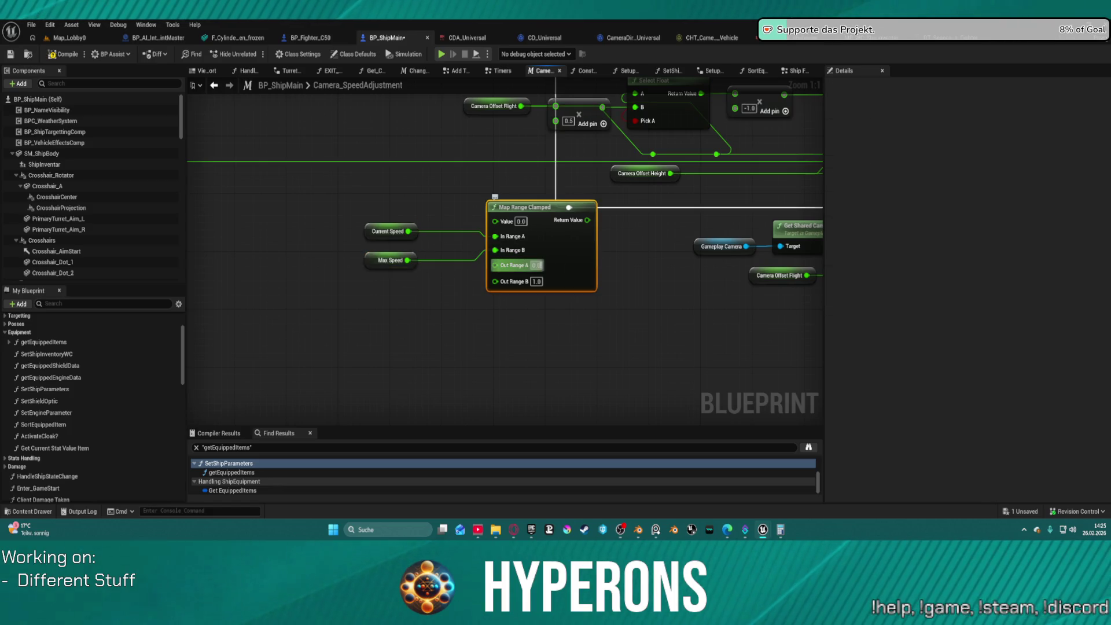
mouse_move(336, 202)
left_mouse_down()
mouse_move(362, 272)
mouse_move(414, 277)
left_mouse_up()
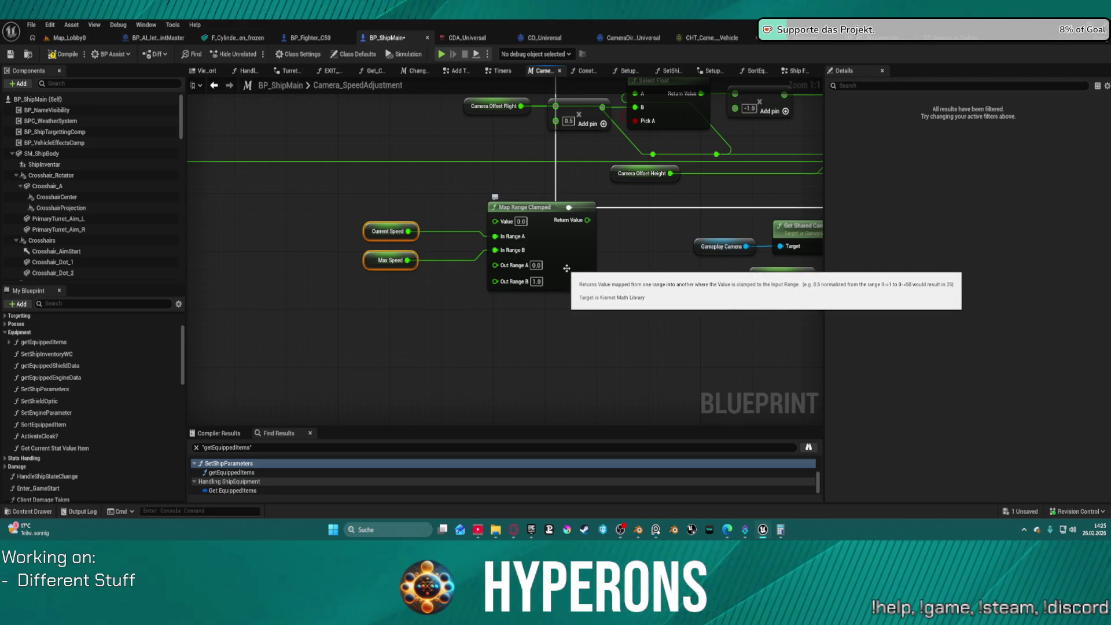
Step: Undo a wiring change at Select Float and move the Map Range Clamped group near the speed check
mouse_move(558, 255)
left_mouse_down()
mouse_move(518, 322)
mouse_move(388, 375)
mouse_move(389, 363)
left_mouse_up()
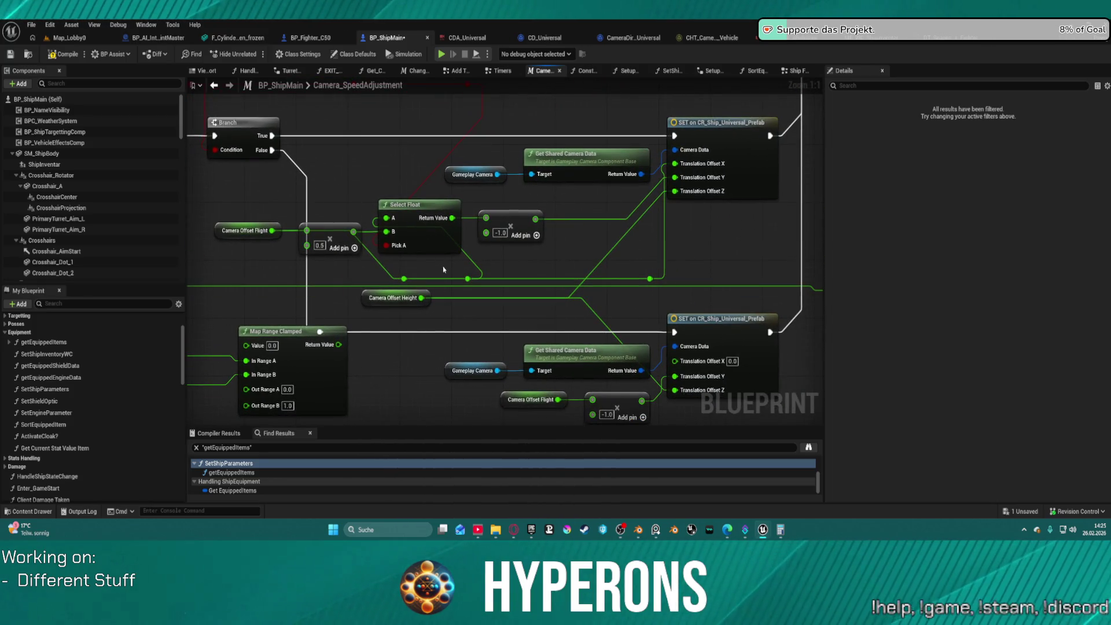
left_click(432, 226)
key("ctrl+z")
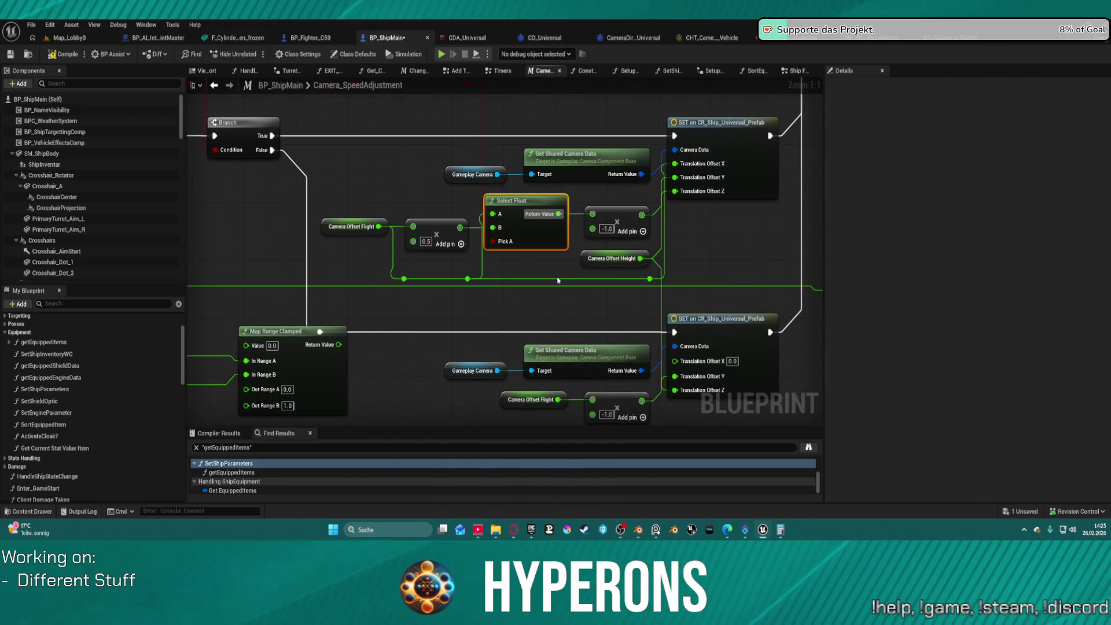
mouse_move(558, 291)
left_mouse_down()
mouse_move(538, 253)
mouse_move(620, 233)
mouse_move(613, 376)
mouse_move(666, 324)
mouse_move(755, 331)
mouse_move(527, 183)
mouse_move(590, 110)
mouse_move(626, 205)
mouse_move(771, 345)
mouse_move(678, 253)
left_mouse_up()
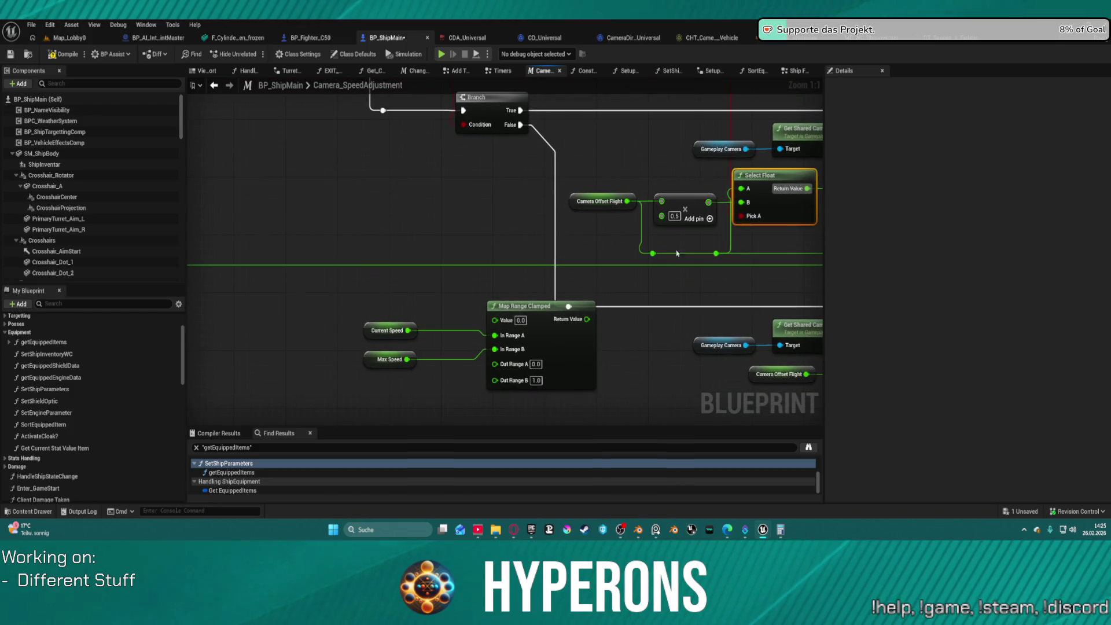
mouse_move(408, 319)
left_mouse_down()
mouse_move(457, 381)
mouse_move(504, 382)
left_mouse_up()
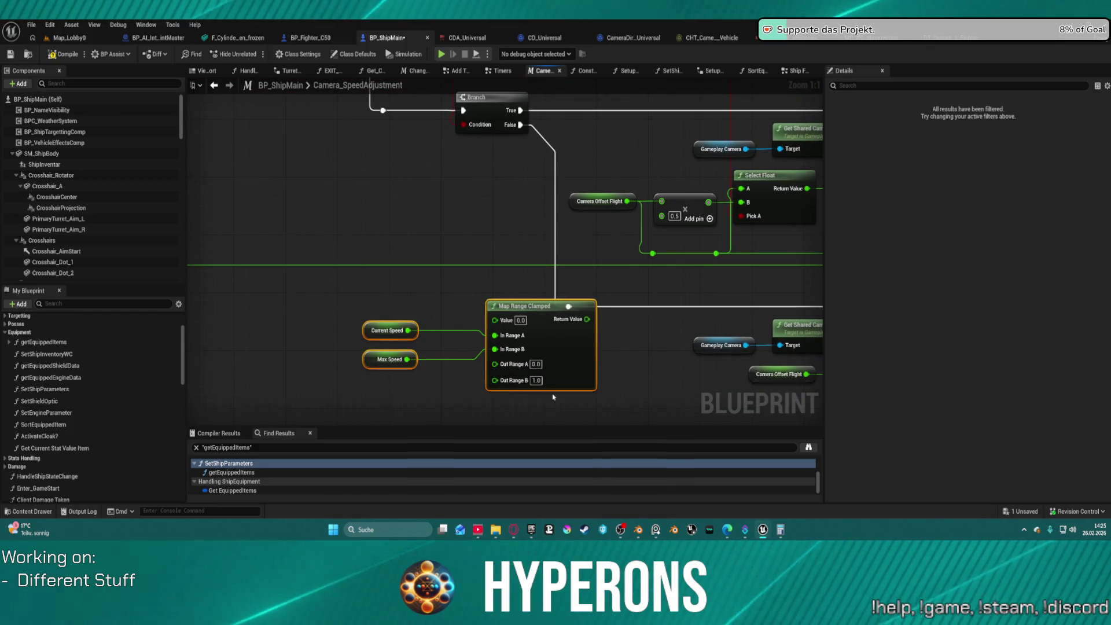
left_click_drag(542, 349, 398, 334)
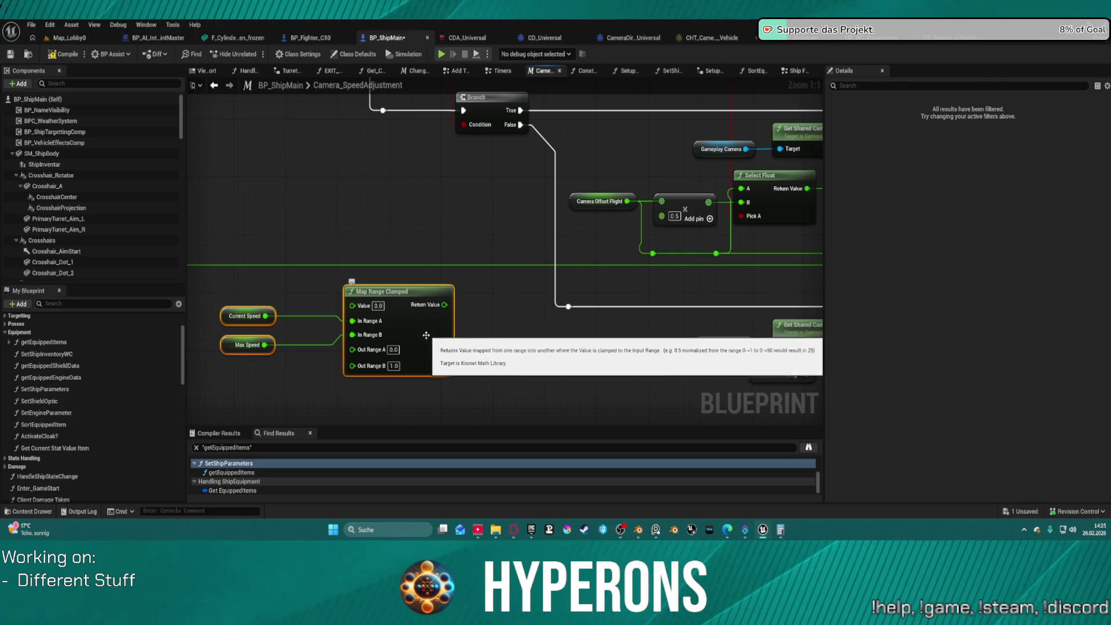
mouse_move(400, 317)
left_mouse_down()
mouse_move(301, 144)
mouse_move(614, 299)
mouse_move(731, 304)
left_mouse_up()
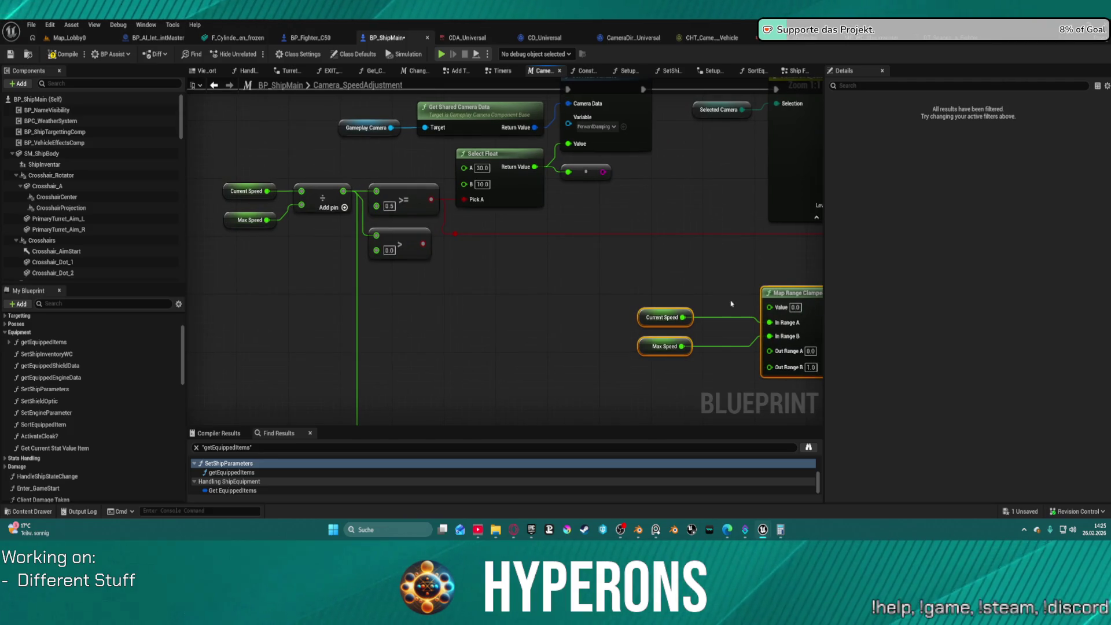